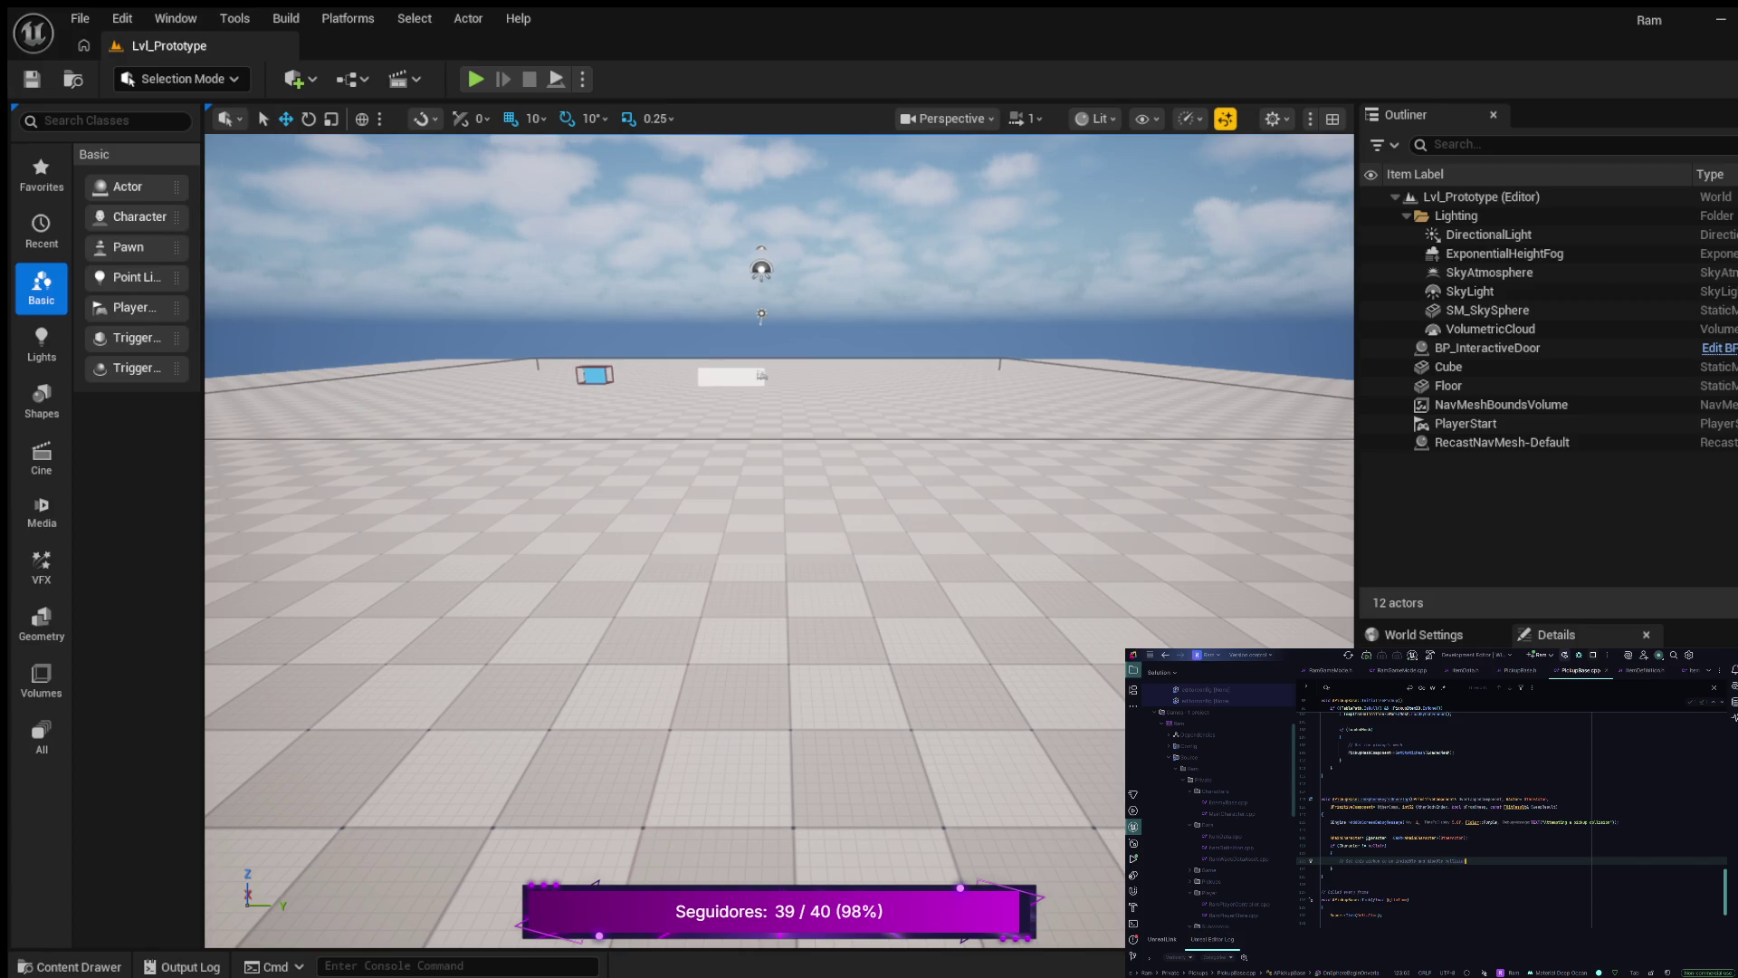
- Add PickupMeshComponent->SetVisibility(false); under the comment in PickupBase.cpp
{"action": "key", "text": "Return"}
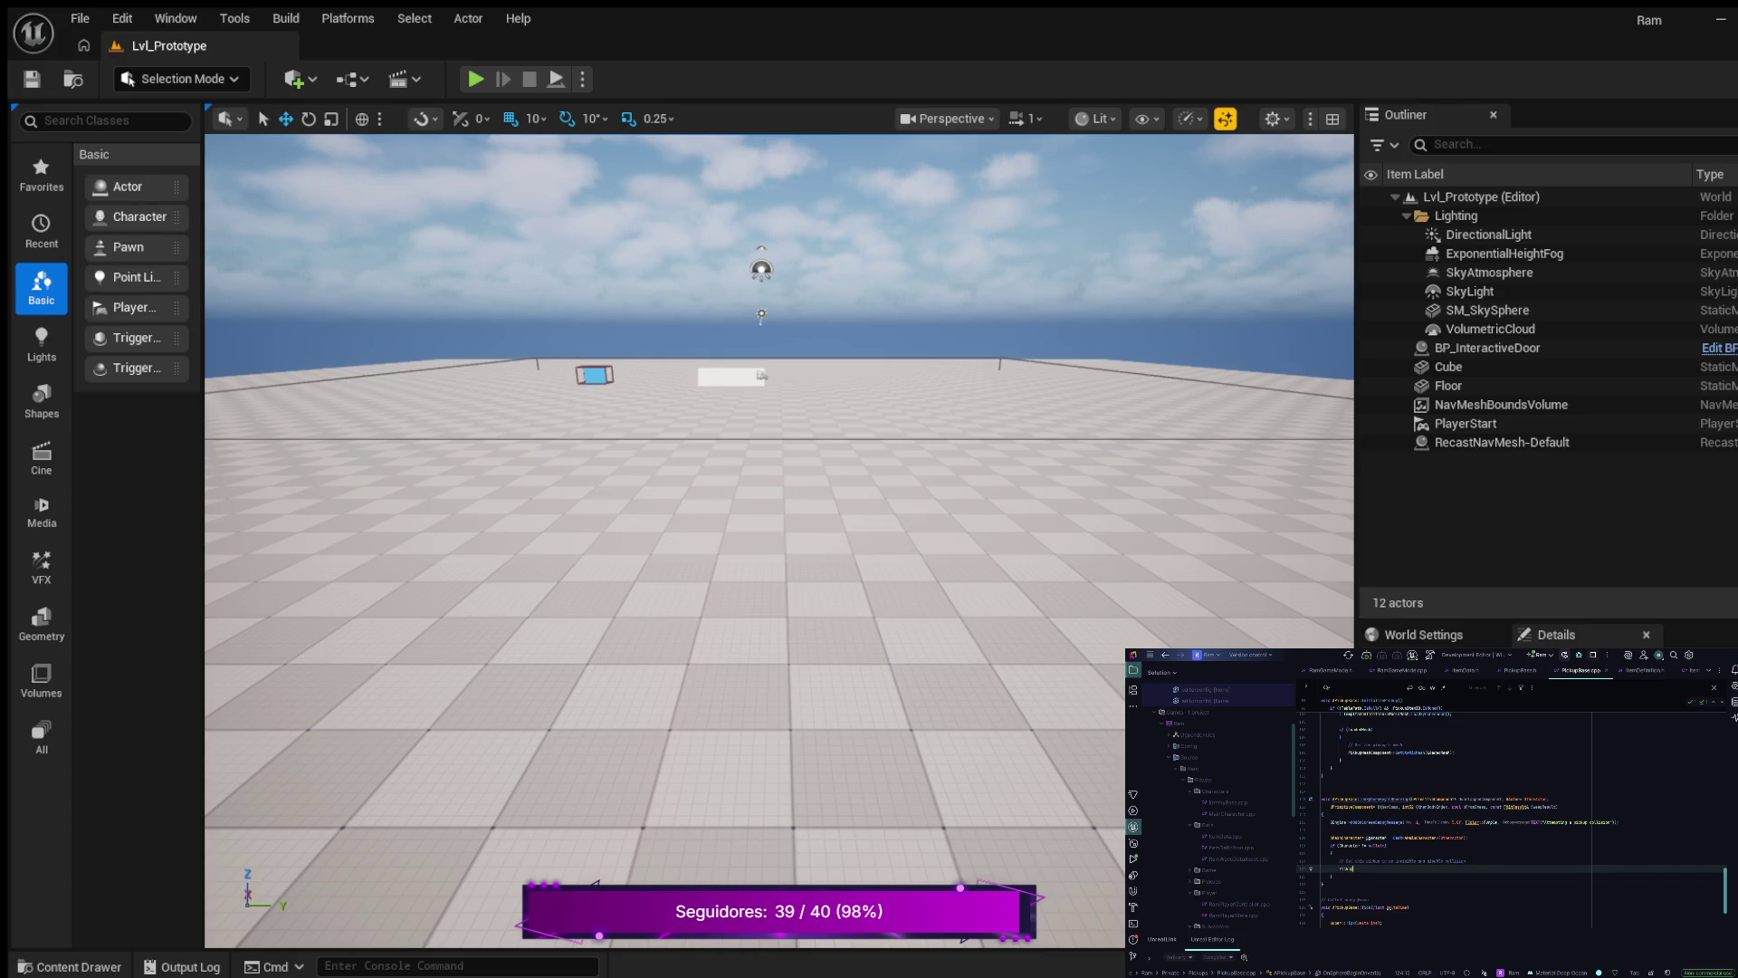
{"action": "key", "text": "Tab"}
{"action": "type", "text": "V"}
{"action": "key", "text": "Tab"}
{"action": "key", "text": "Return"}
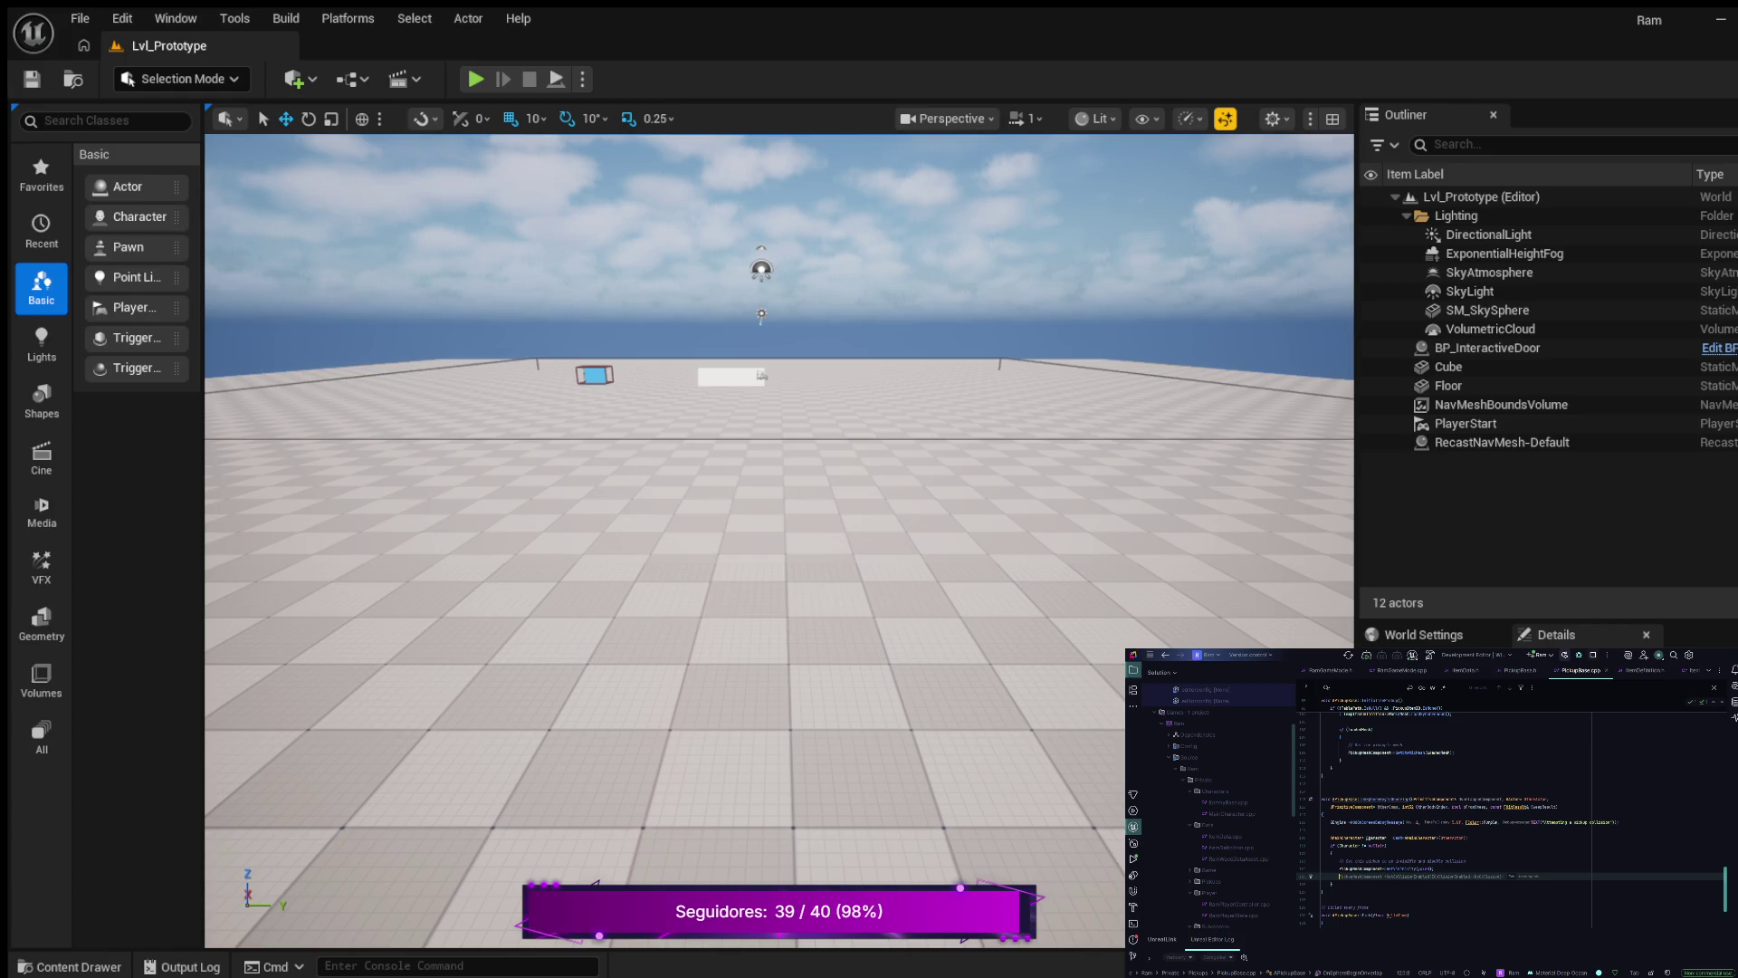
- Disable the mesh's collision with SetCollisionEnabled(ECollisionEnabled::NoCollision) and add the suggested pickup line
{"action": "key", "text": "Tab"}
{"action": "key", "text": "Return"}
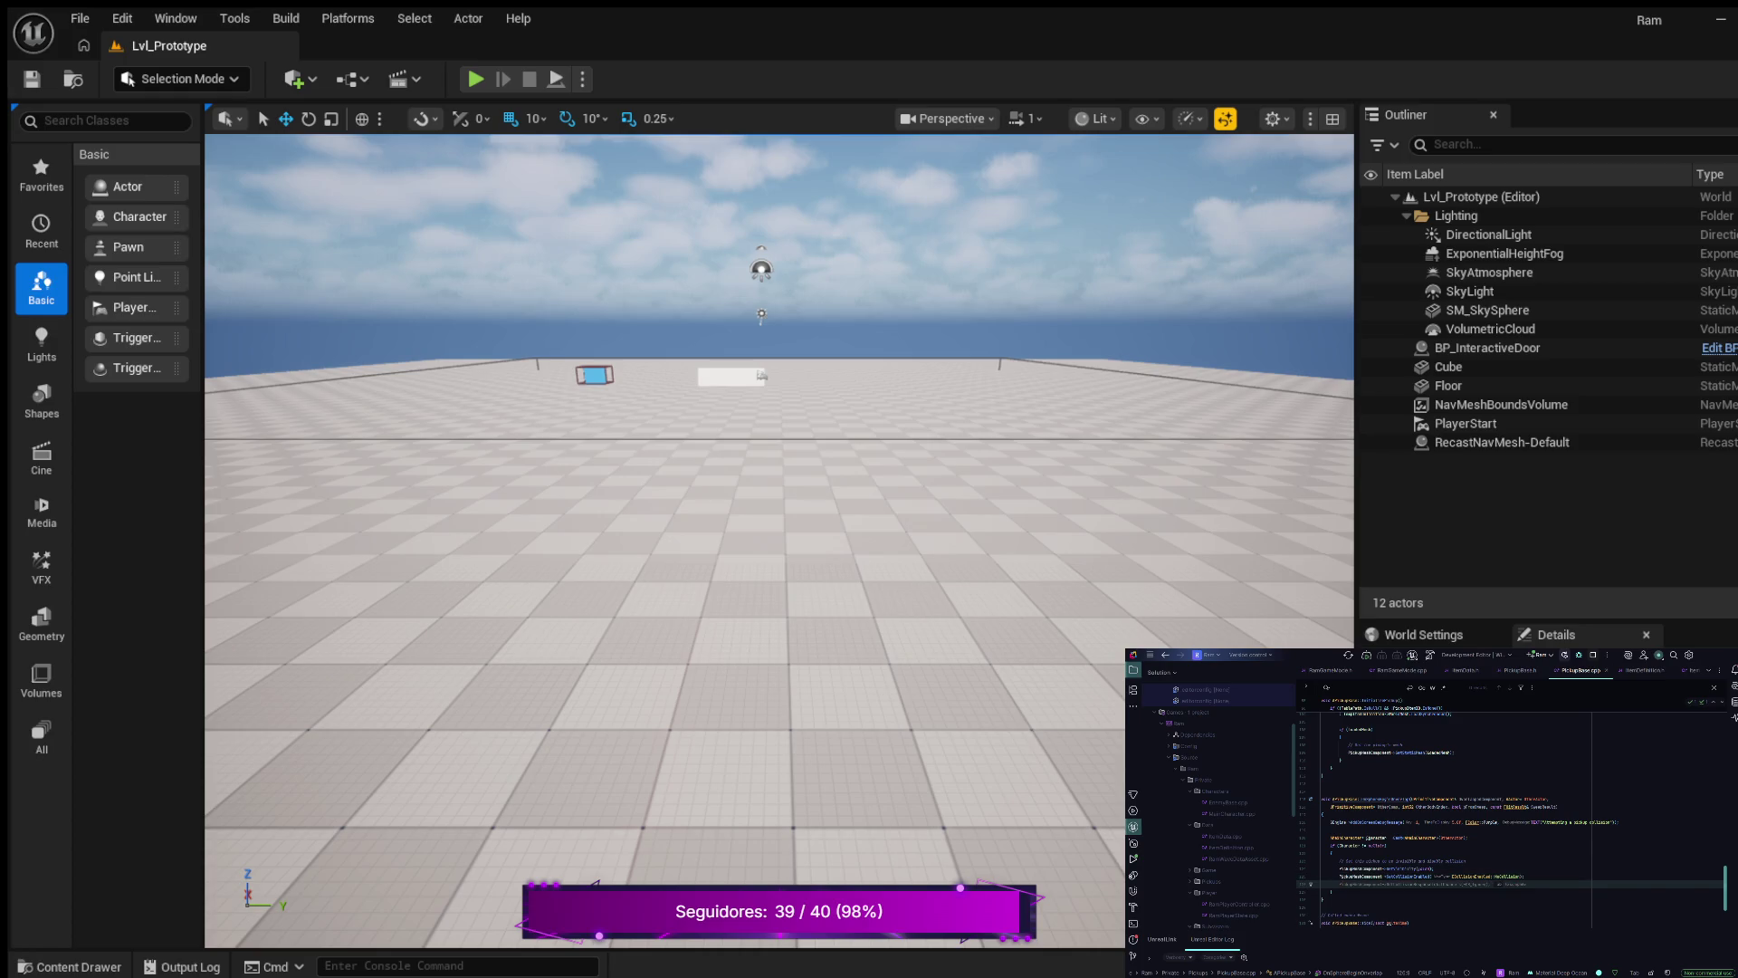
{"action": "type", "text": "Pic"}
{"action": "key", "text": "Tab"}
{"action": "scroll", "coordinate": [1512, 820], "scroll_direction": "down", "scroll_amount": 2}
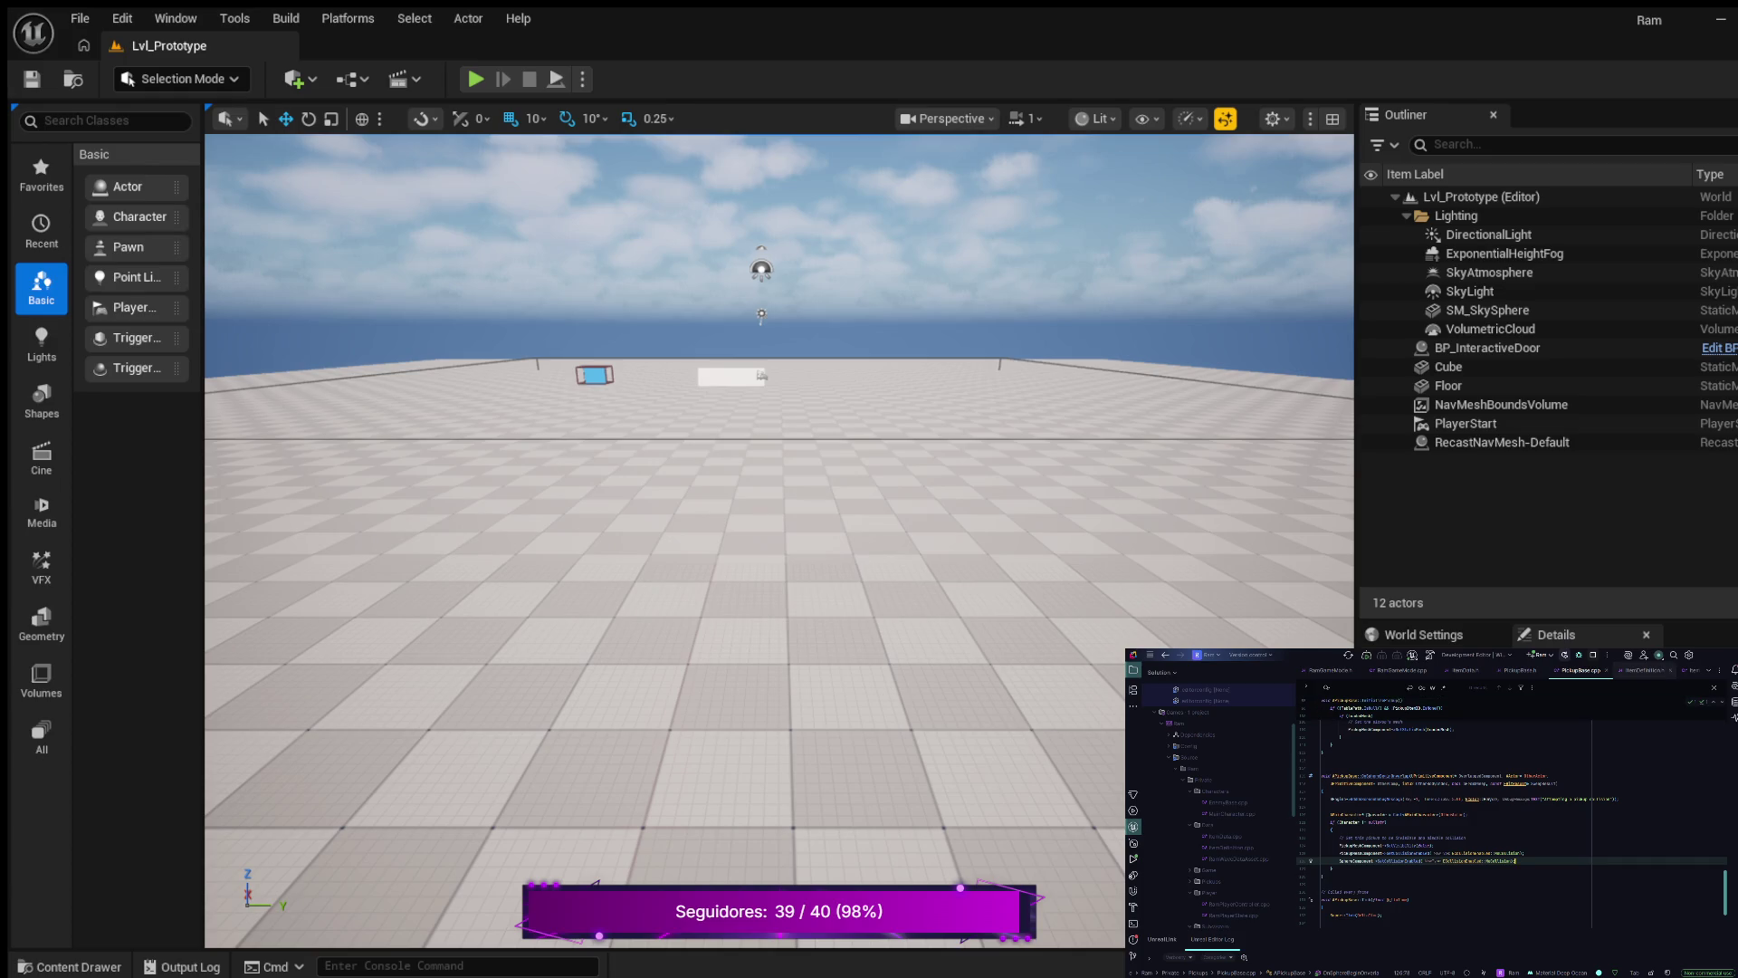
{"action": "left_click", "coordinate": [1521, 670]}
- Add a new comment line after line 48 of PickupBase.h
{"action": "scroll", "coordinate": [1512, 814], "scroll_direction": "down", "scroll_amount": 3}
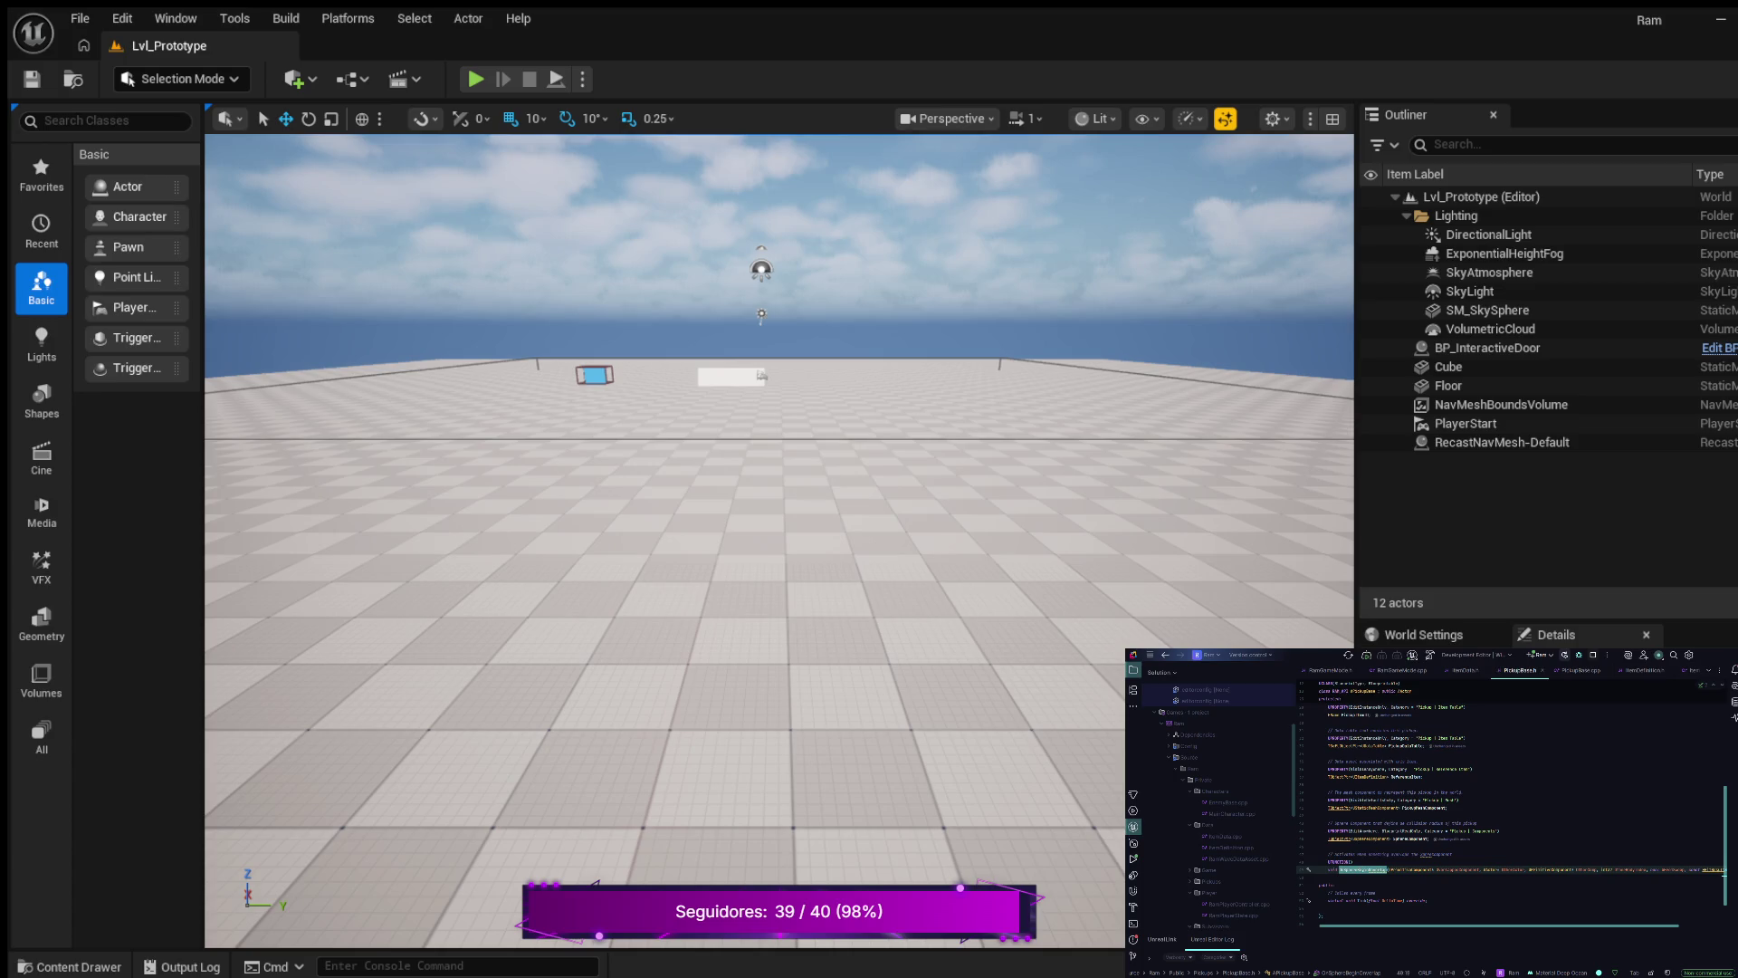
{"action": "left_click", "coordinate": [1513, 869]}
{"action": "key", "text": "End"}
{"action": "key", "text": "Return"}
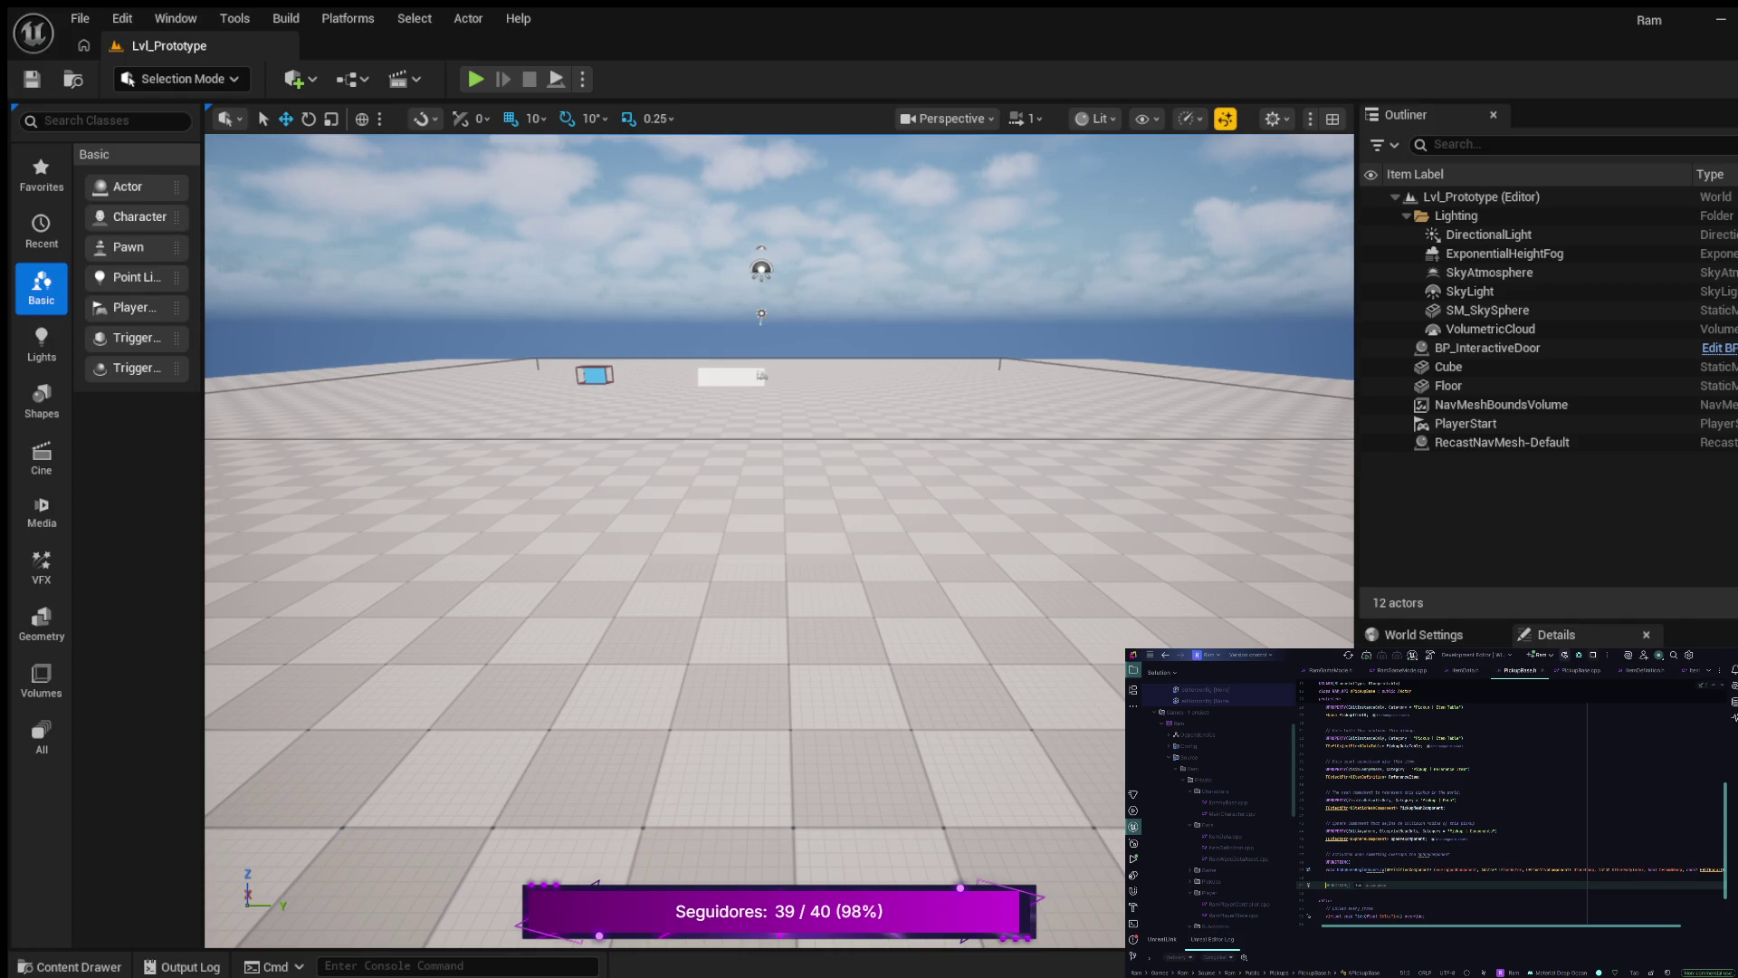
{"action": "type", "text": "//"}
{"action": "key", "text": "Return"}
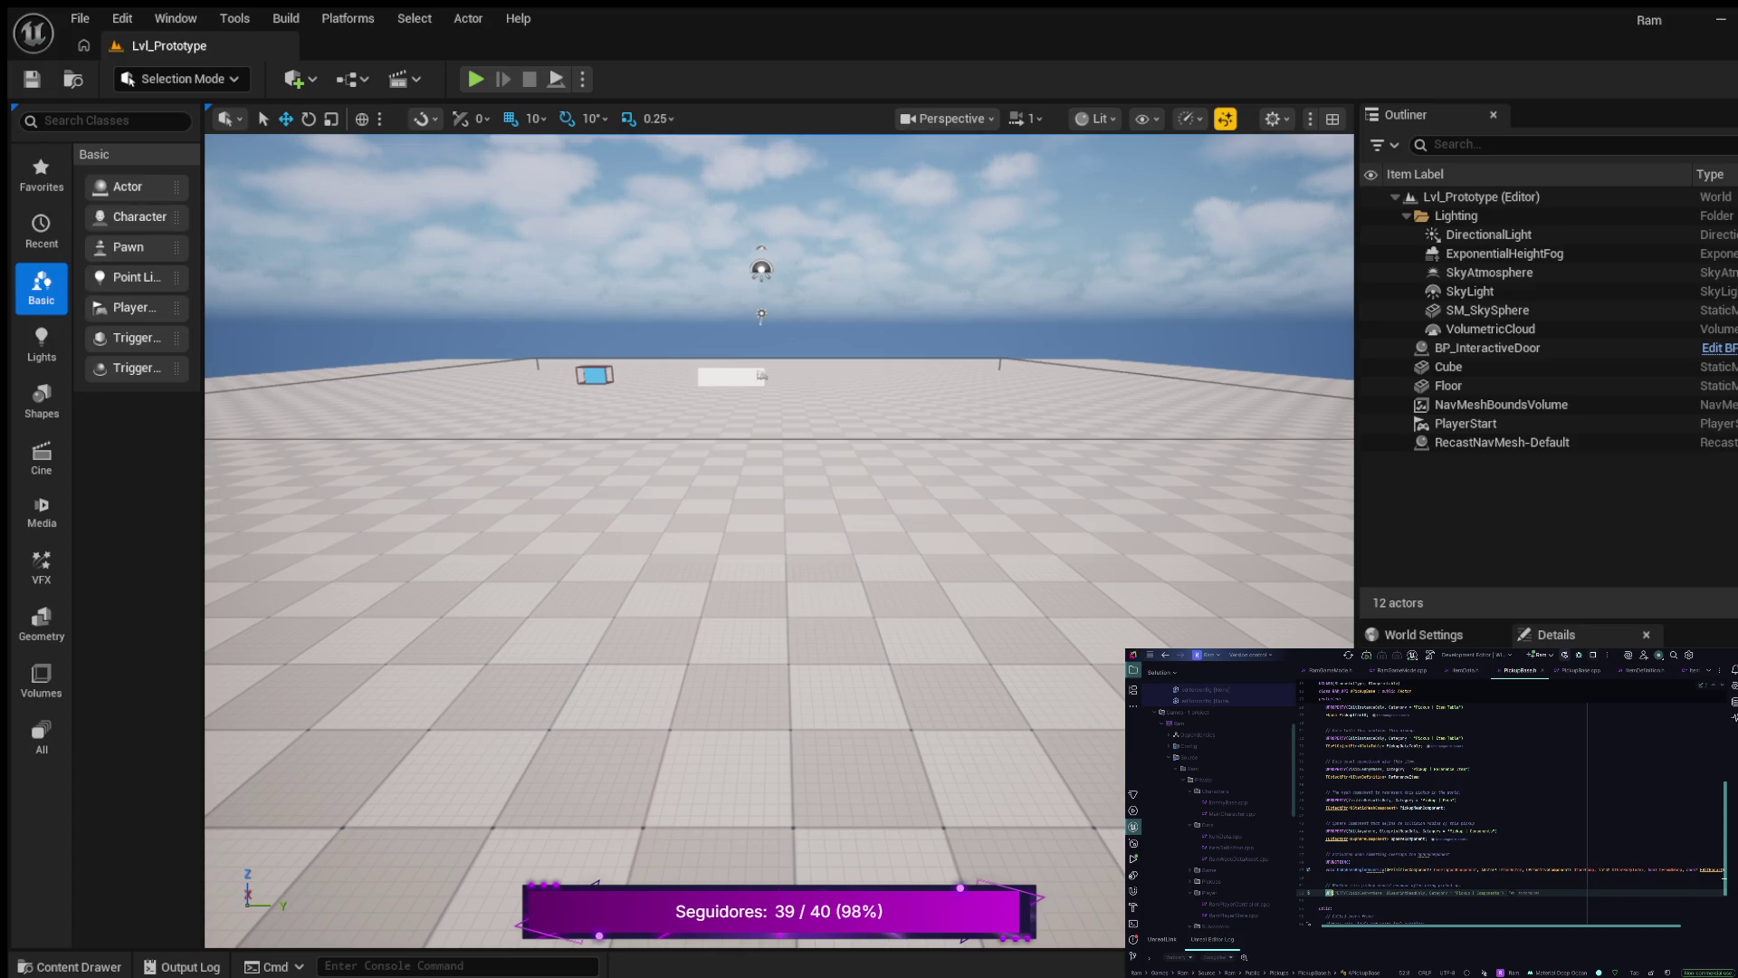
- Add a UPROPERTY(VisibleAnywhere) macro and begin a TObjectPtr declaration below it
{"action": "type", "text": "UPROP"}
{"action": "type", "text": "Ca"}
{"action": "type", "text": "Vis"}
{"action": "key", "text": "Return"}
{"action": "key", "text": "Return"}
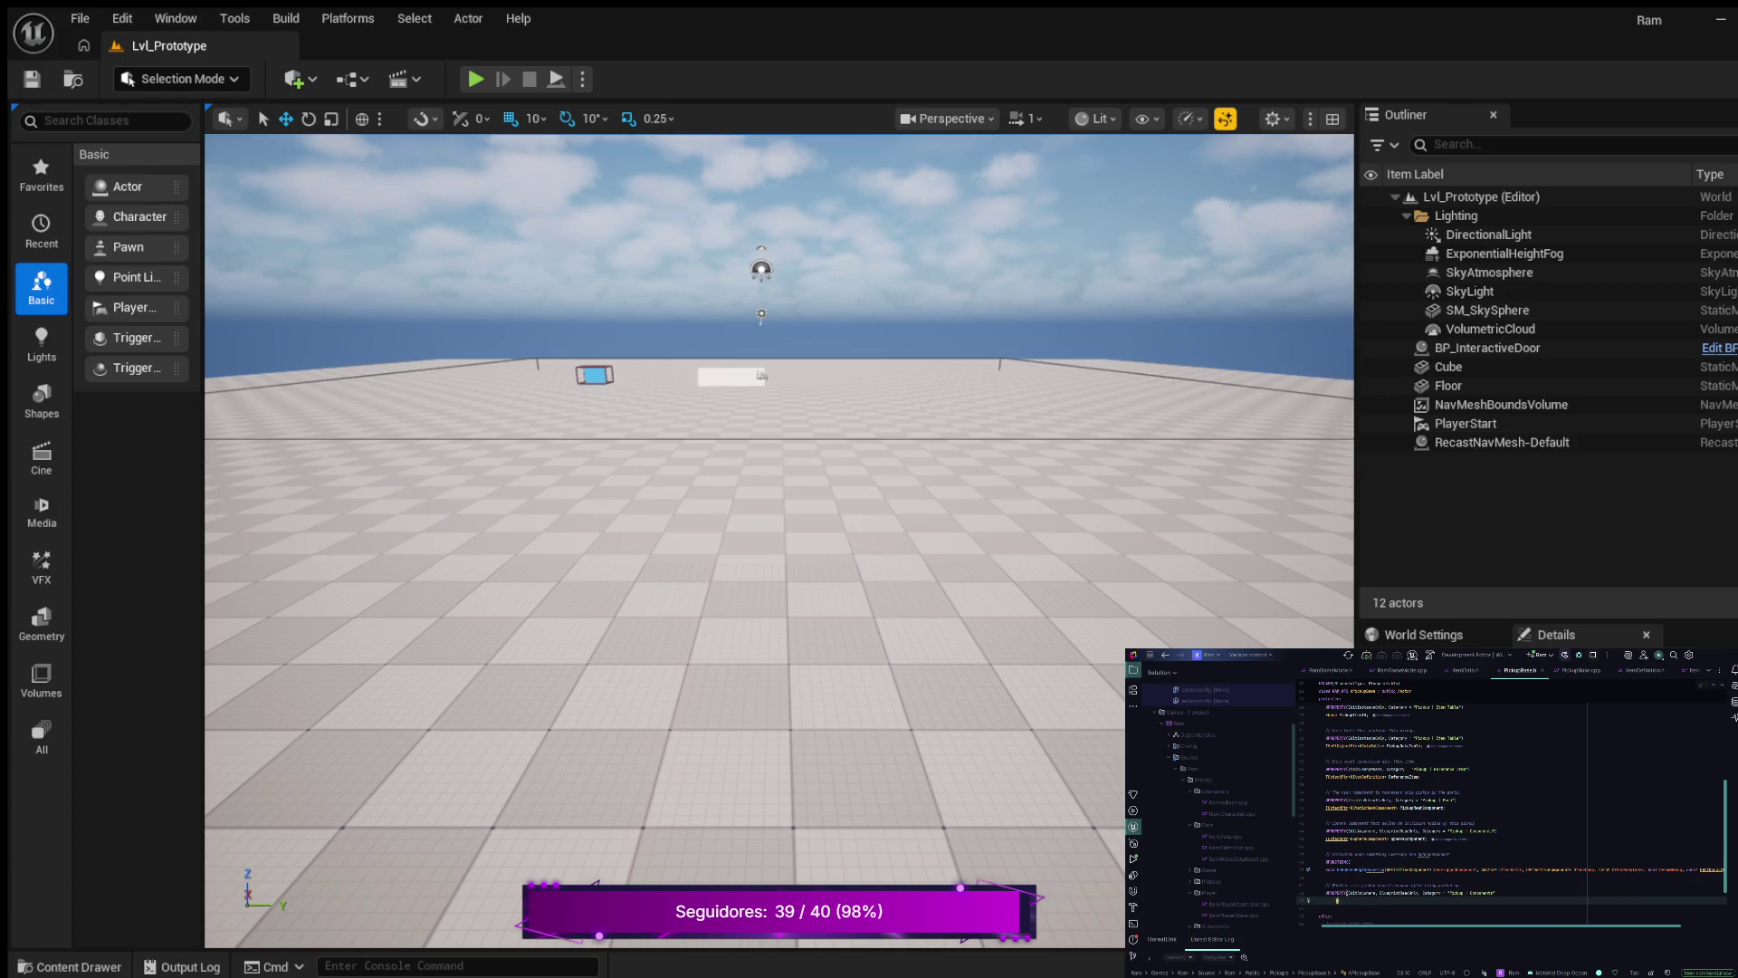
{"action": "key", "text": "BackSpace"}
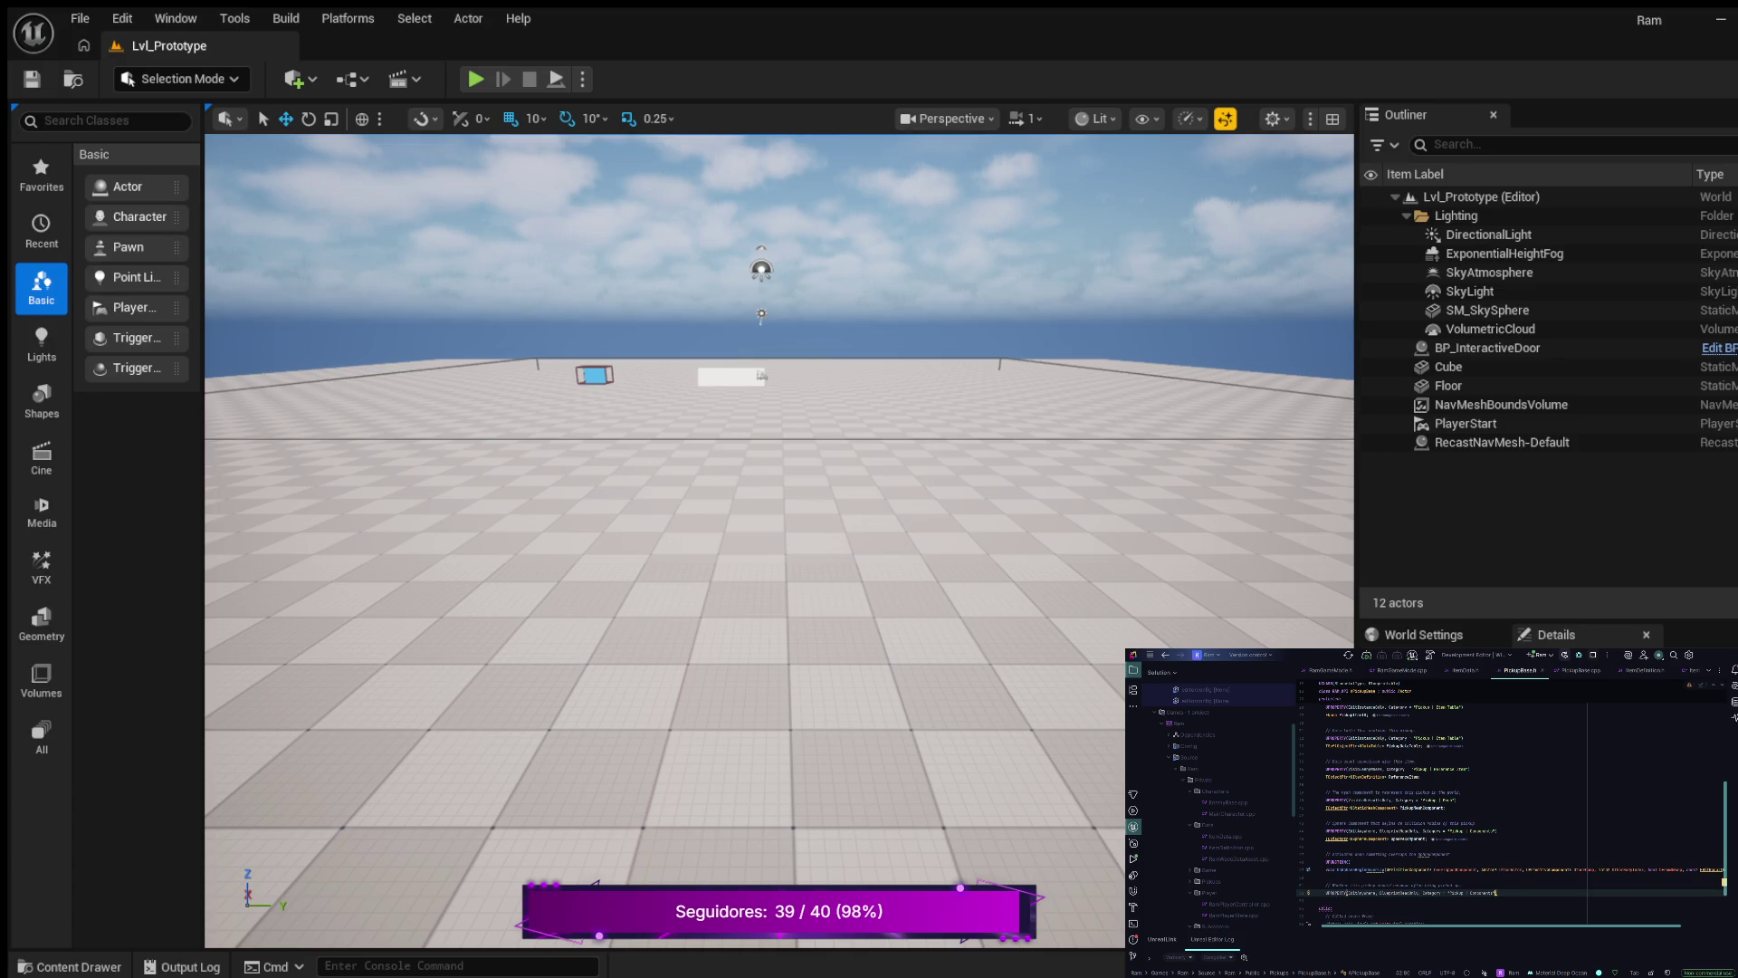
{"action": "key", "text": "Return"}
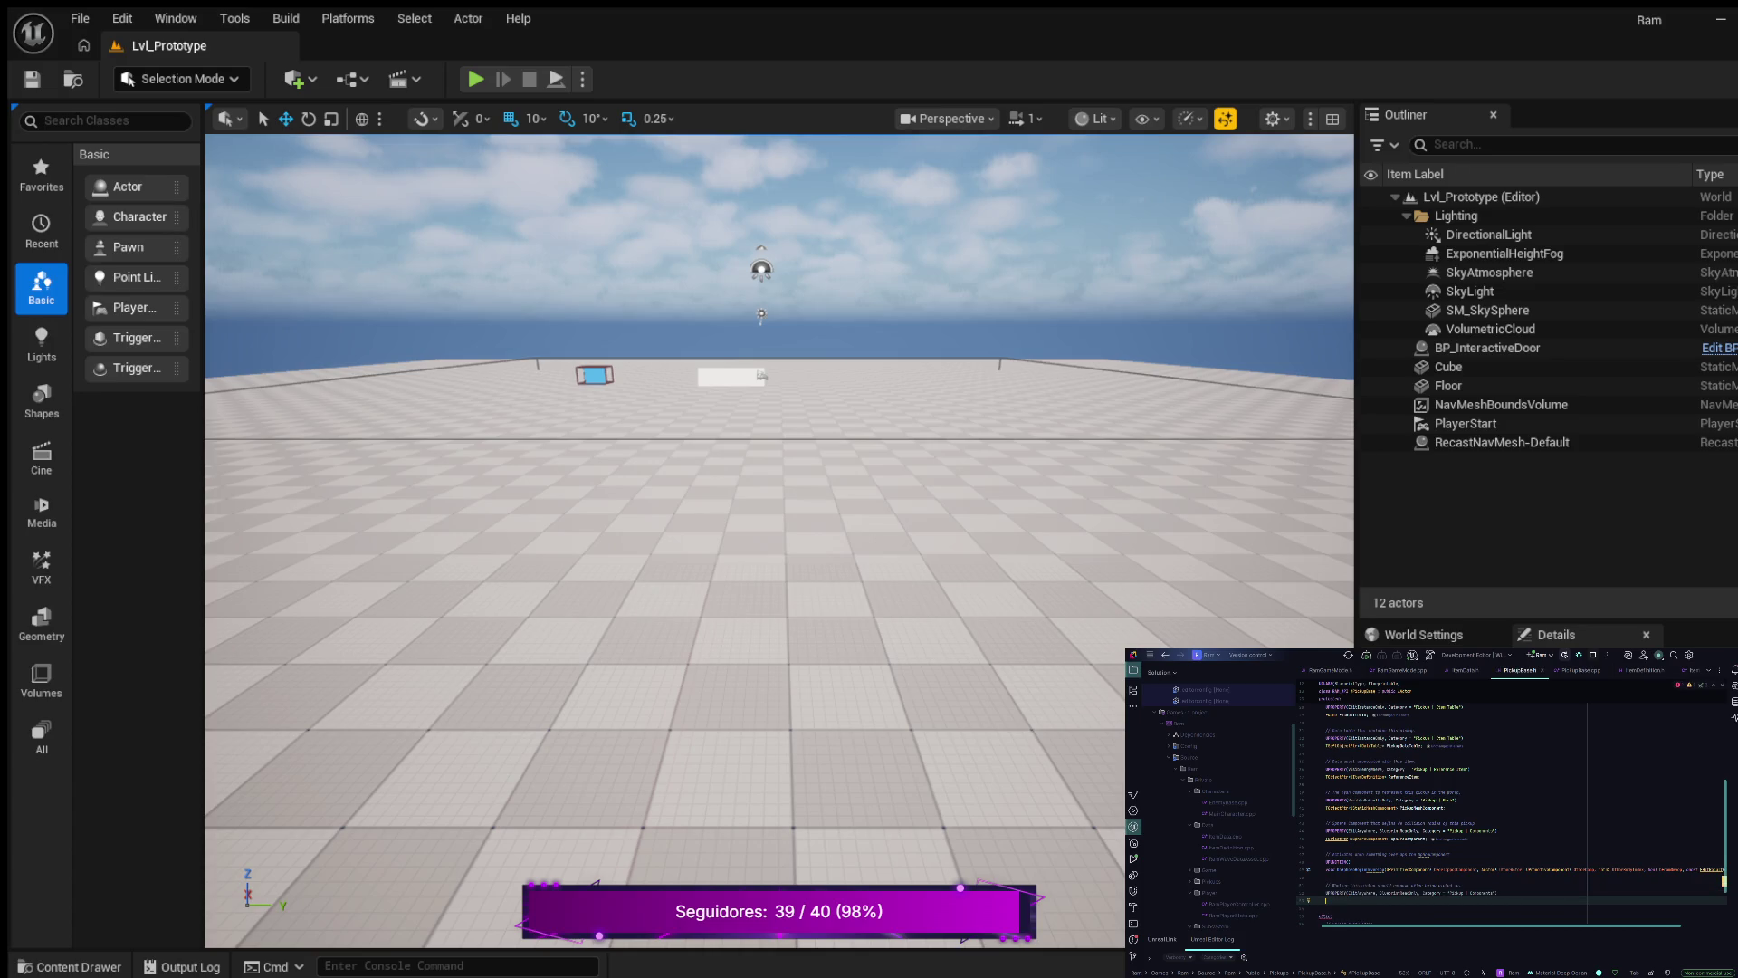
{"action": "type", "text": "T"}
{"action": "type", "text": "Object"}
- Finish the declaration and add UPROPERTY(EditAnywhere, BlueprintReadOnly, Category = "Pickup | Components")
{"action": "key", "text": "BackSpace"}
{"action": "key", "text": "Return"}
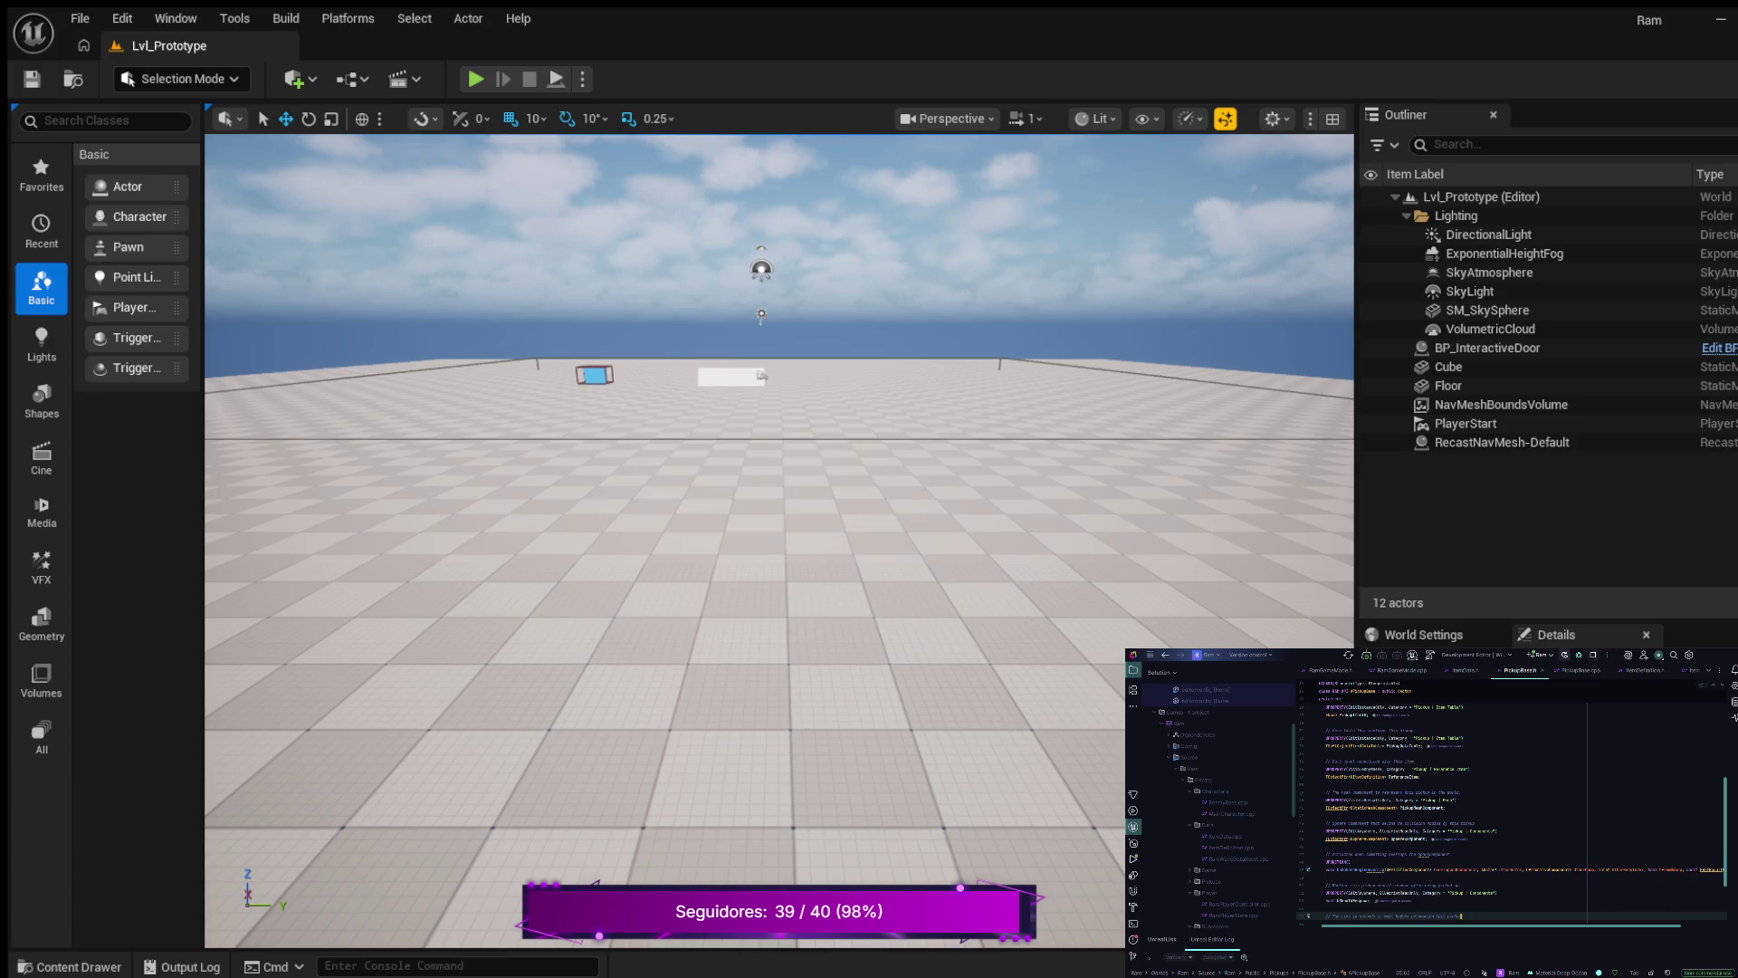
{"action": "key", "text": "Return"}
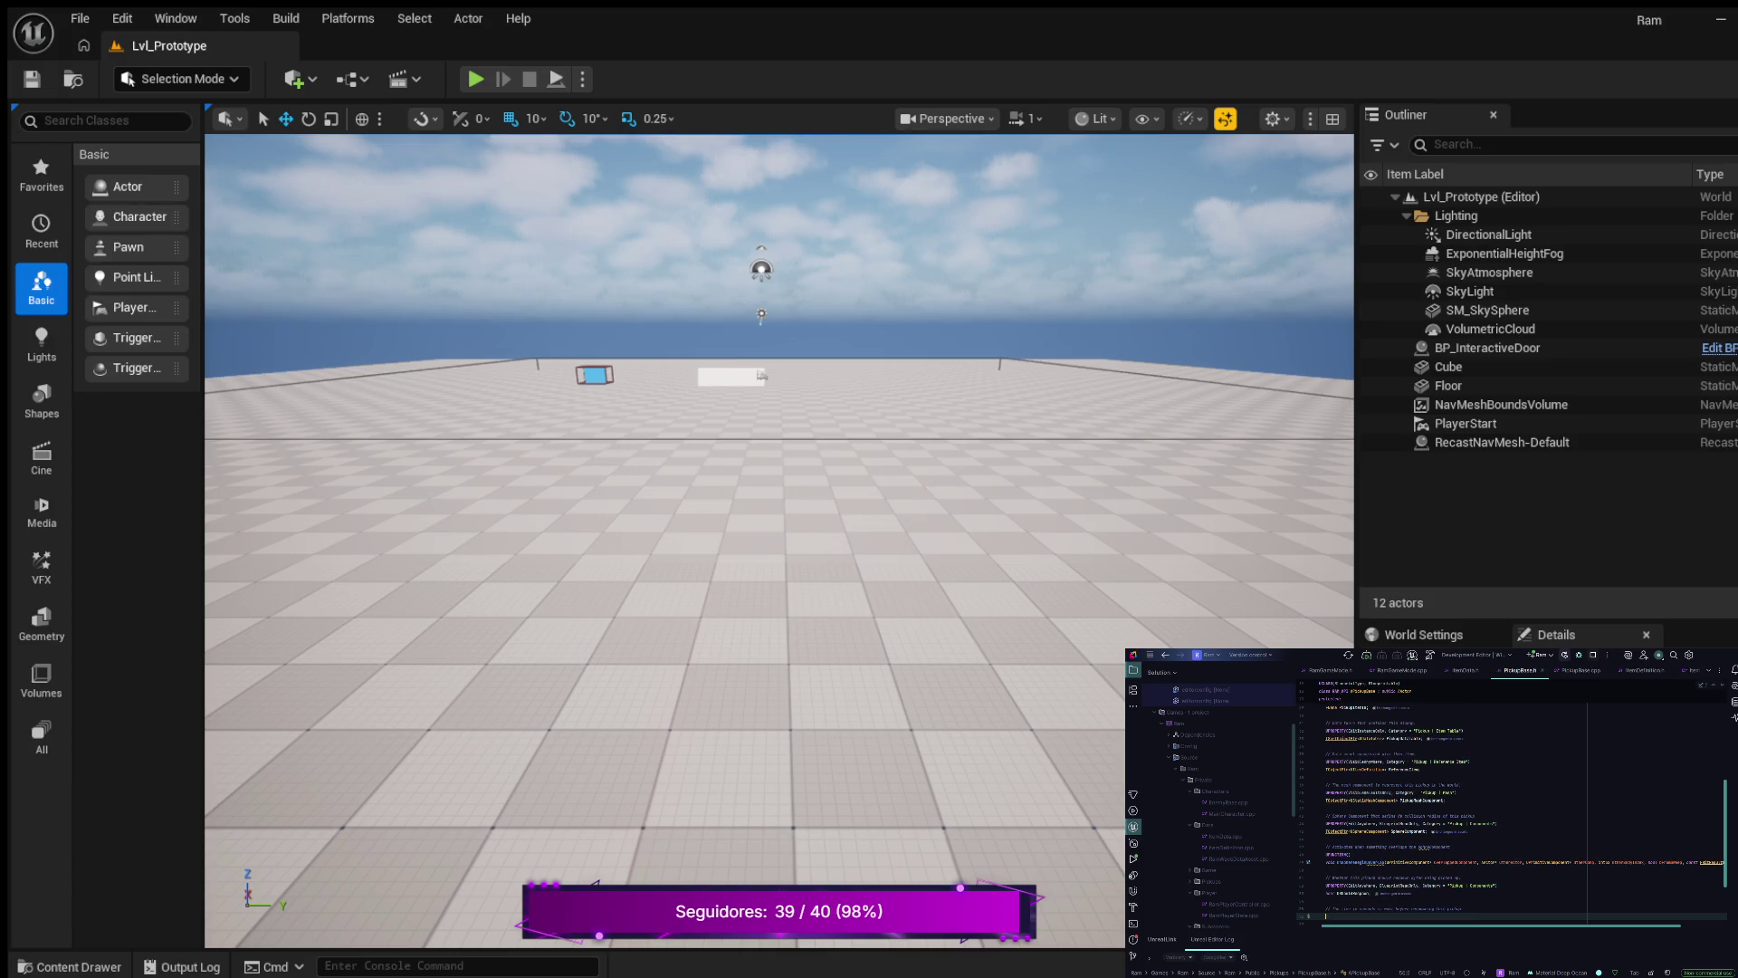
{"action": "type", "text": "UPROPERTY(EditAnywhere, BlueprintReadOnly, Category = \"Pickup | Components\")"}
- Open a line below the last UPROPERTY and begin typing a float property
{"action": "left_click", "coordinate": [1498, 884]}
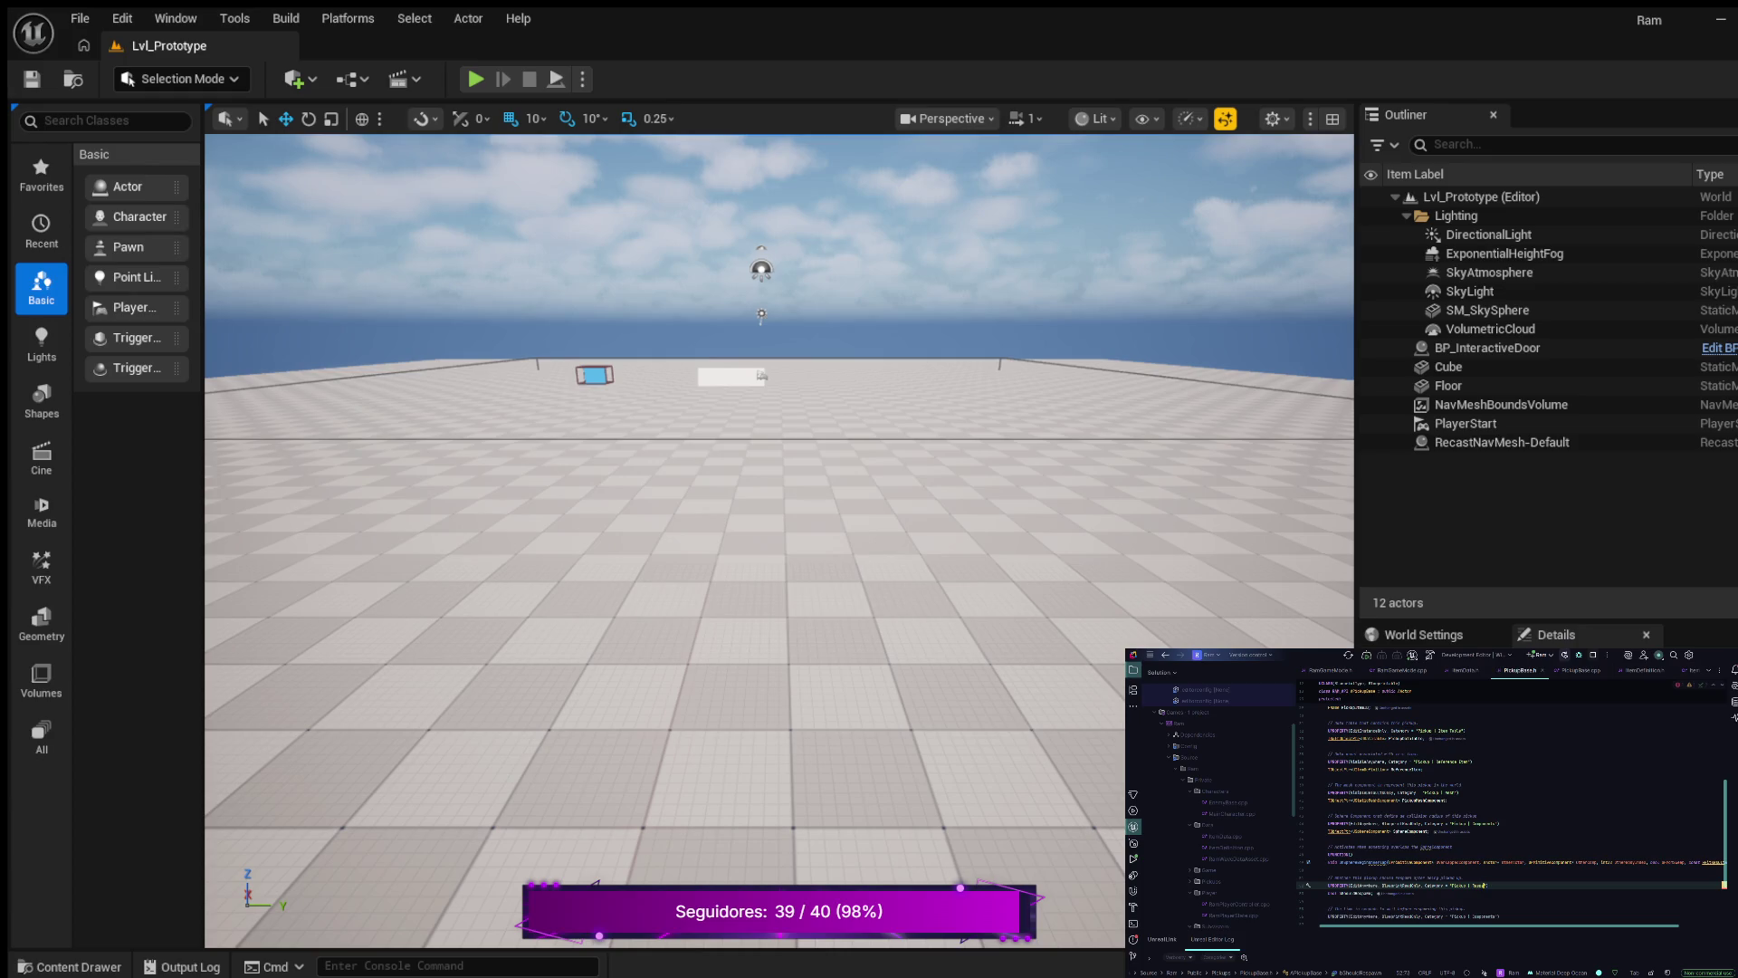
{"action": "key", "text": "Down"}
{"action": "key", "text": "Down"}
{"action": "key", "text": "Down"}
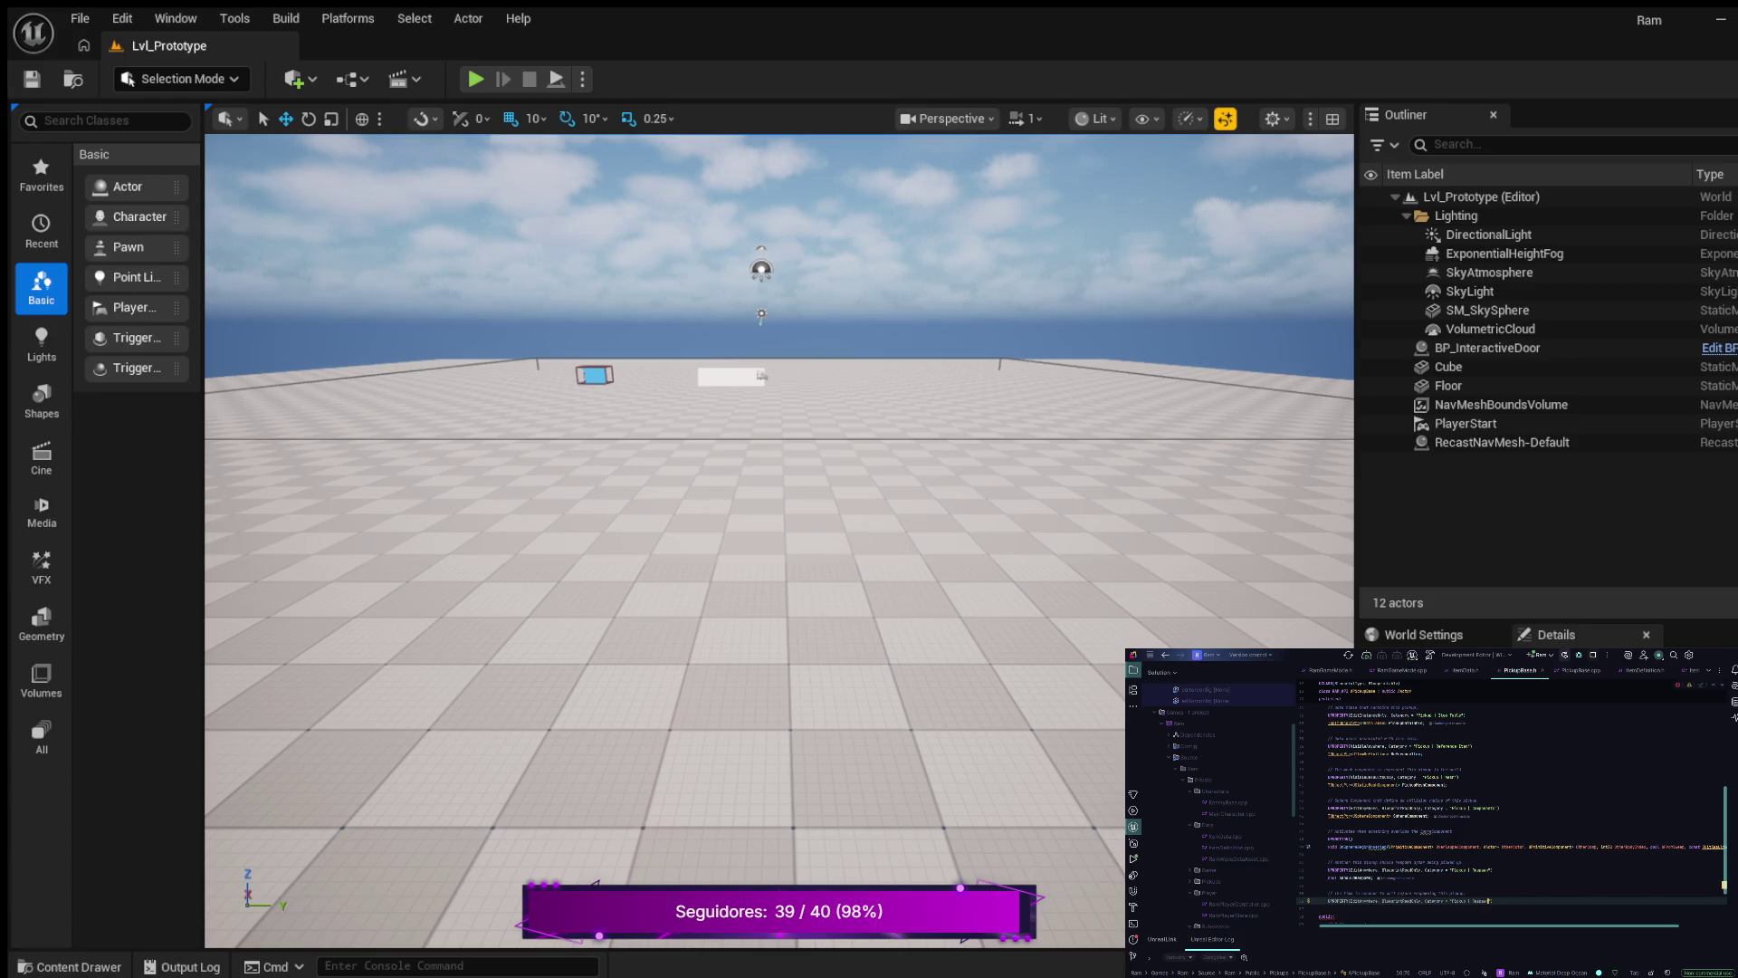
{"action": "key", "text": "Return"}
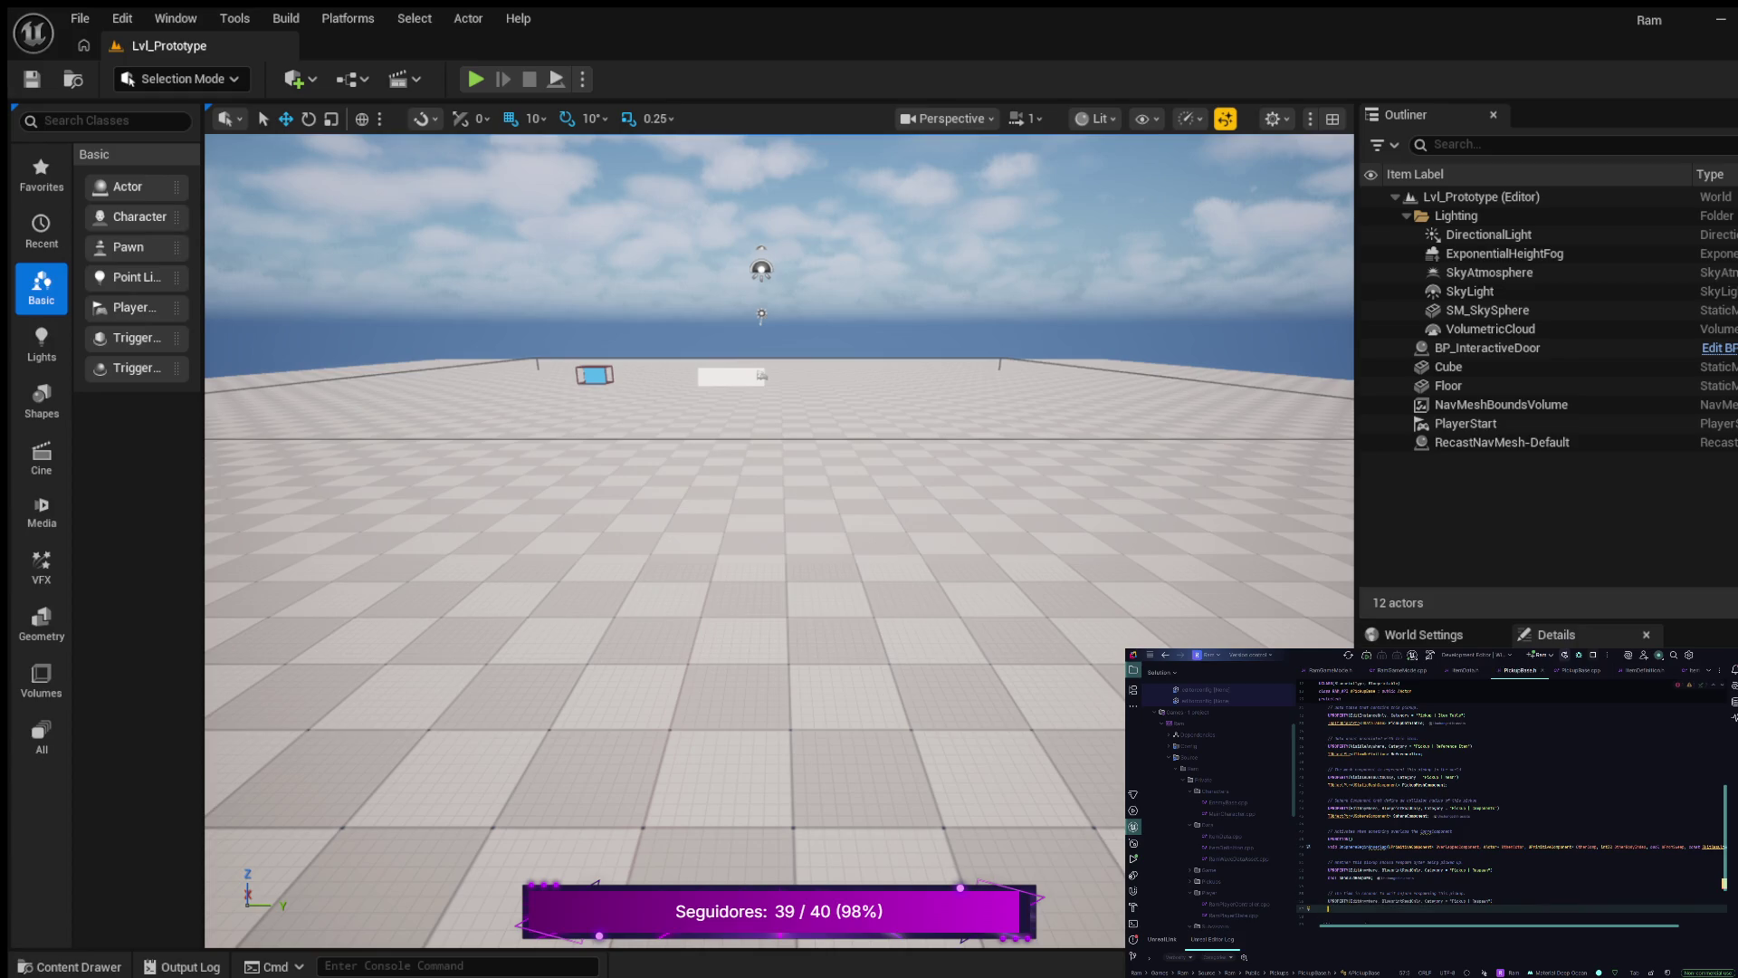
{"action": "type", "text": "f"}
{"action": "key", "text": "BackSpace"}
{"action": "key", "text": "BackSpace"}
{"action": "type", "text": "l"}
- Declare float RespawnTime = 5.f; and paste a UPROPERTY line below it
{"action": "type", "text": "RespawnTime"}
{"action": "type", "text": " = "}
{"action": "type", "text": "5."}
{"action": "type", "text": "f;"}
{"action": "key", "text": "ctrl+v"}
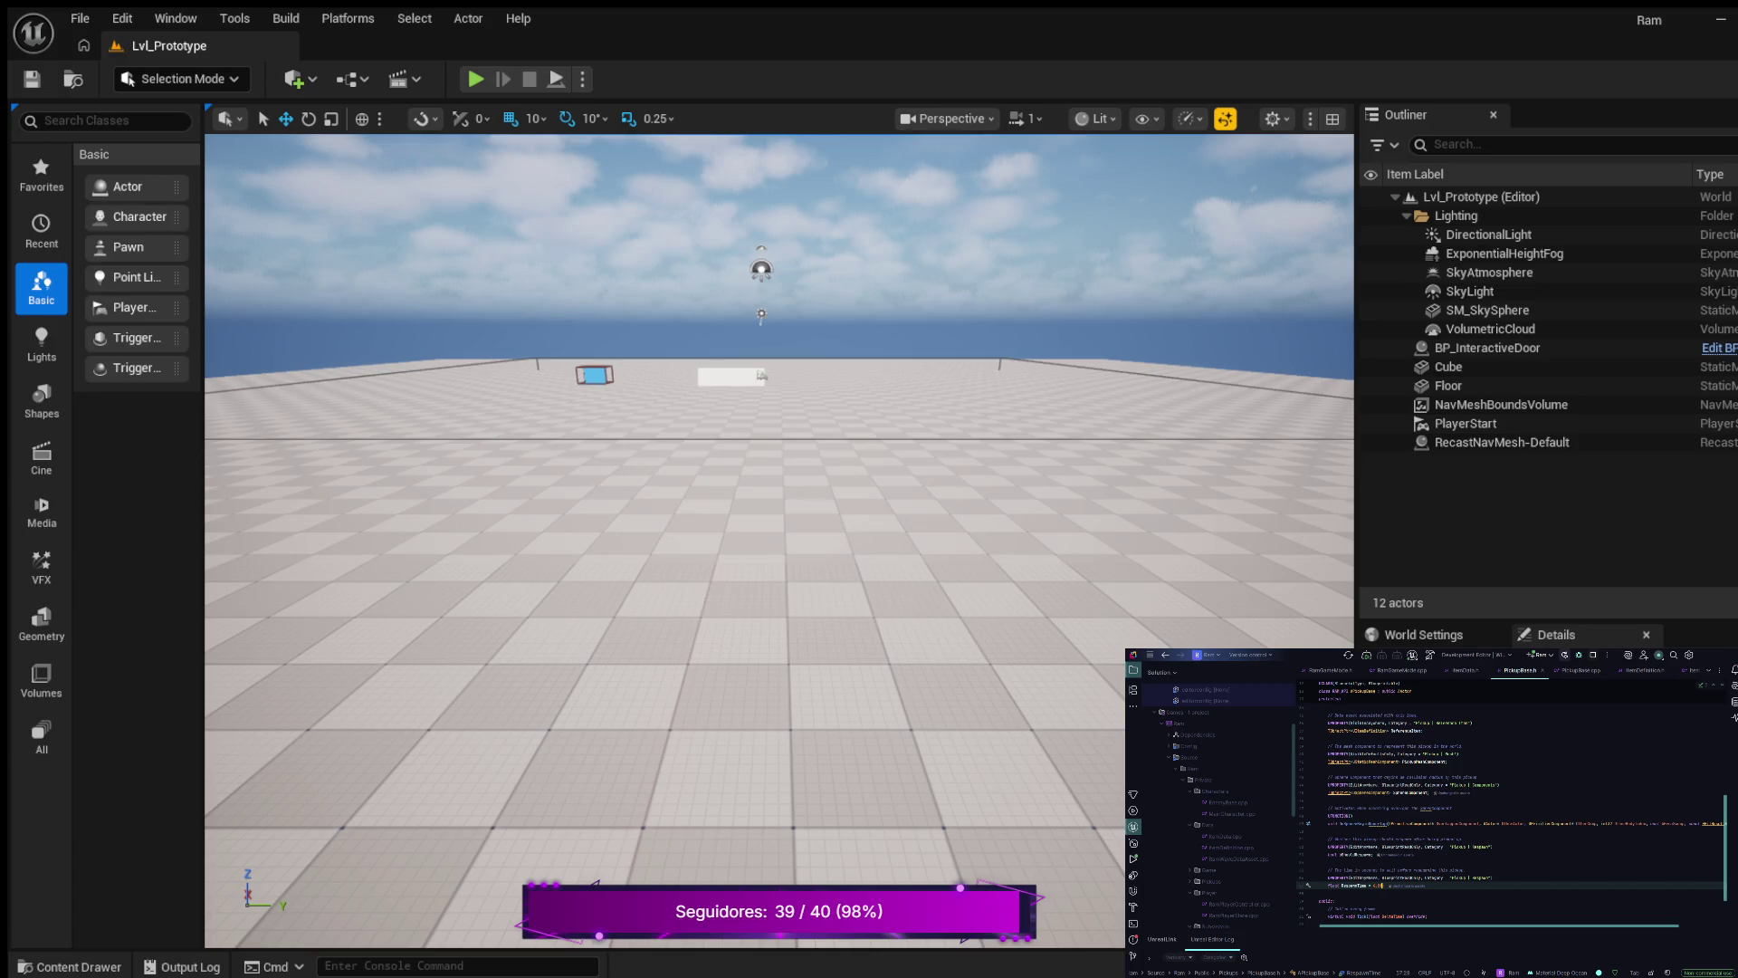
{"action": "key", "text": "ctrl+v"}
- Add a comment and another float property declaration beneath the new UPROPERTY
{"action": "key", "text": "Return"}
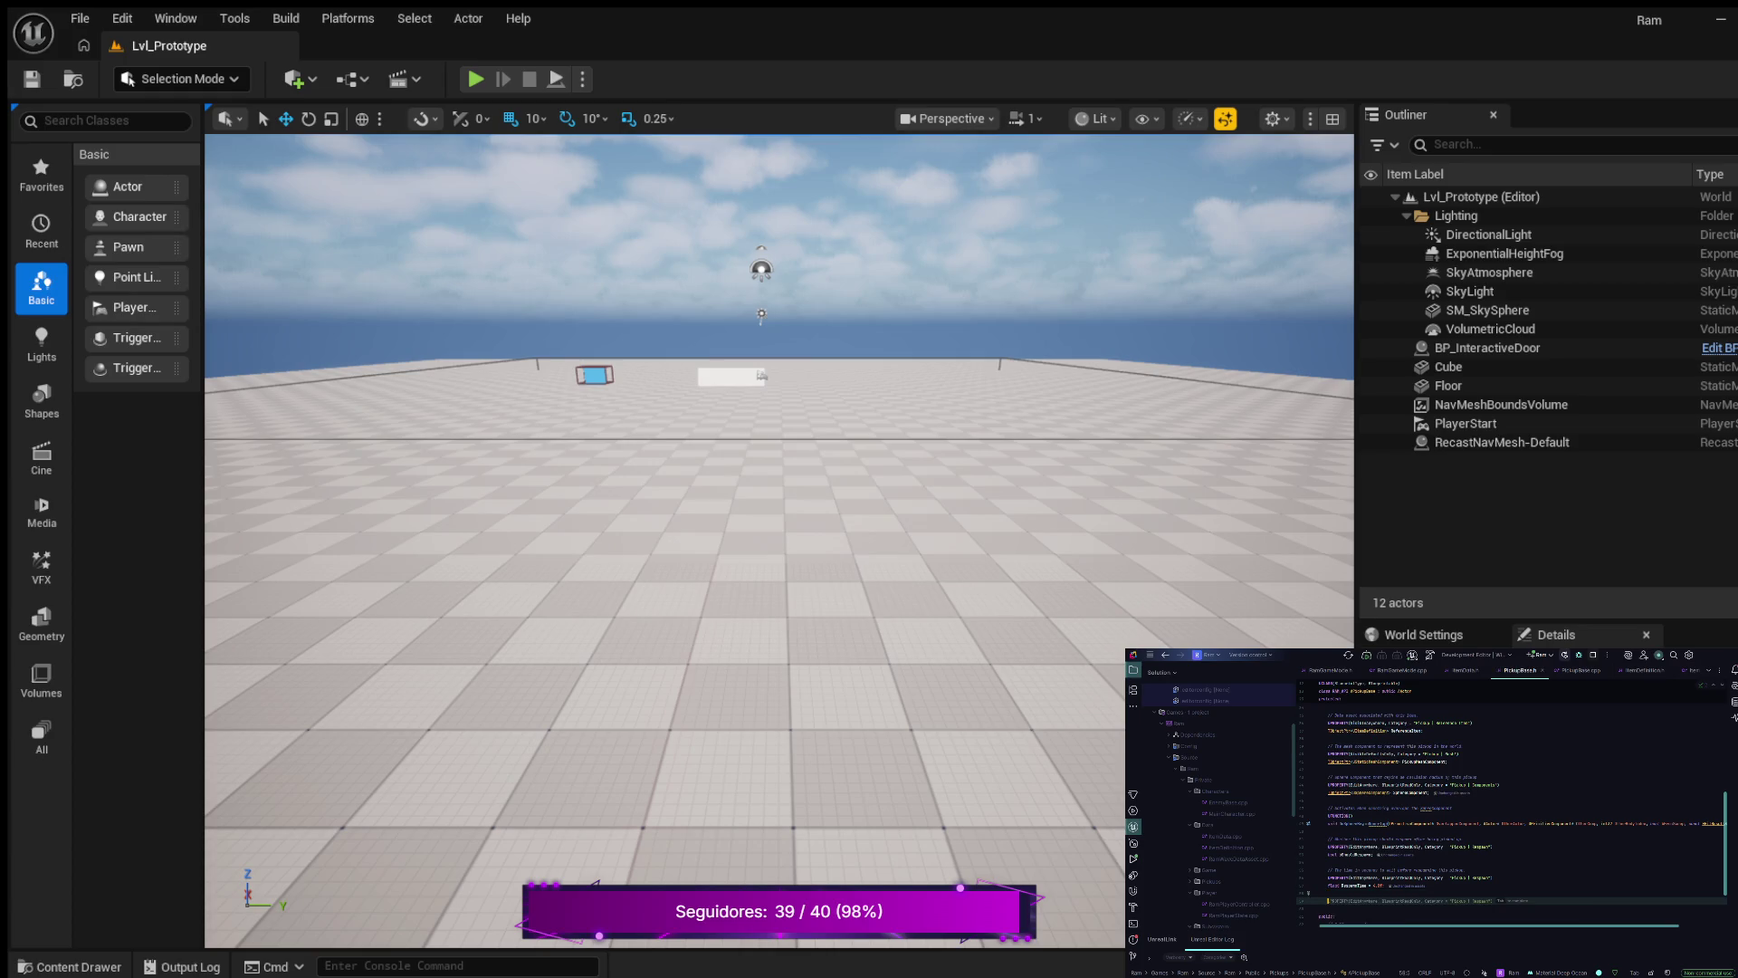
{"action": "type", "text": "//"}
{"action": "key", "text": "Return"}
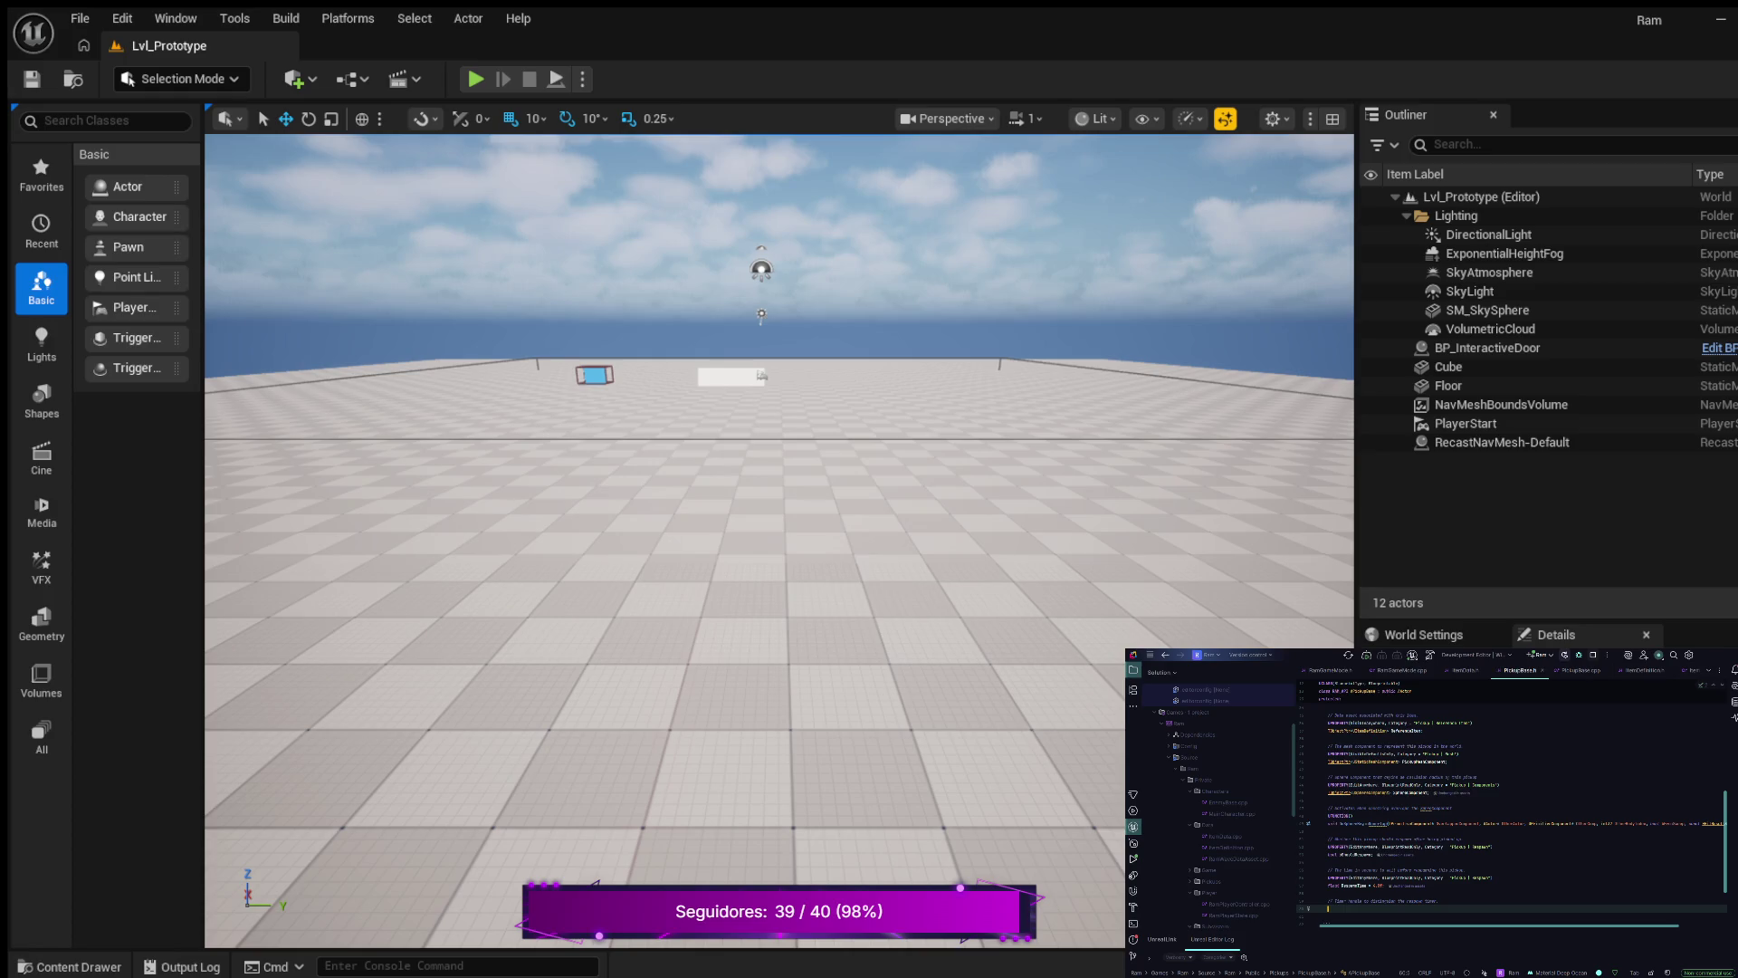
{"action": "type", "text": "loat"}
{"action": "type", "text": " RespawnTime"}
{"action": "type", "text": "Ha"}
{"action": "type", "text": ";"}
{"action": "left_click", "coordinate": [1307, 823]}
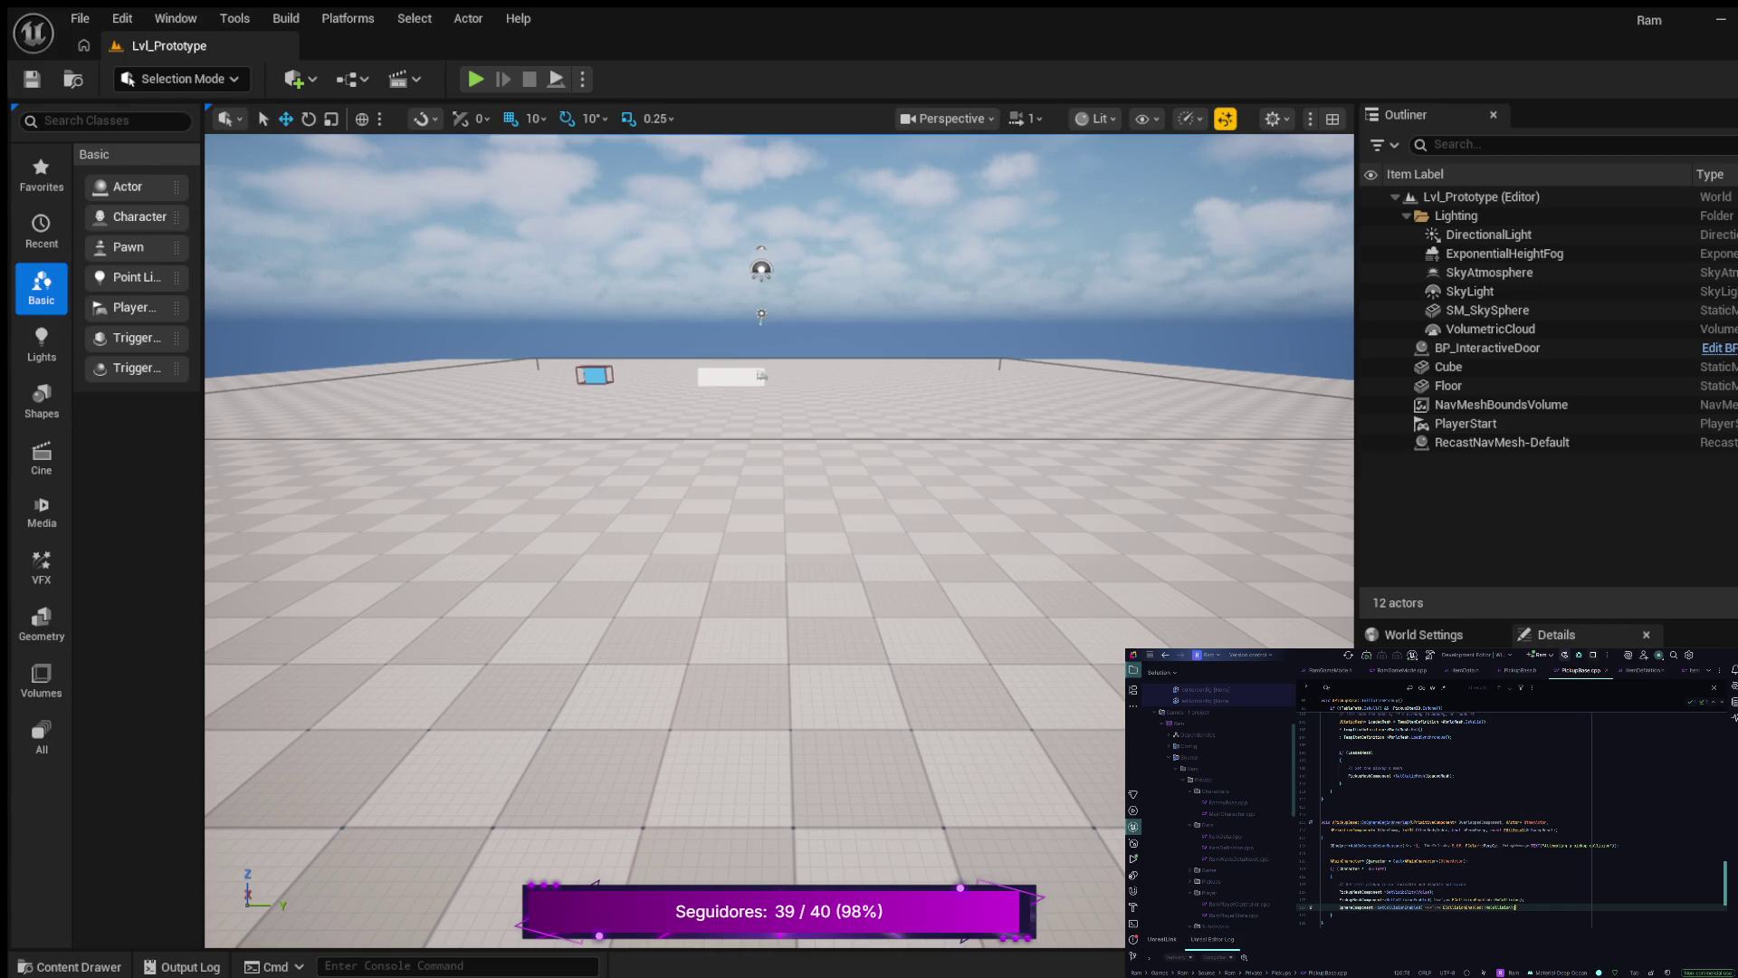
- End the last statement of OnSphereBeginOverlap with a semicolon
{"action": "type", "text": ";"}
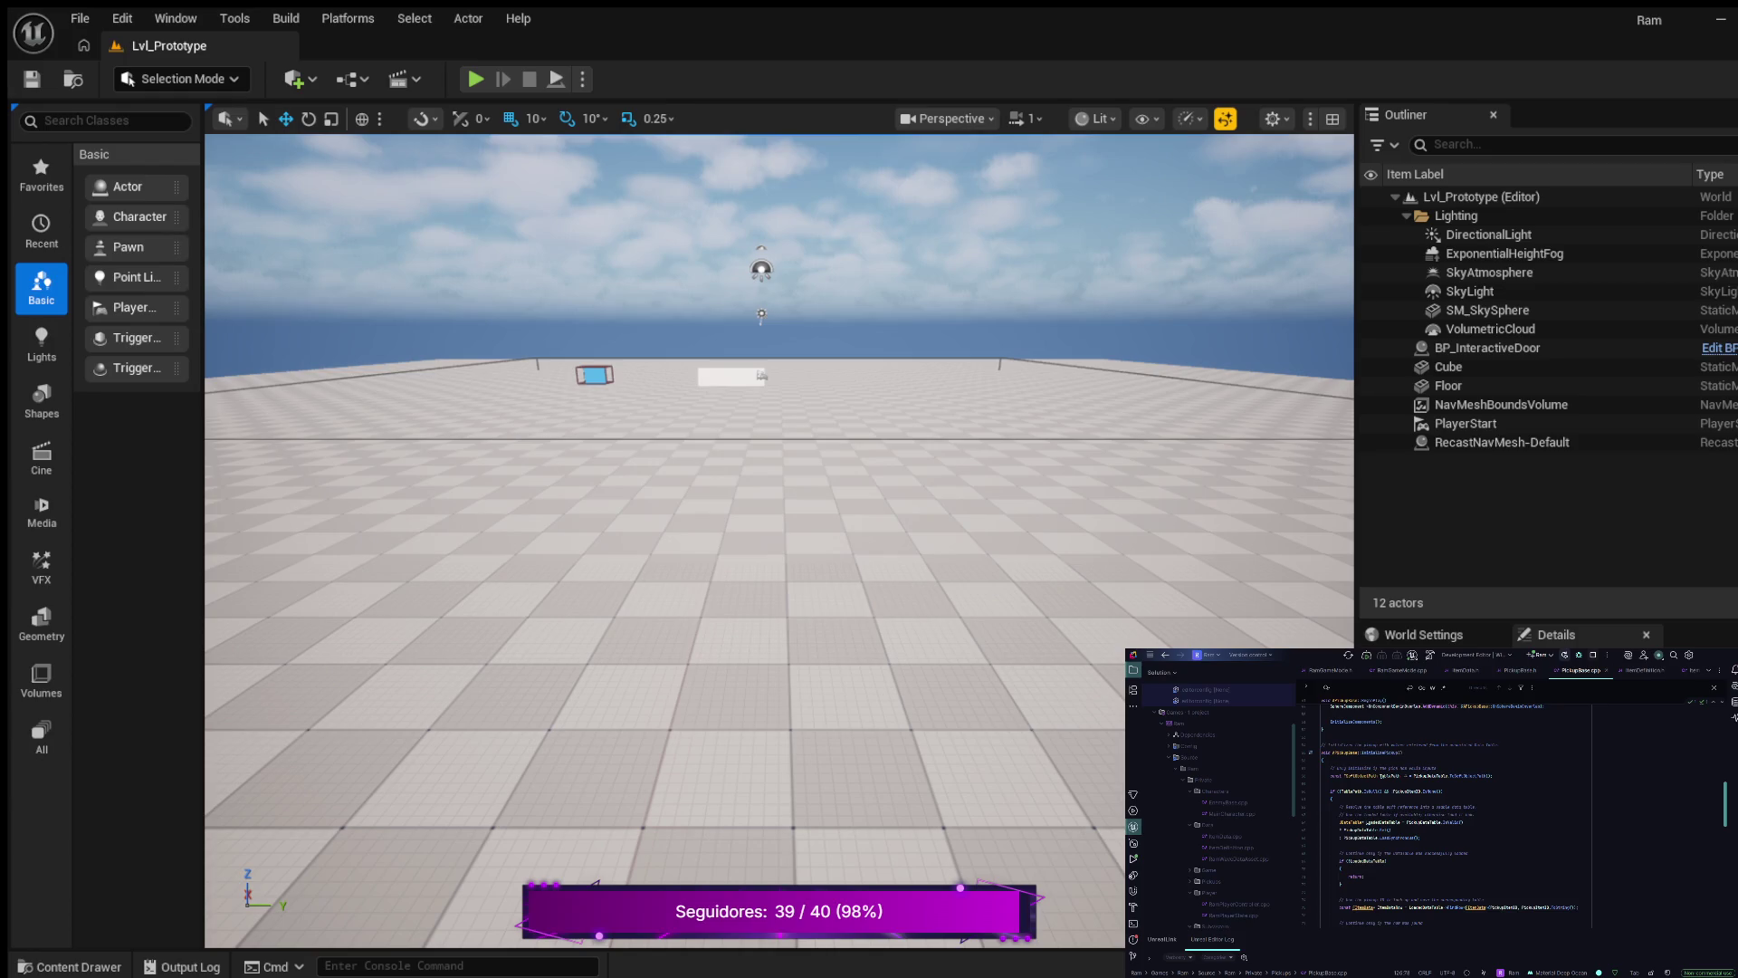
{"action": "scroll", "coordinate": [1499, 811], "scroll_direction": "down", "scroll_amount": 5}
{"action": "scroll", "coordinate": [1449, 810], "scroll_direction": "down", "scroll_amount": 8}
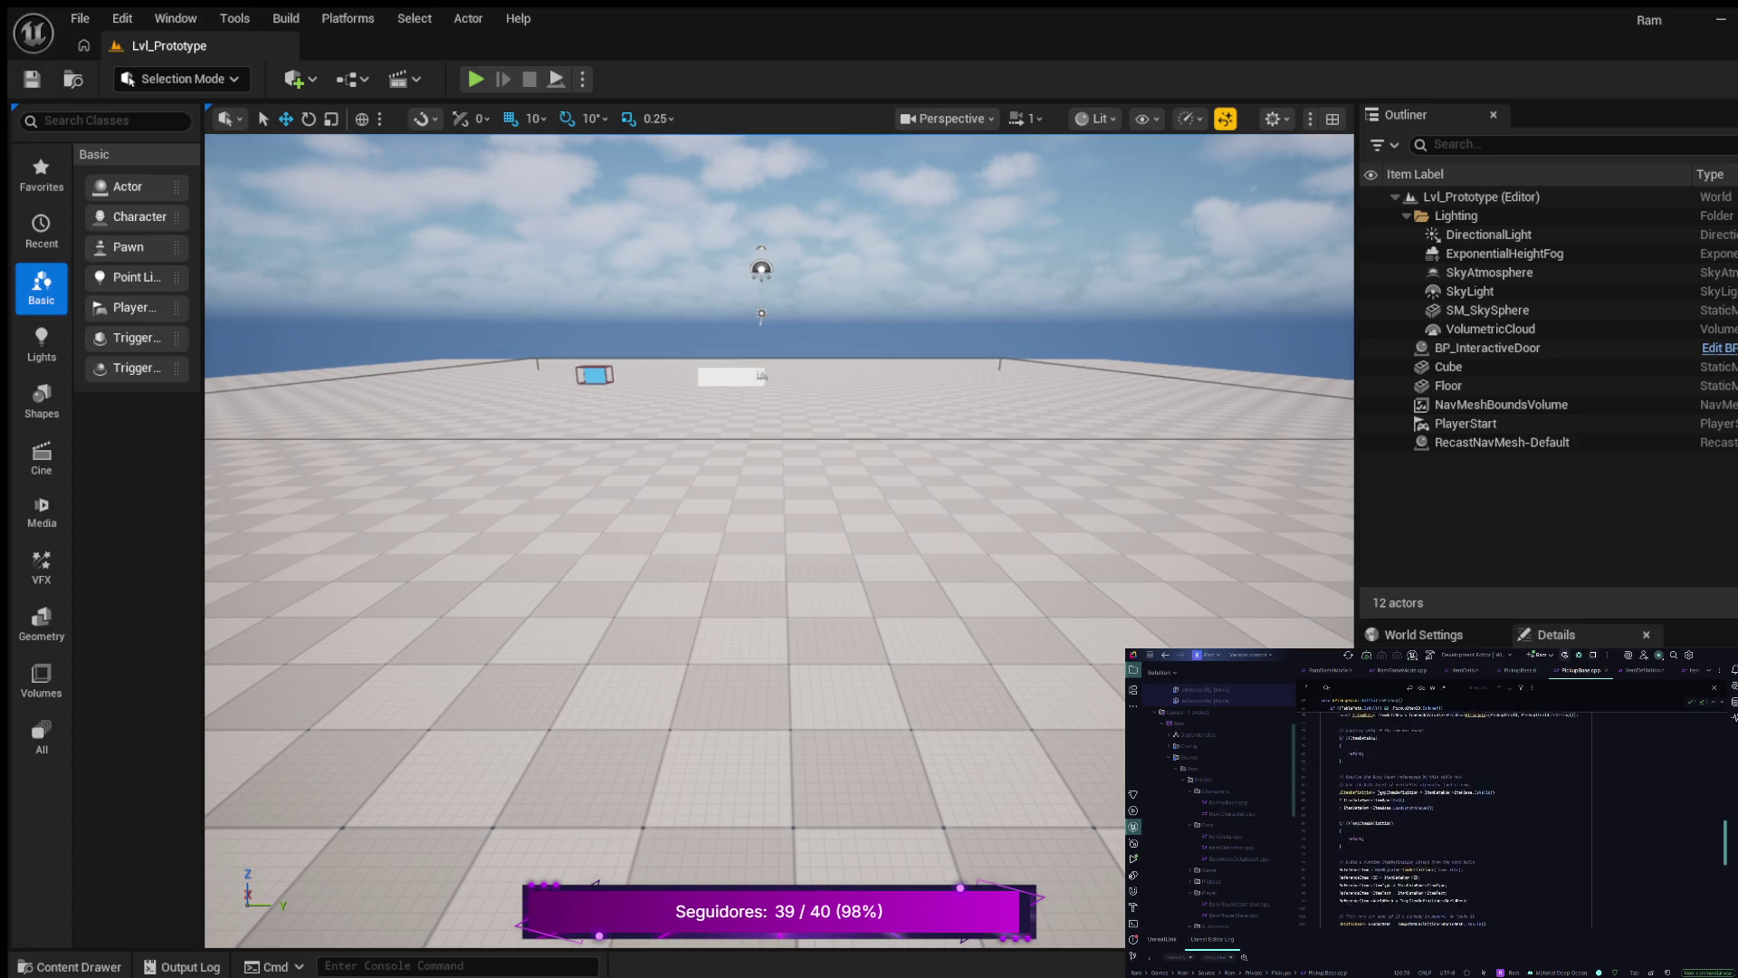
{"action": "scroll", "coordinate": [1469, 817], "scroll_direction": "down", "scroll_amount": 4}
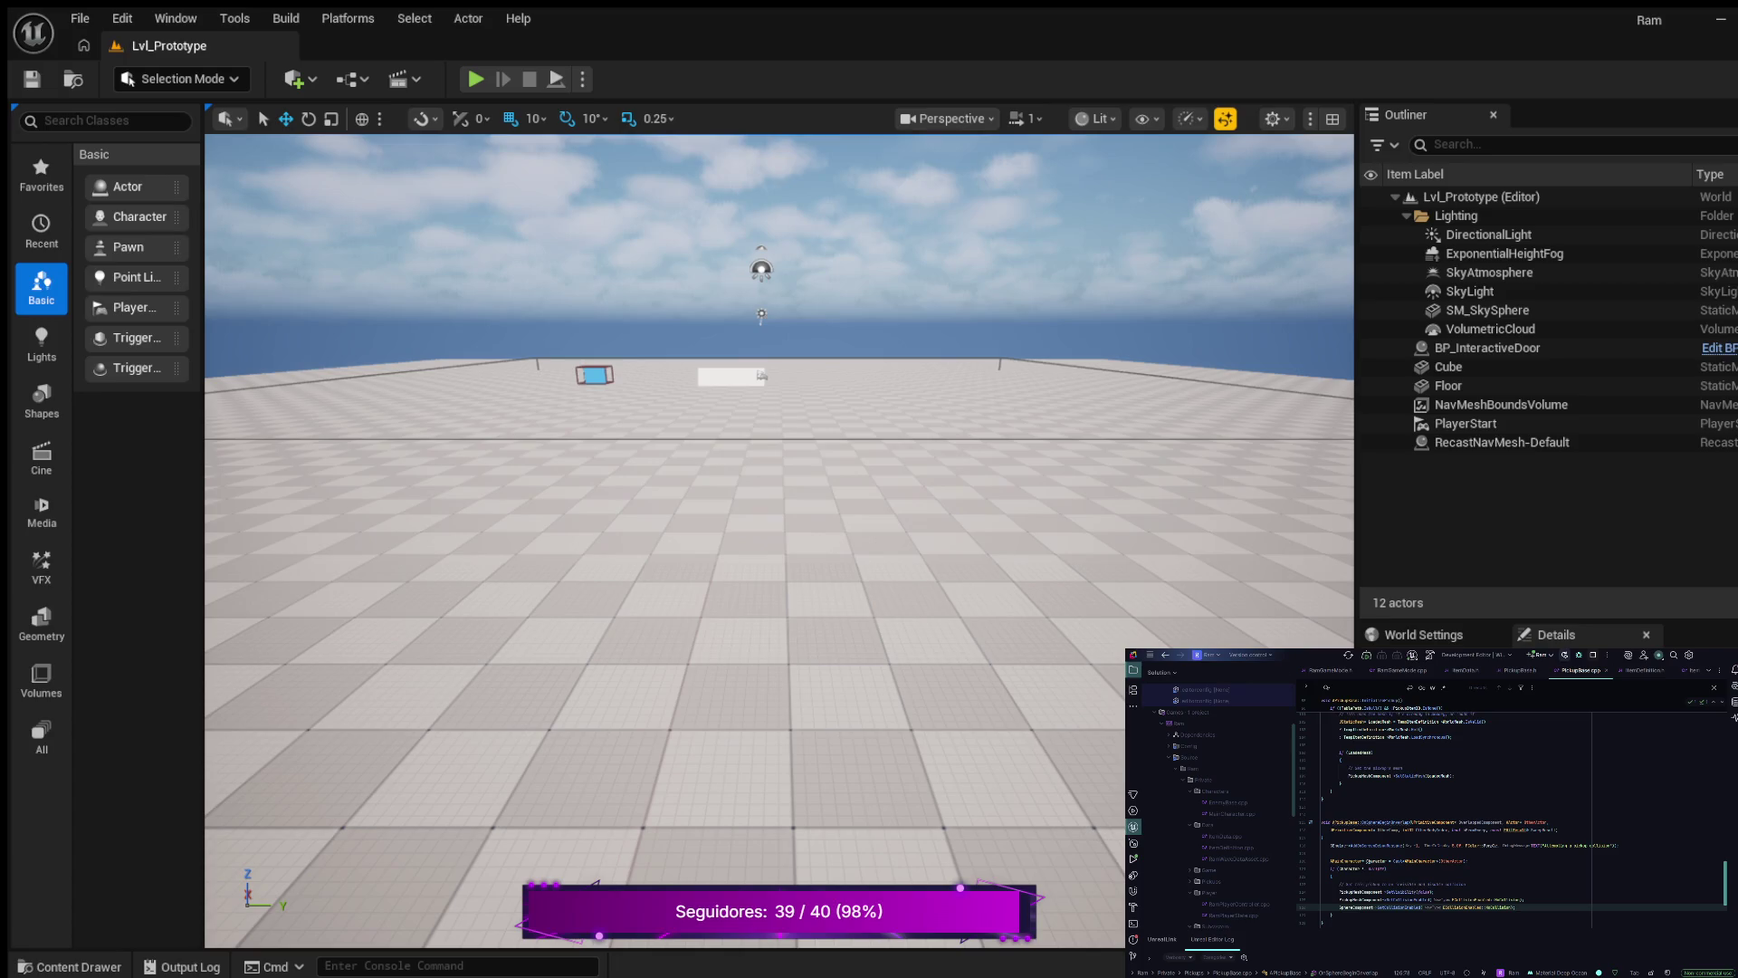
- Add a comment line and a GetWorldTimerManager().SetTimer call in OnSphereBeginOverlap
{"action": "scroll", "coordinate": [1512, 810], "scroll_direction": "down", "scroll_amount": 2}
{"action": "key", "text": "Down"}
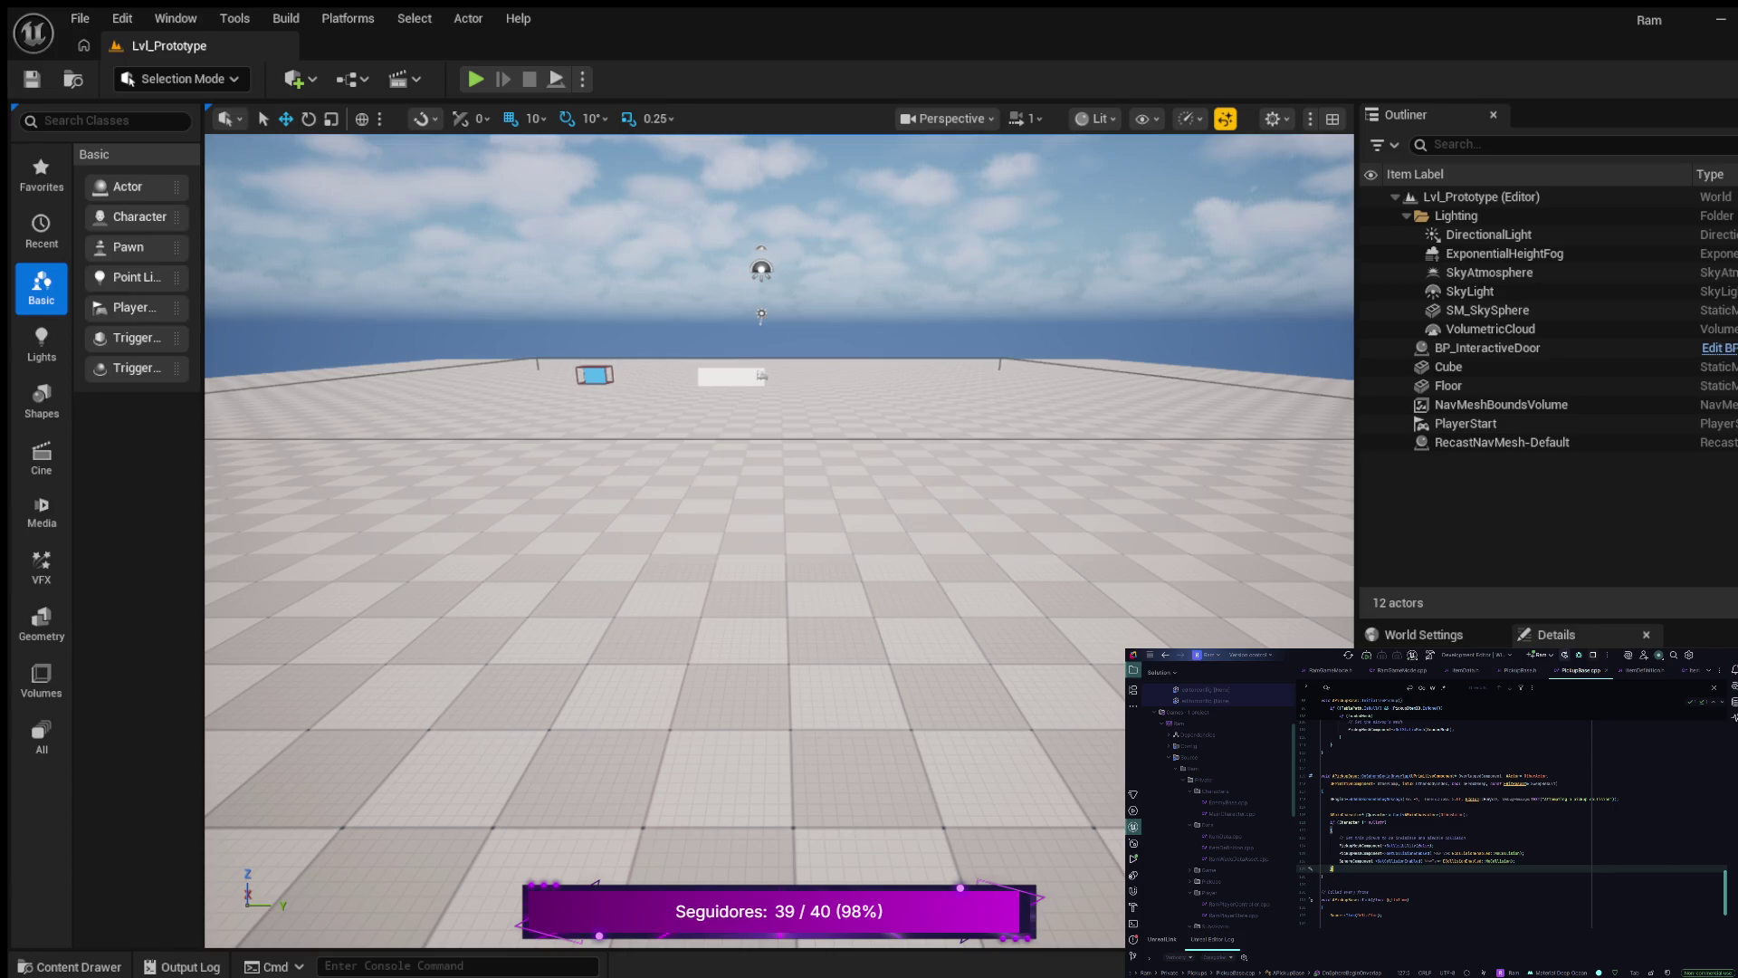
{"action": "key", "text": "Return"}
{"action": "key", "text": "Return"}
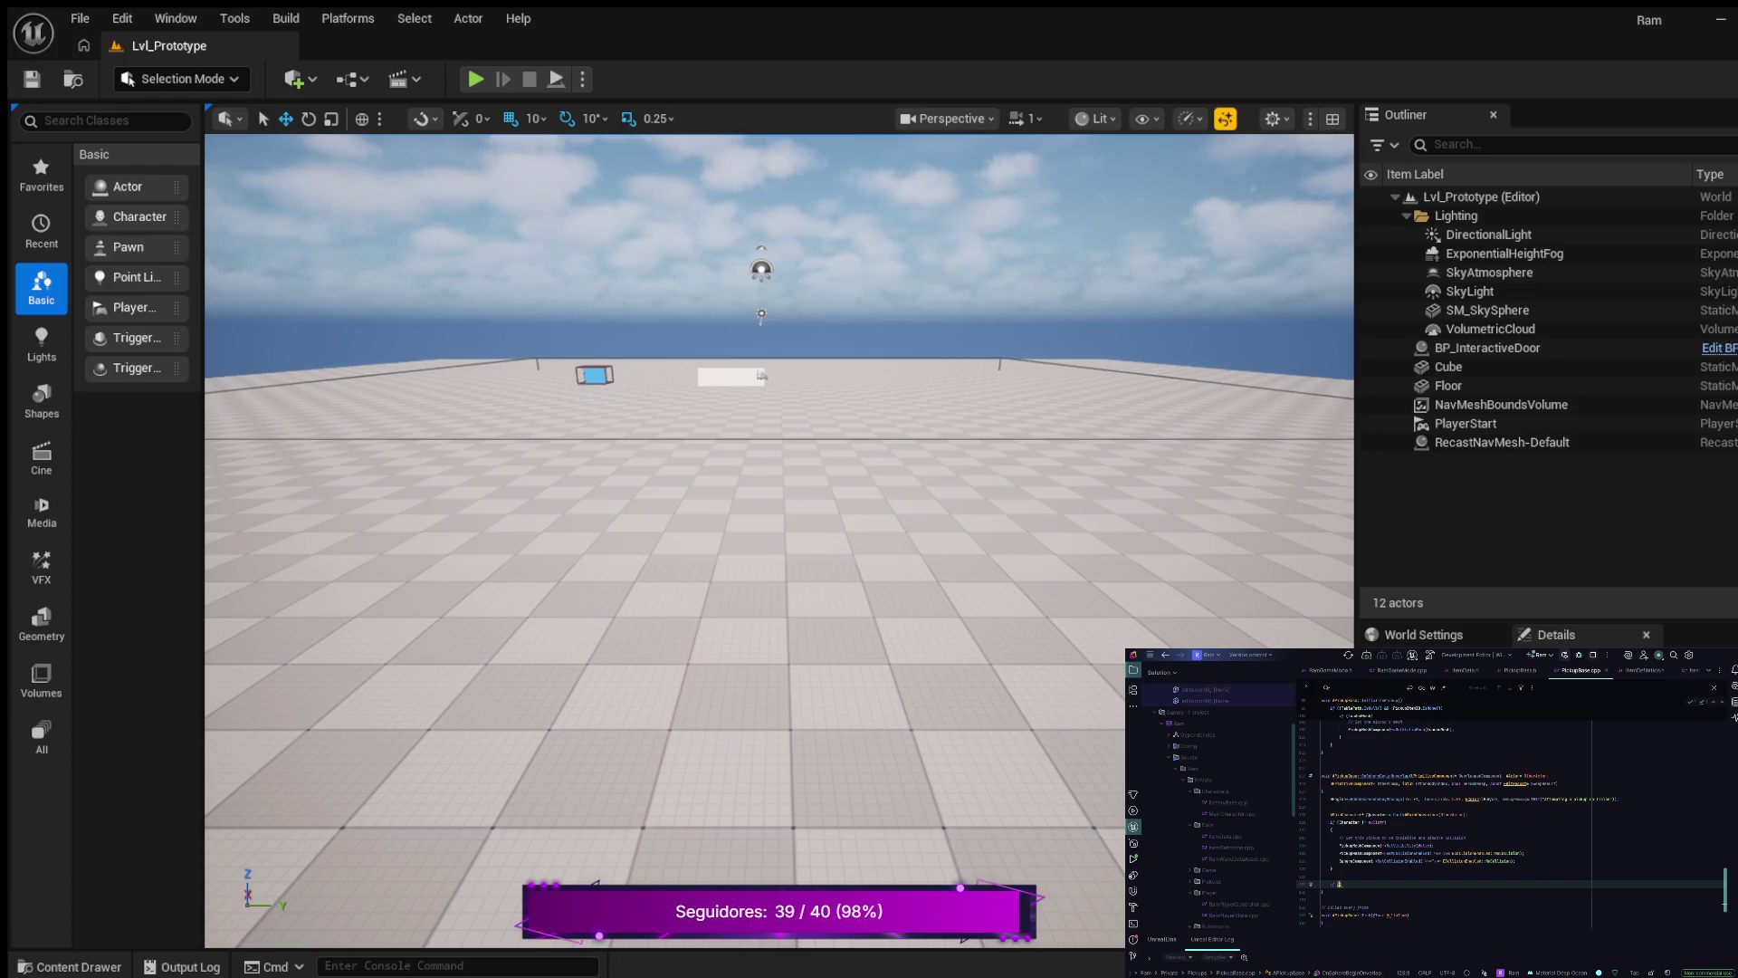
{"action": "type", "text": "Bind the"}
{"action": "type", "text": " overlap e"}
{"action": "key", "text": "Return"}
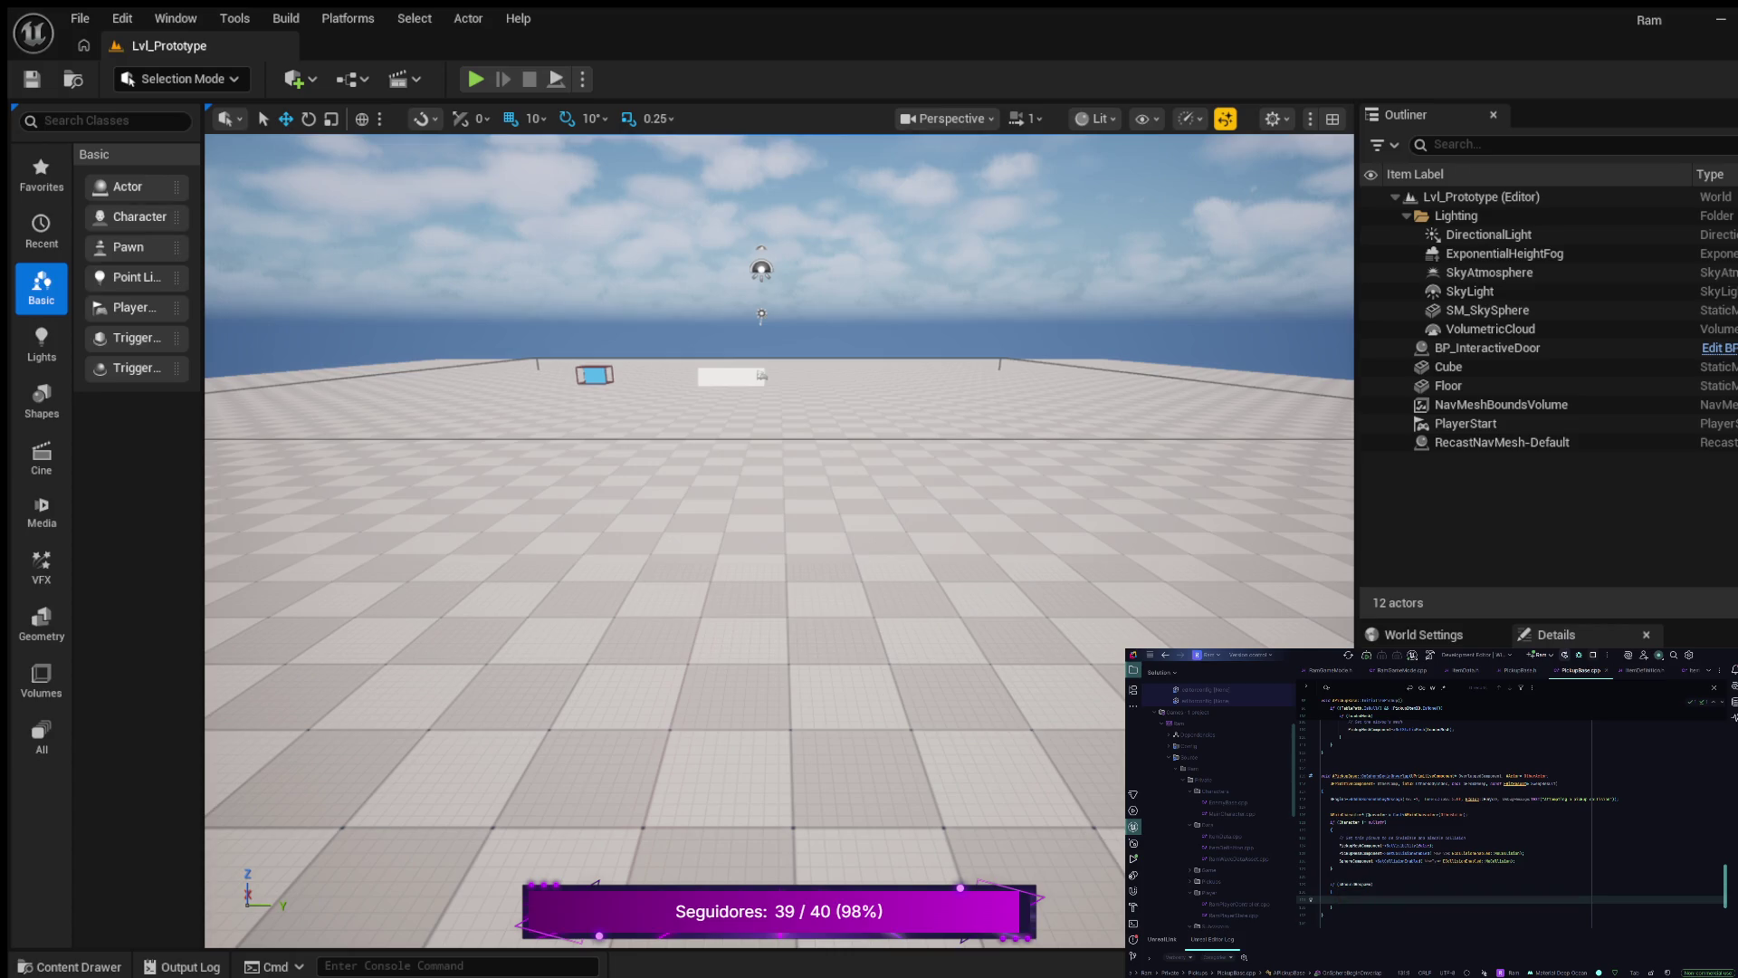
{"action": "type", "text": "il"}
{"action": "key", "text": "Return"}
{"action": "type", "text": ")"}
{"action": "key", "text": "Tab"}
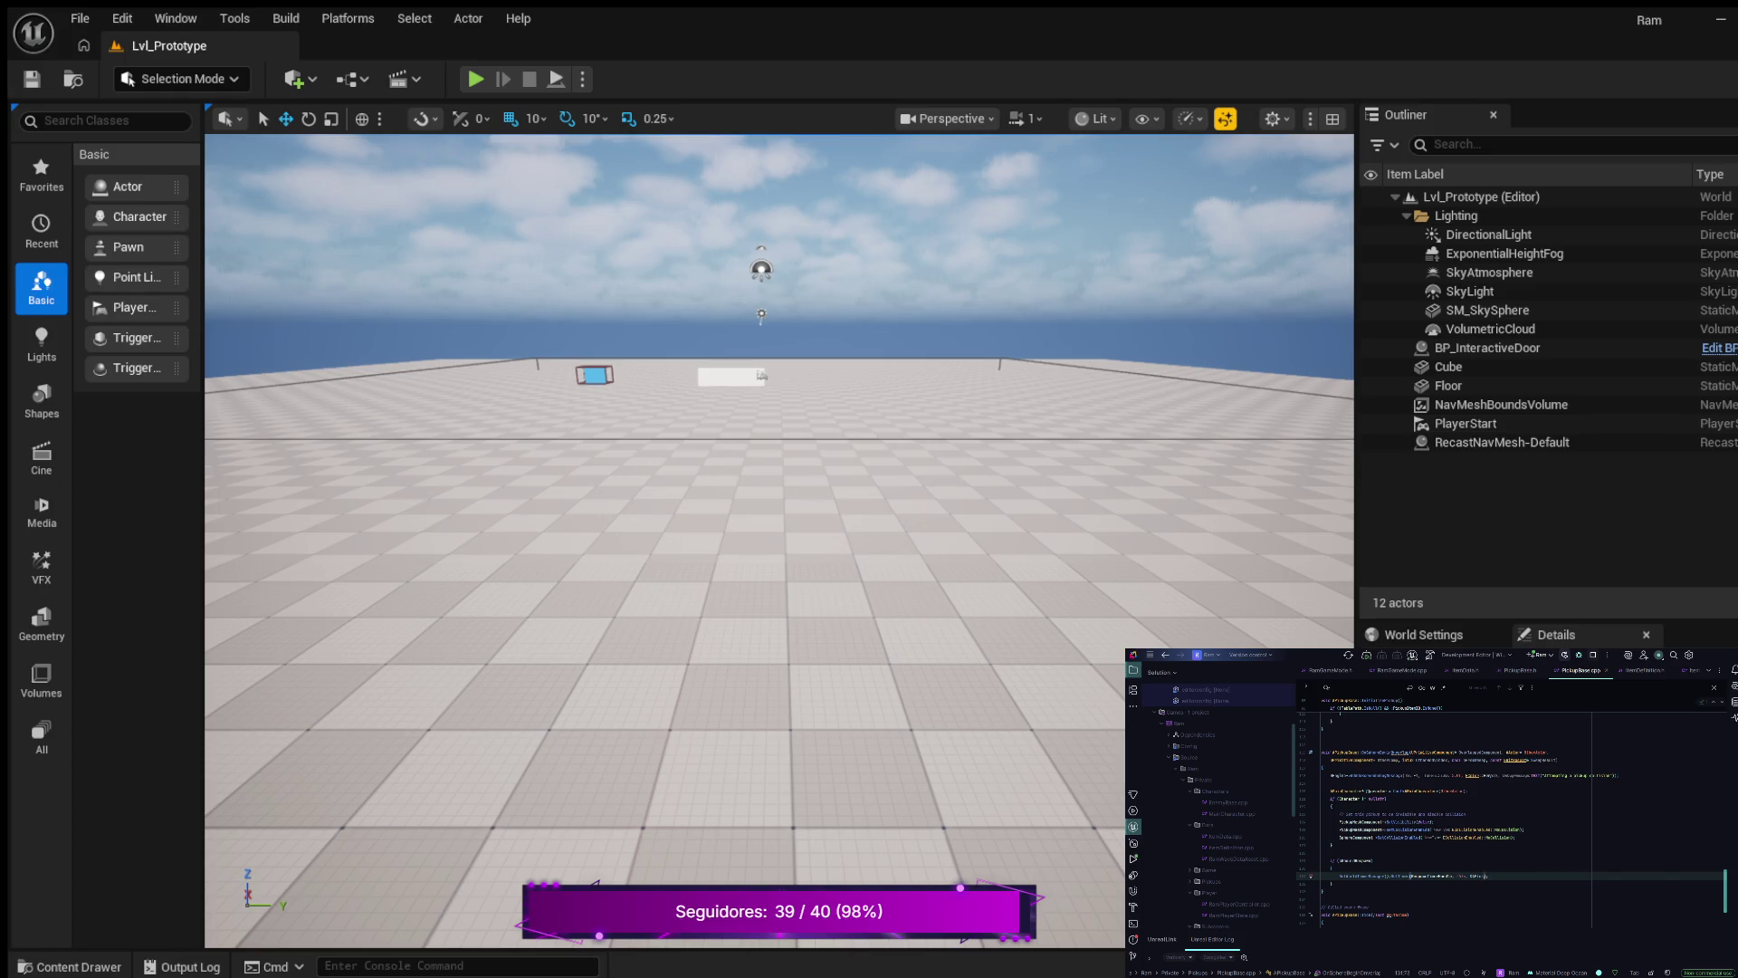
- Fill in the SetTimer arguments ending with true, true, then select its first argument
{"action": "key", "text": "Return"}
{"action": "key", "text": "Tab"}
{"action": "type", "text": "true, true"}
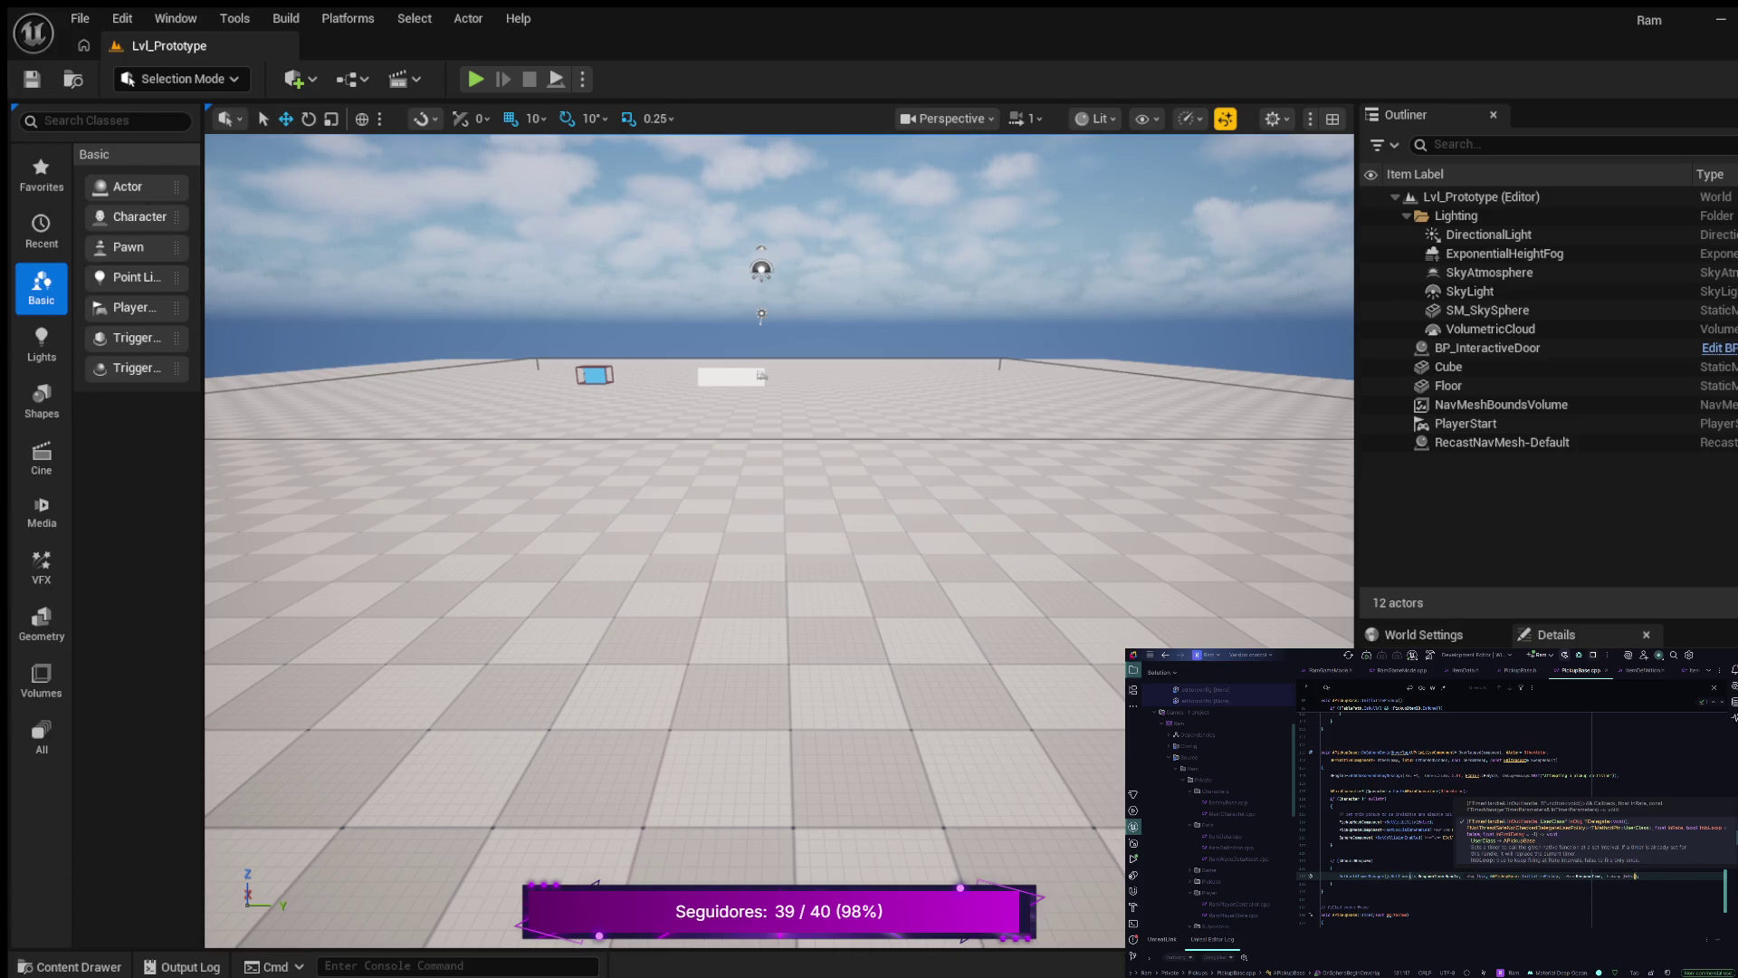
{"action": "key", "text": "Escape"}
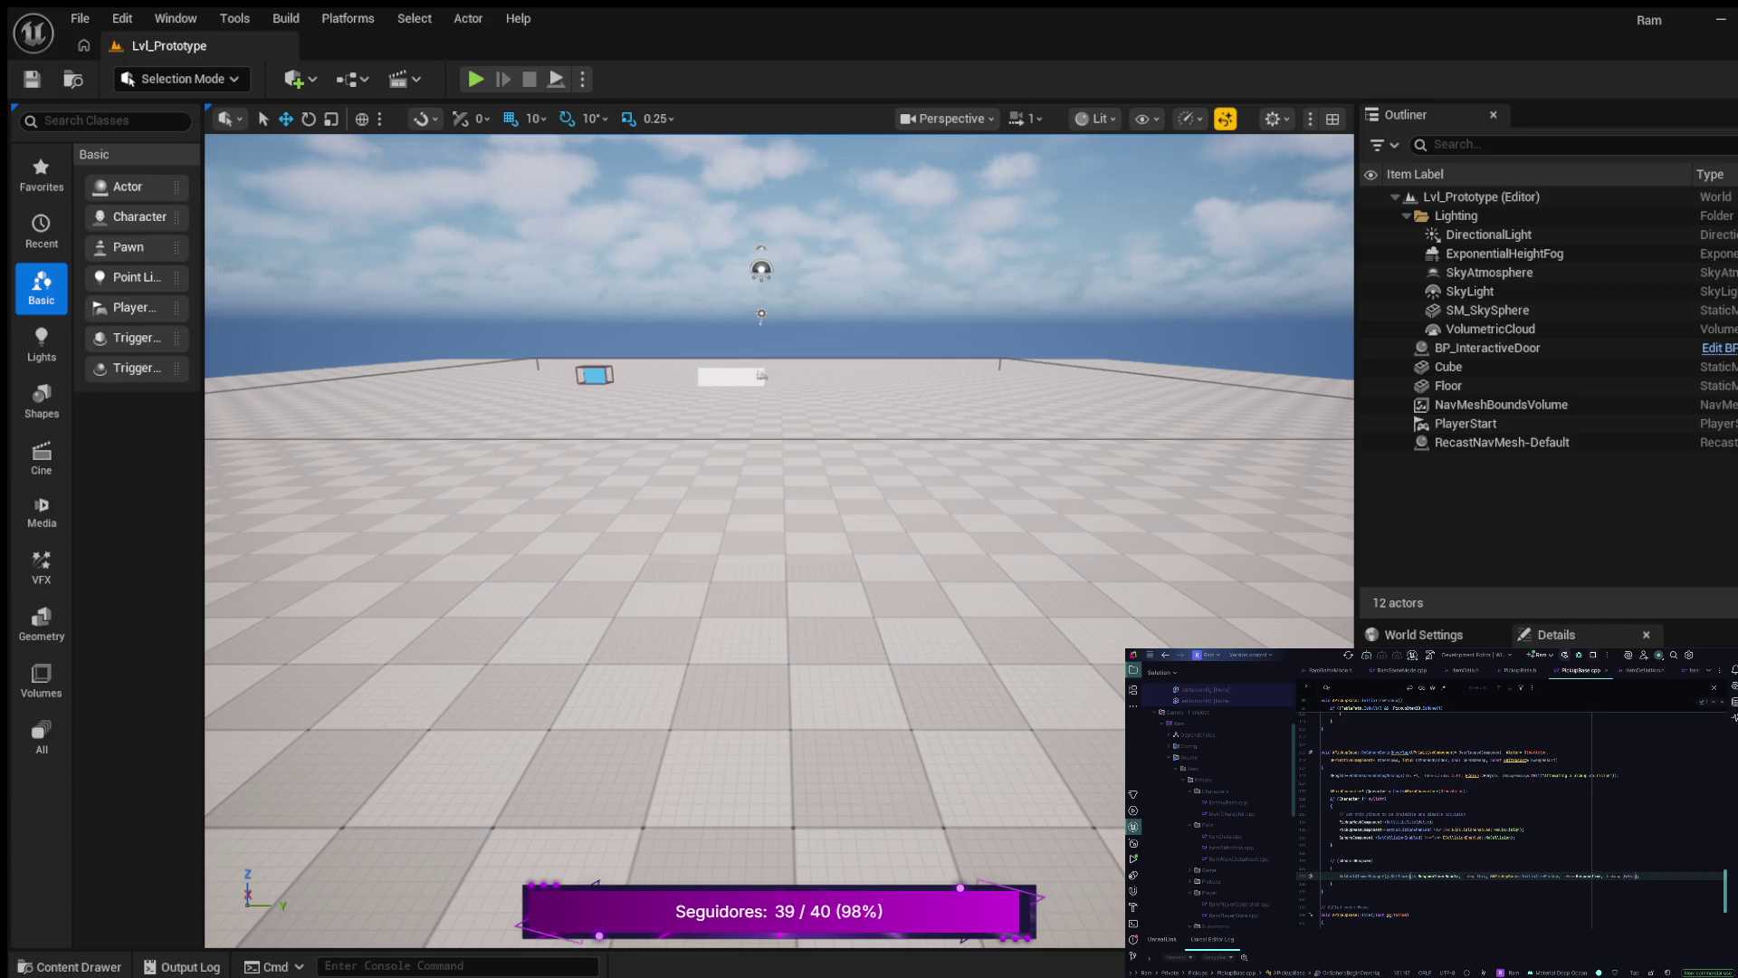
{"action": "scroll", "coordinate": [1512, 815], "scroll_direction": "down", "scroll_amount": 2}
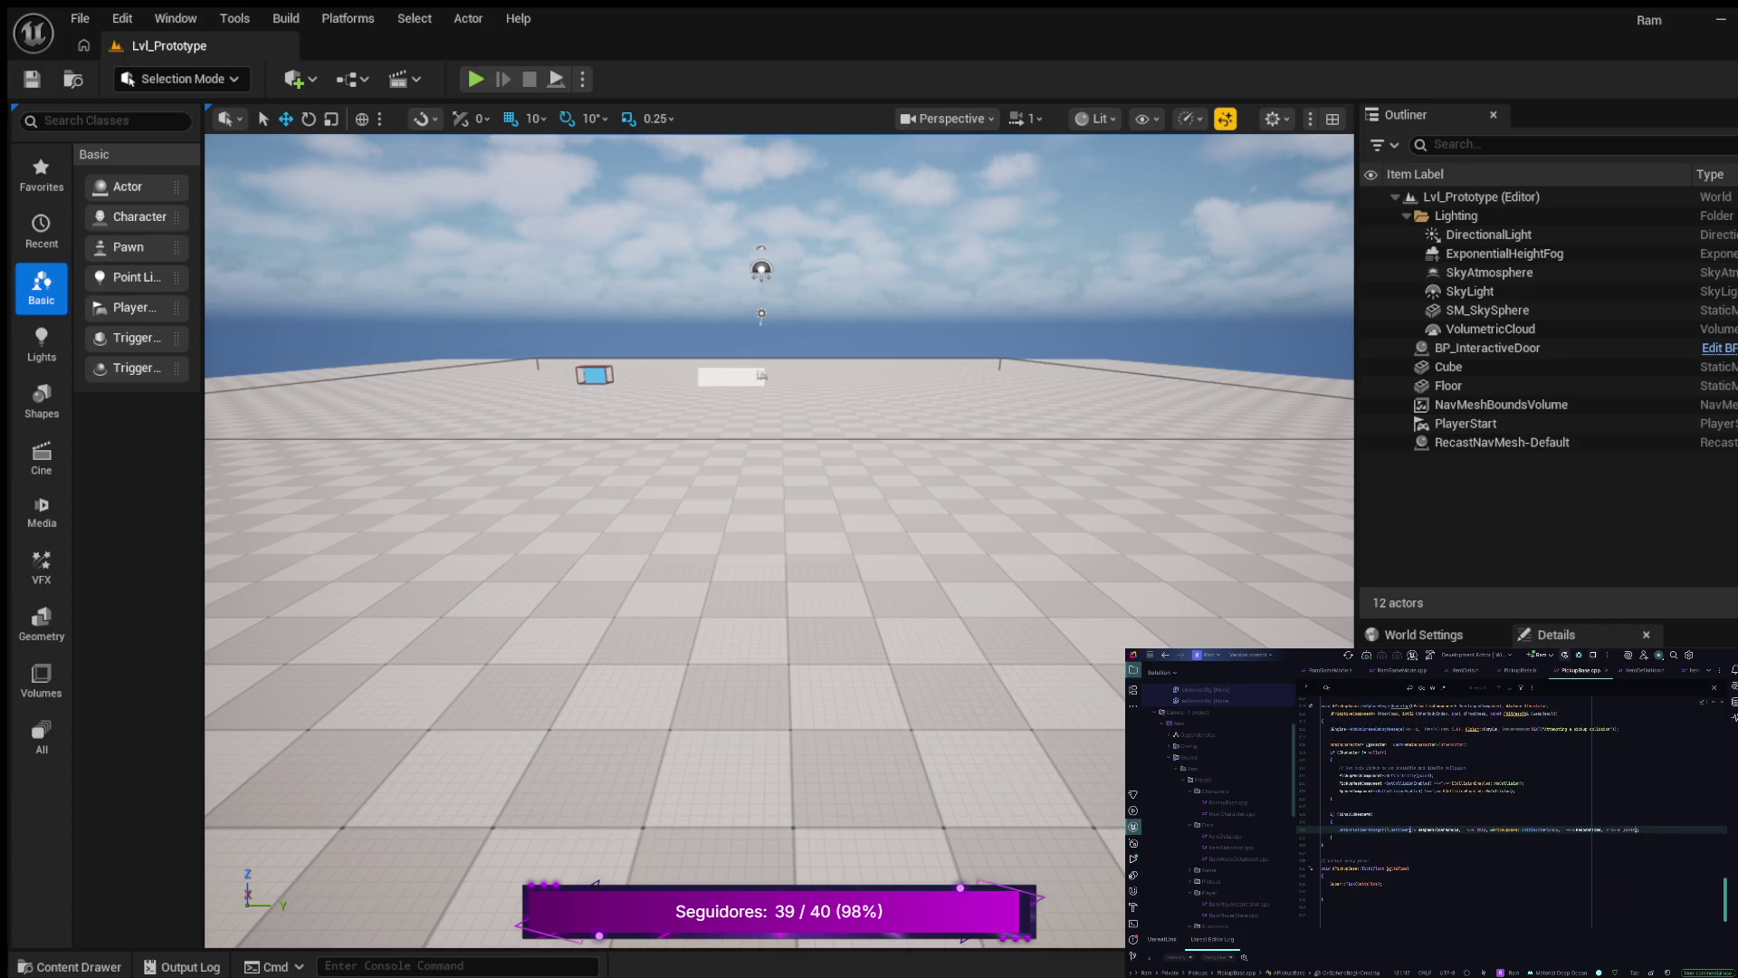
{"action": "double_click", "coordinate": [1440, 829]}
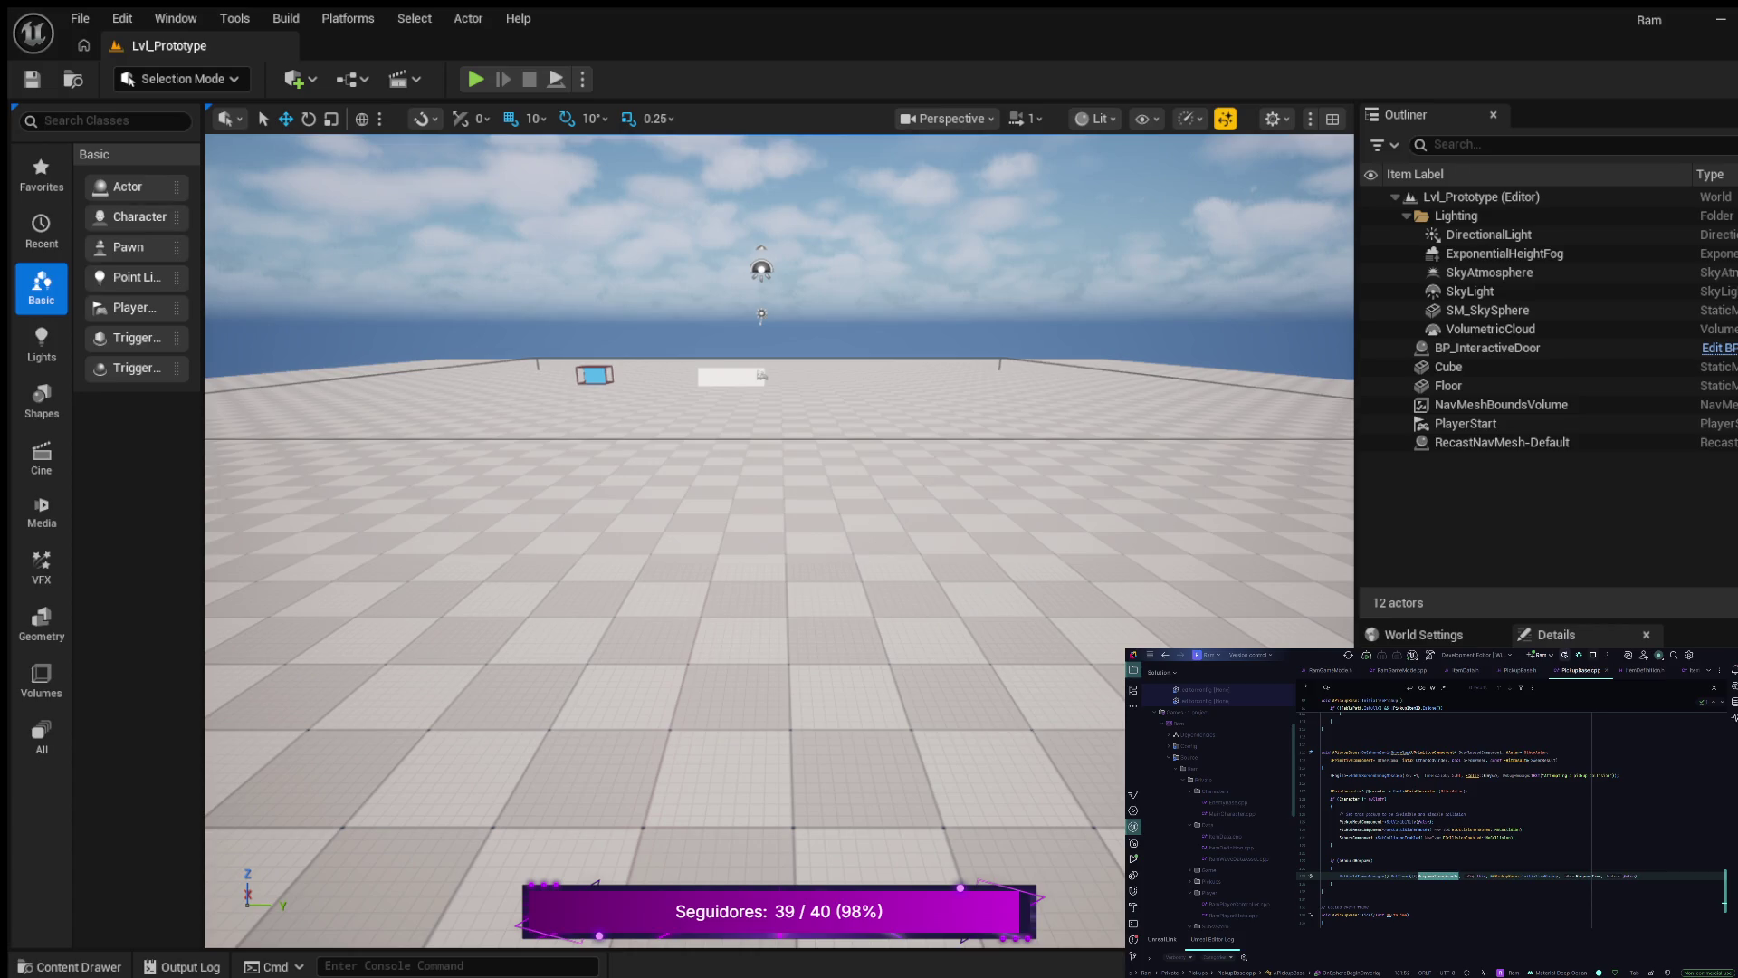
{"action": "left_click", "coordinate": [1385, 751]}
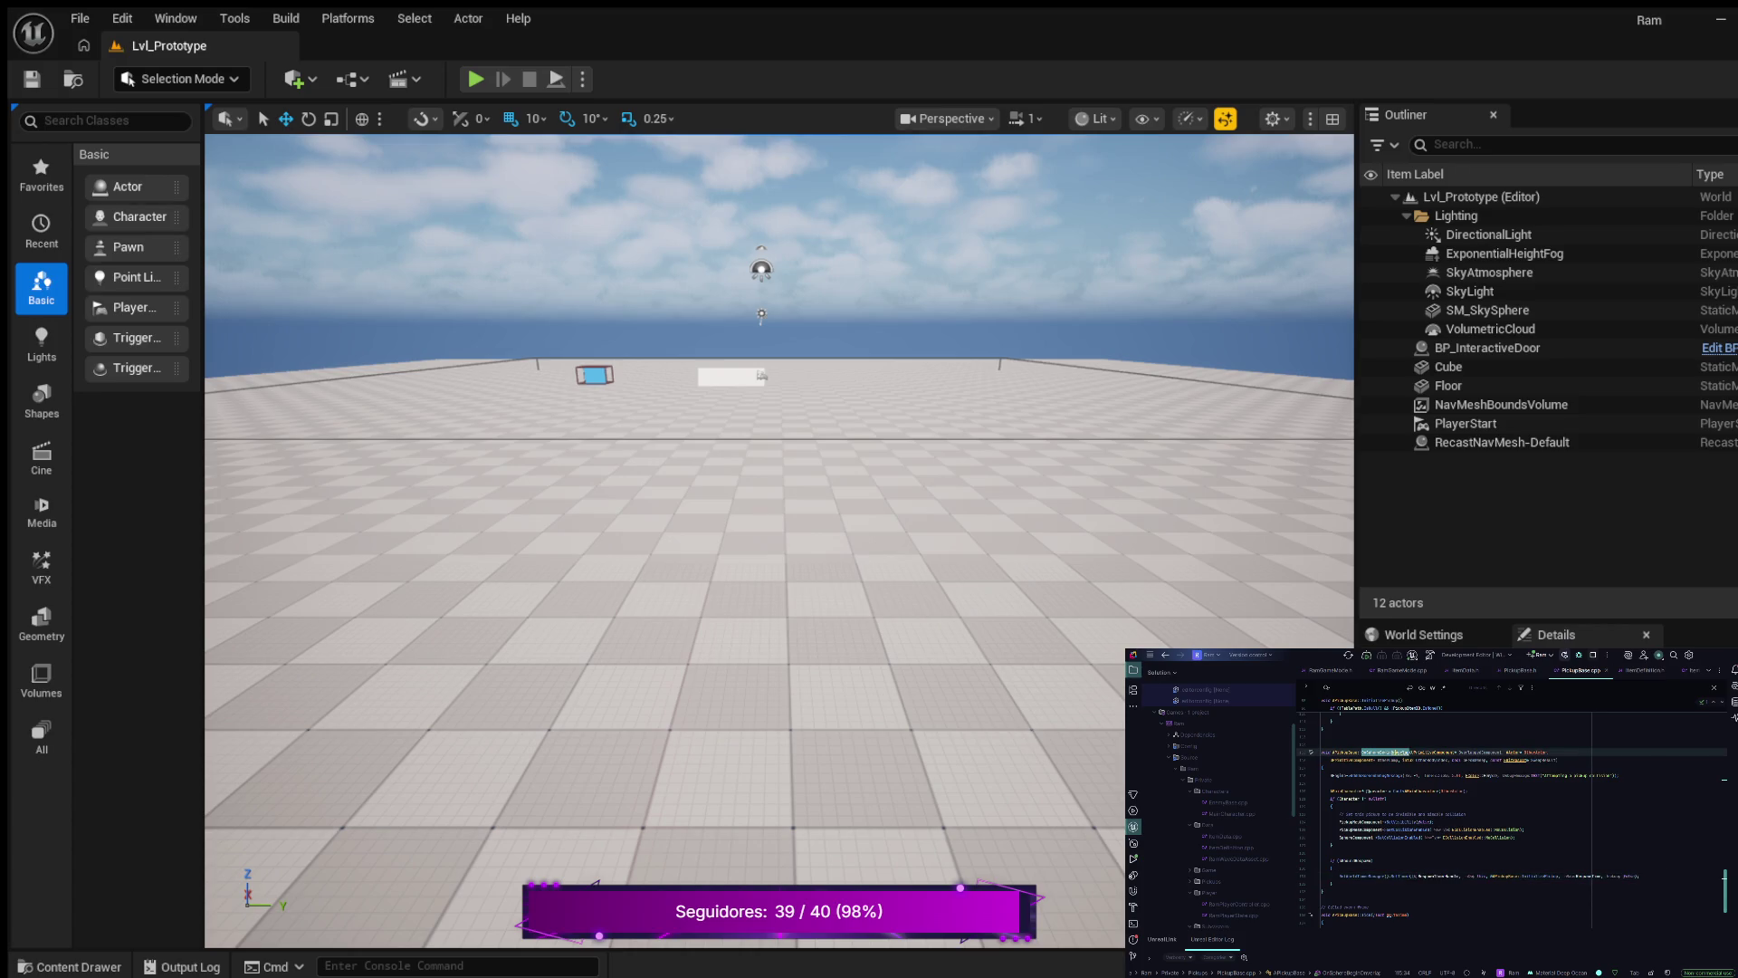
{"action": "left_click", "coordinate": [1472, 775]}
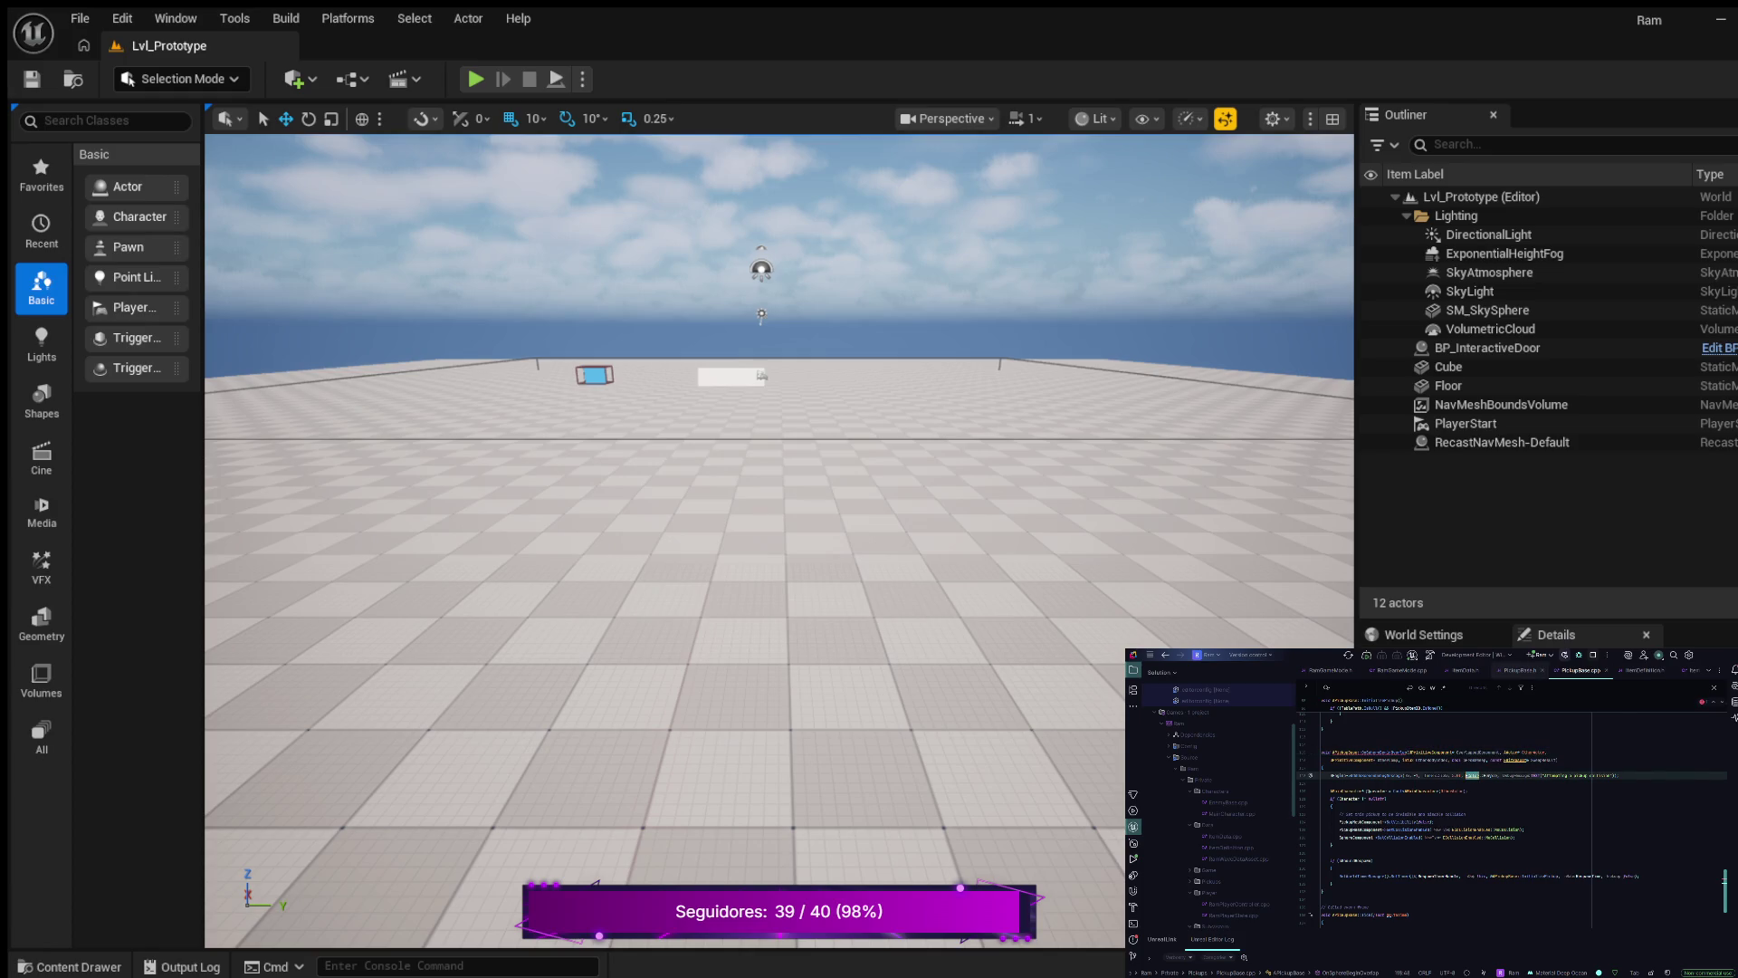
{"action": "key", "text": "ctrl+b"}
{"action": "scroll", "coordinate": [1511, 815], "scroll_direction": "up", "scroll_amount": 5}
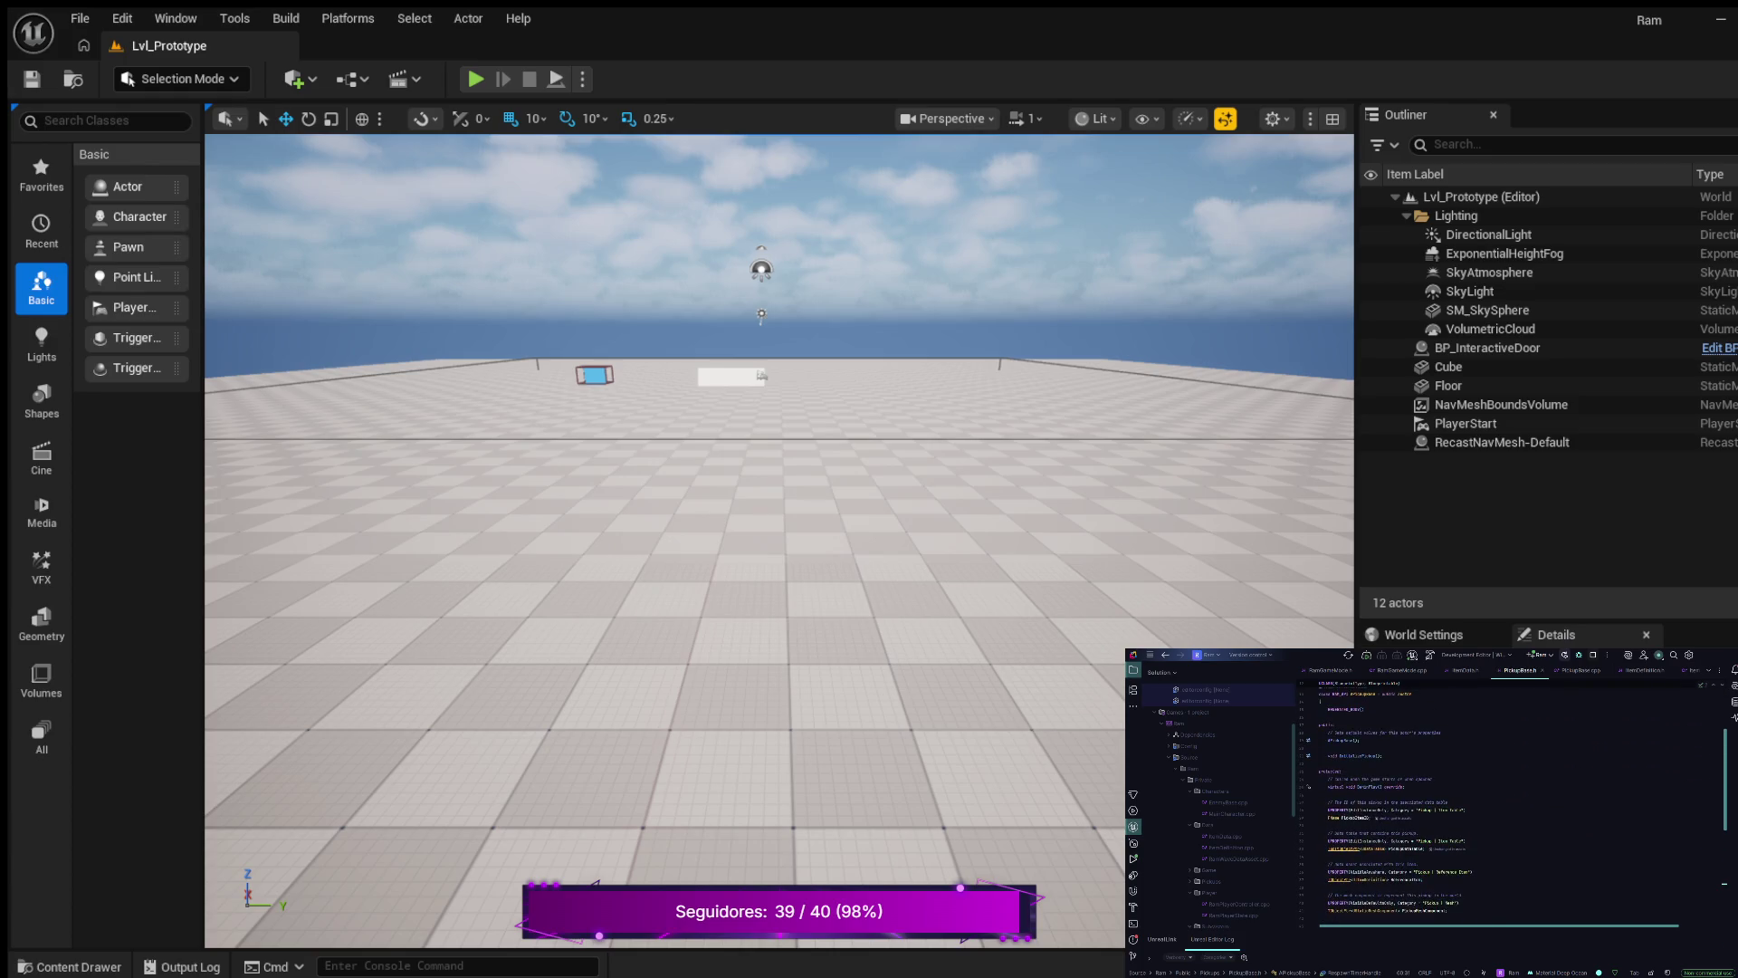
{"action": "scroll", "coordinate": [1512, 814], "scroll_direction": "up", "scroll_amount": 3}
{"action": "scroll", "coordinate": [1512, 805], "scroll_direction": "down", "scroll_amount": 5}
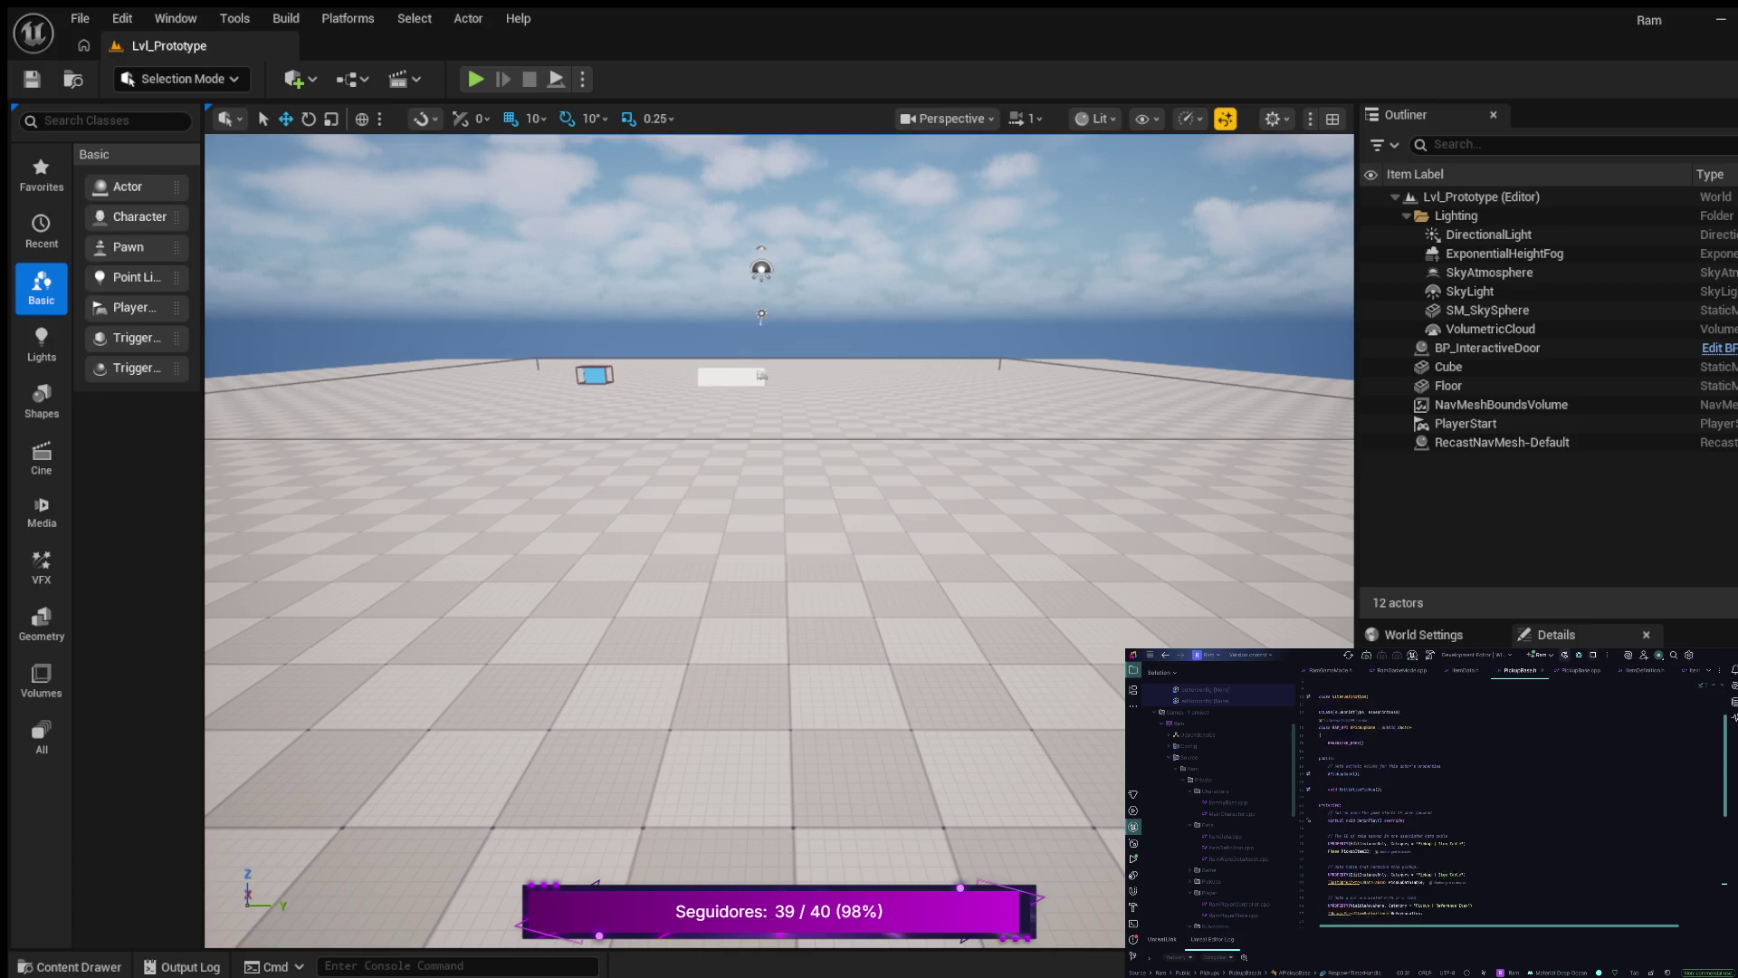
{"action": "scroll", "coordinate": [1512, 806], "scroll_direction": "down", "scroll_amount": 3}
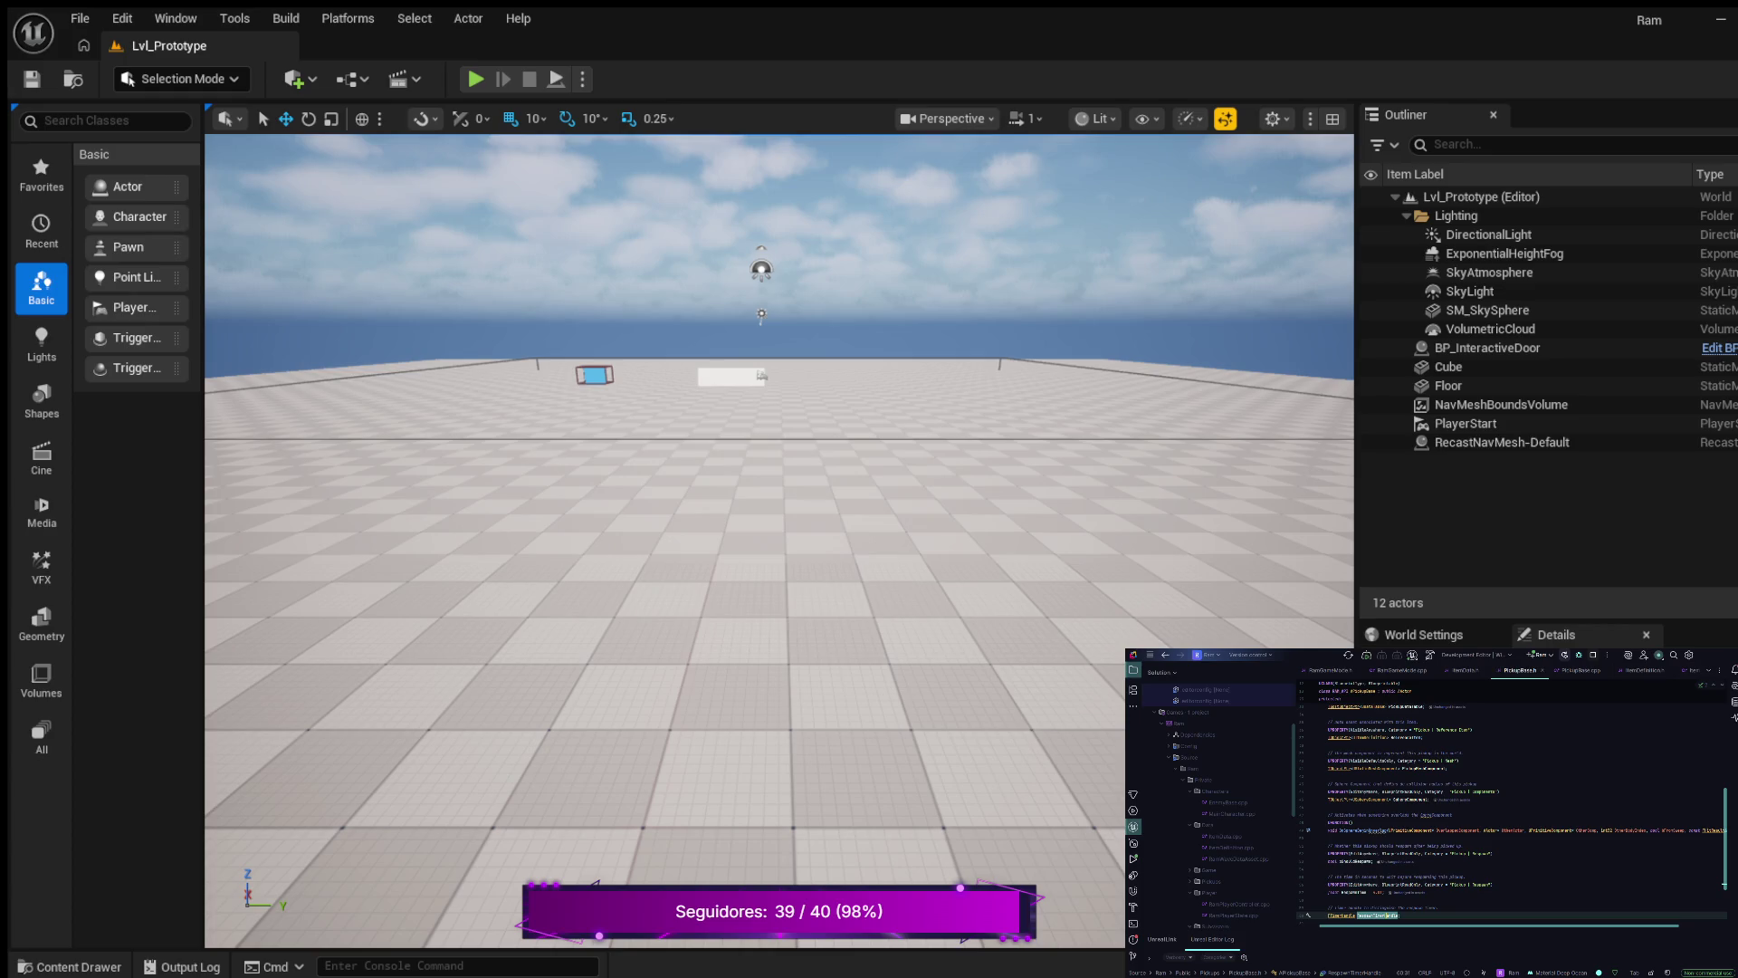
{"action": "left_click", "coordinate": [1357, 829]}
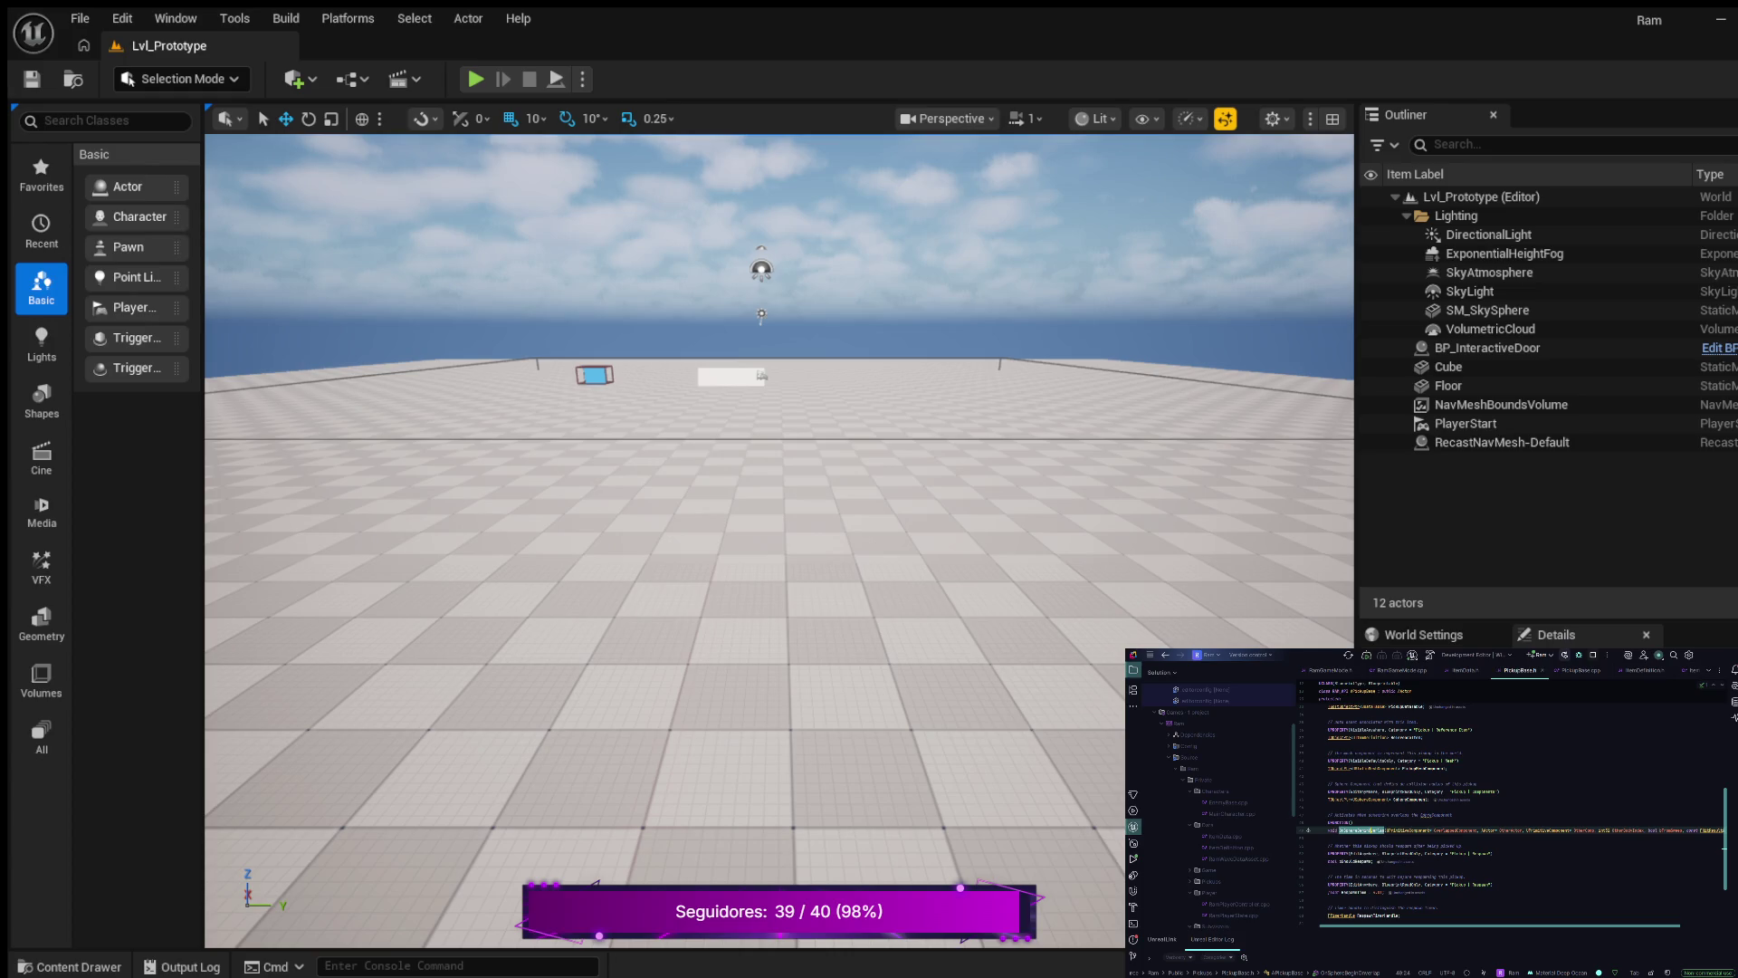
{"action": "scroll", "coordinate": [1512, 809], "scroll_direction": "down", "scroll_amount": 1}
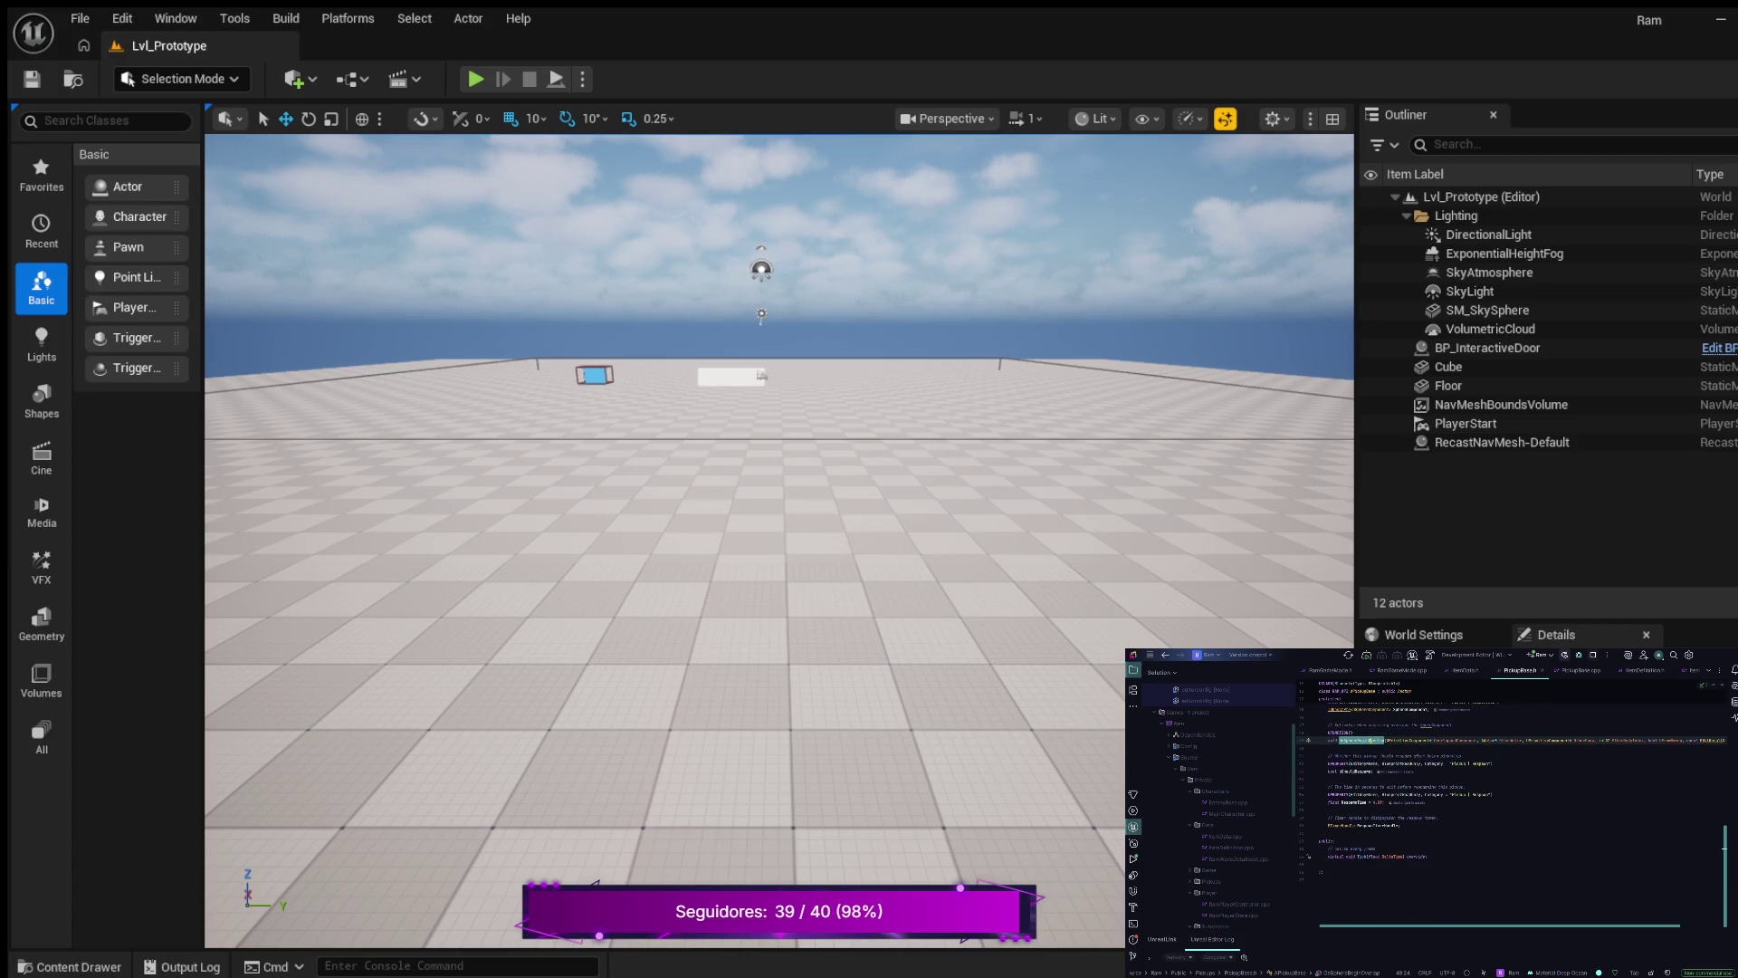
{"action": "key", "text": "ctrl+b"}
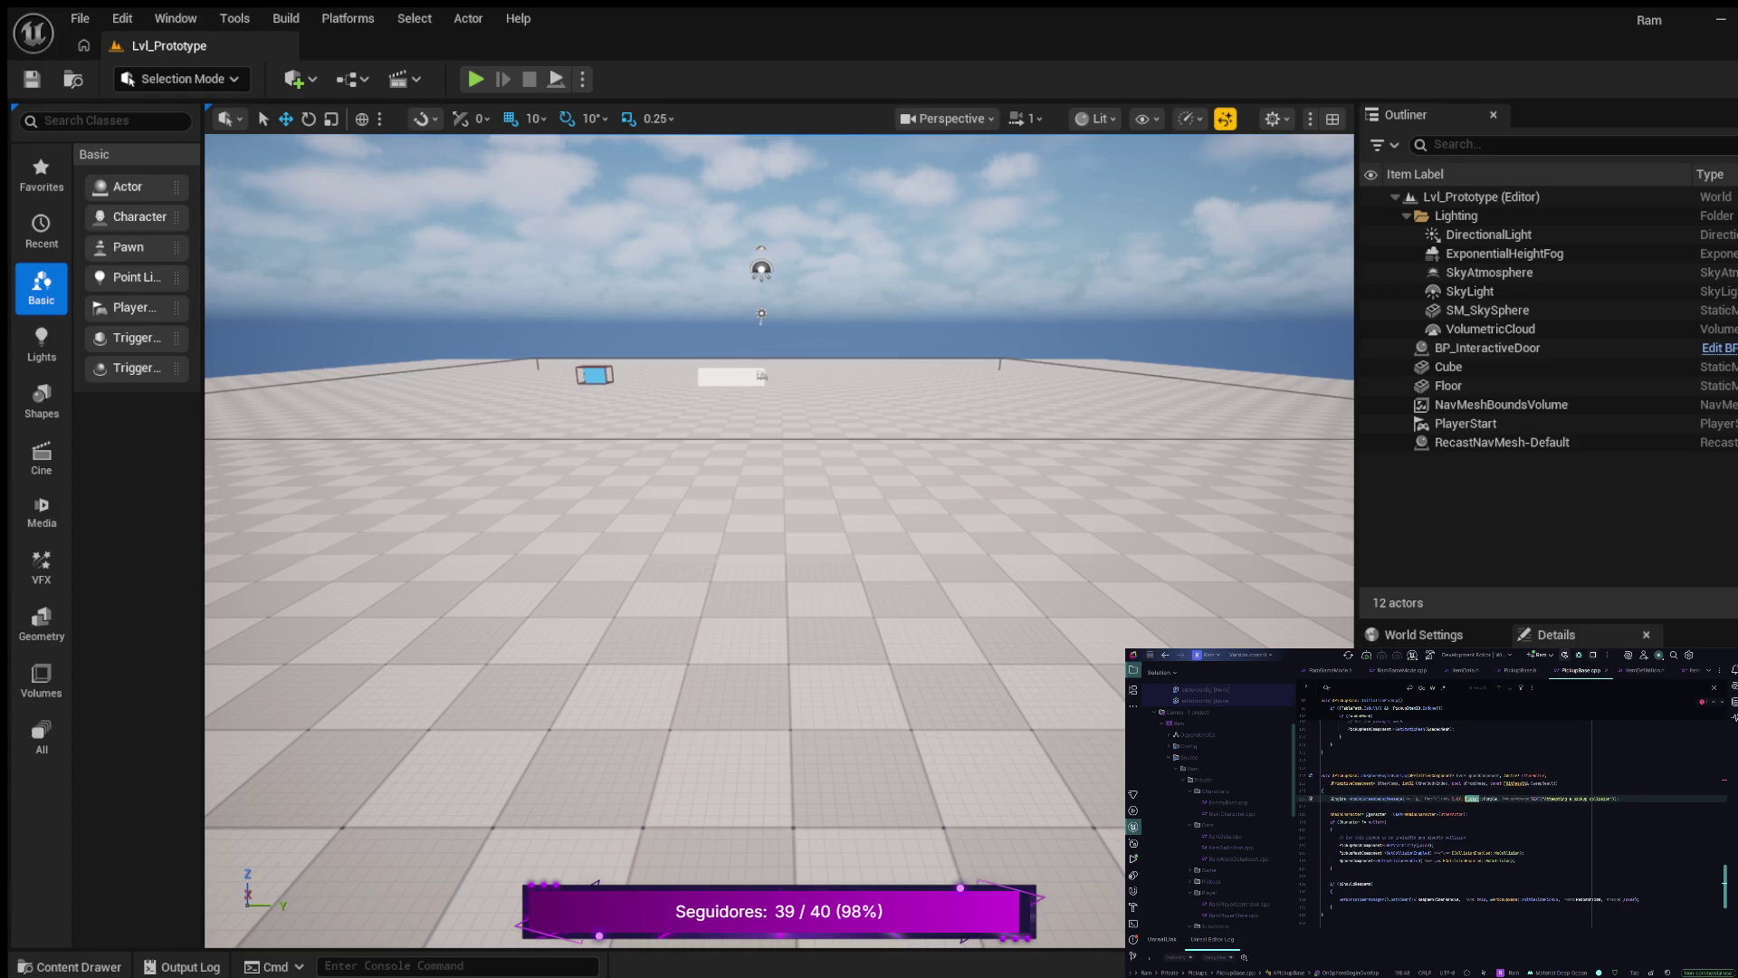
{"action": "scroll", "coordinate": [1512, 820], "scroll_direction": "up", "scroll_amount": 3}
{"action": "scroll", "coordinate": [1512, 820], "scroll_direction": "up", "scroll_amount": 5}
{"action": "scroll", "coordinate": [1512, 820], "scroll_direction": "up", "scroll_amount": 5}
{"action": "scroll", "coordinate": [1511, 821], "scroll_direction": "down", "scroll_amount": 5}
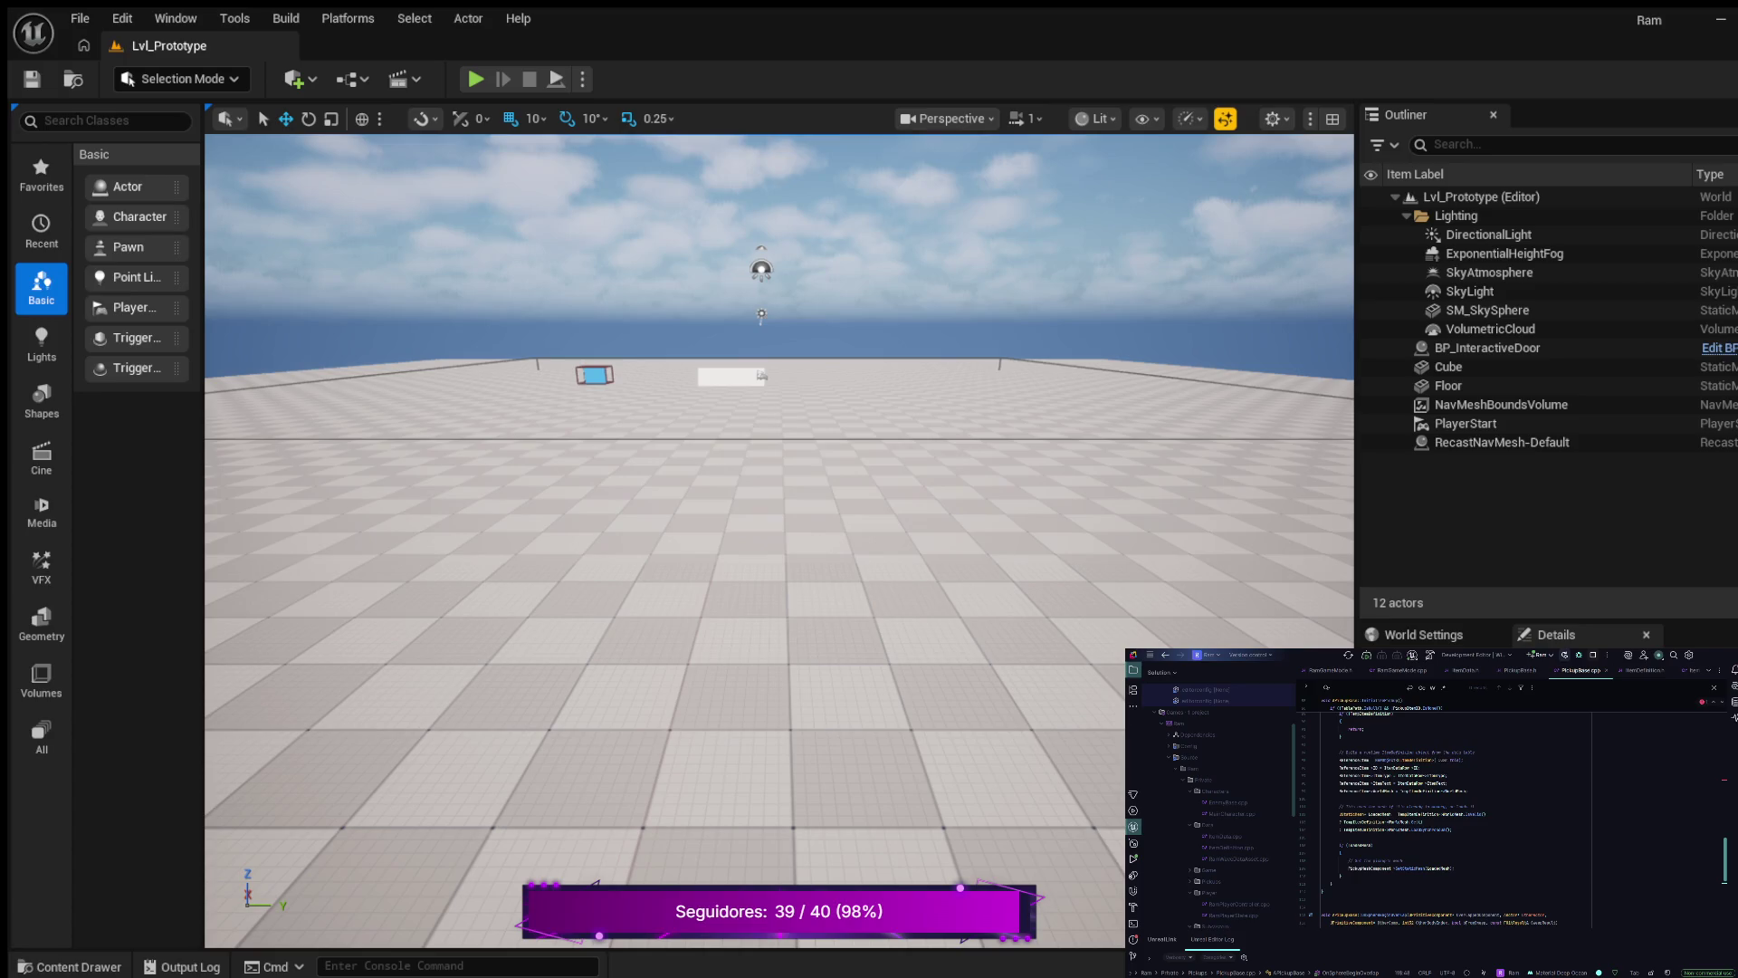
- Insert new lines in the overlap handler and rewrite a member call using completion
{"action": "left_click", "coordinate": [1341, 876]}
{"action": "key", "text": "Return"}
{"action": "key", "text": "Return"}
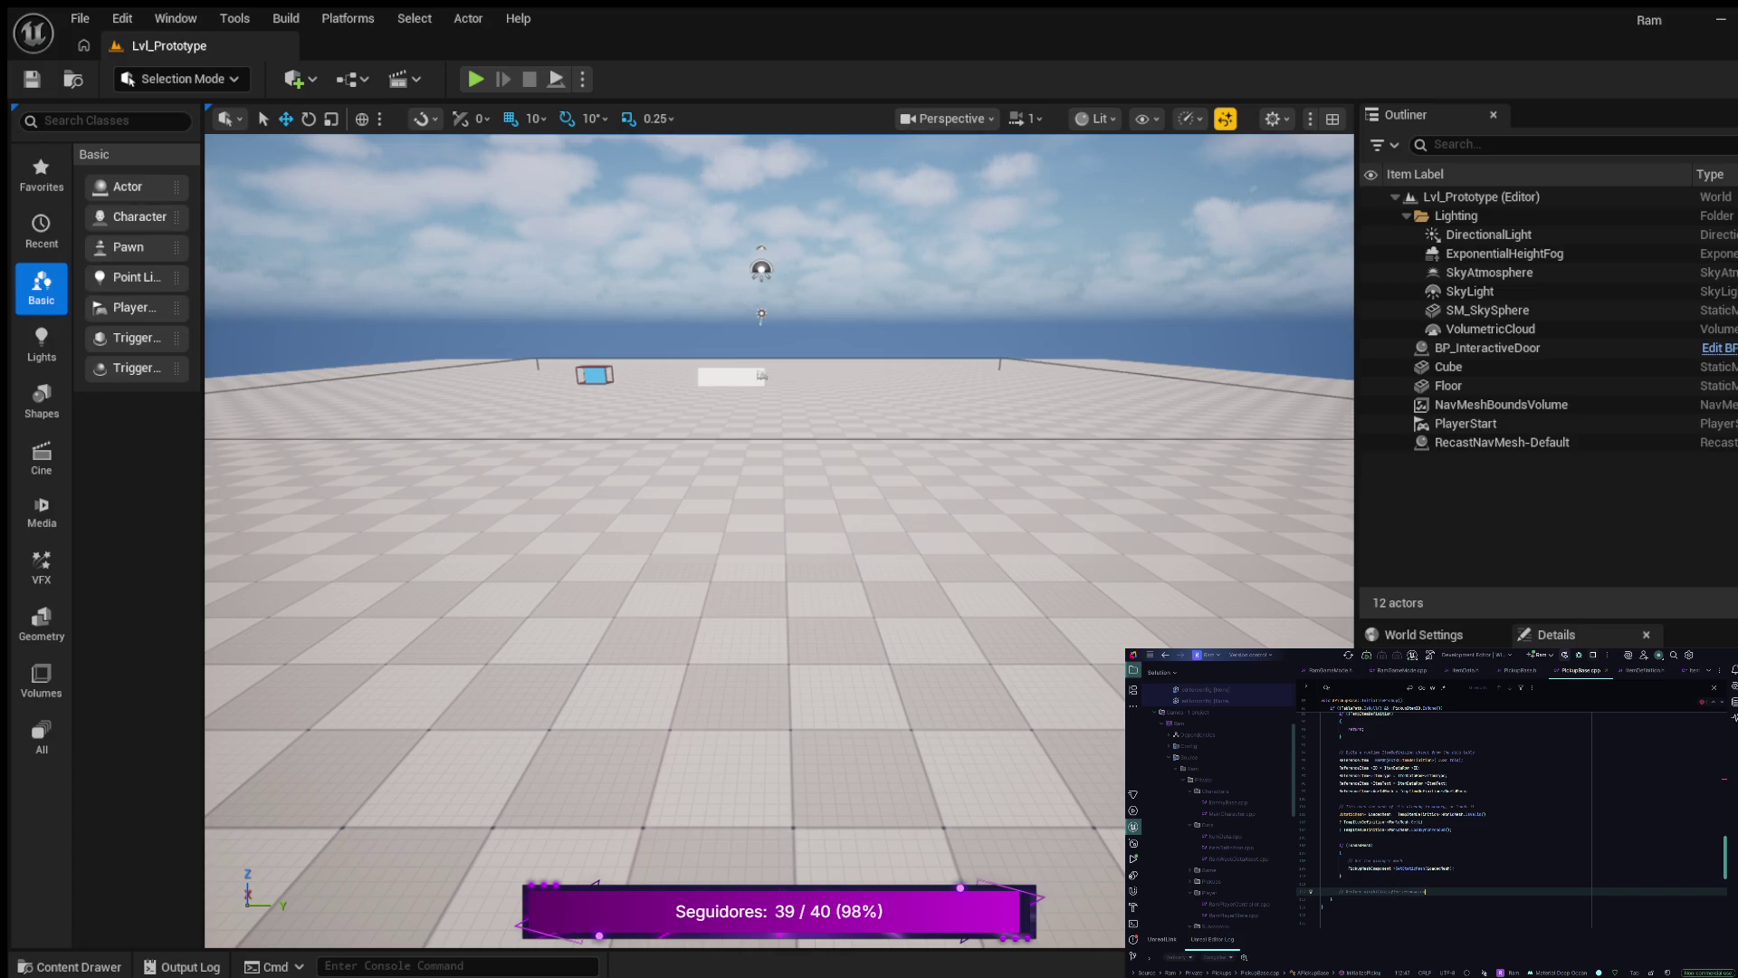
{"action": "key", "text": "Return"}
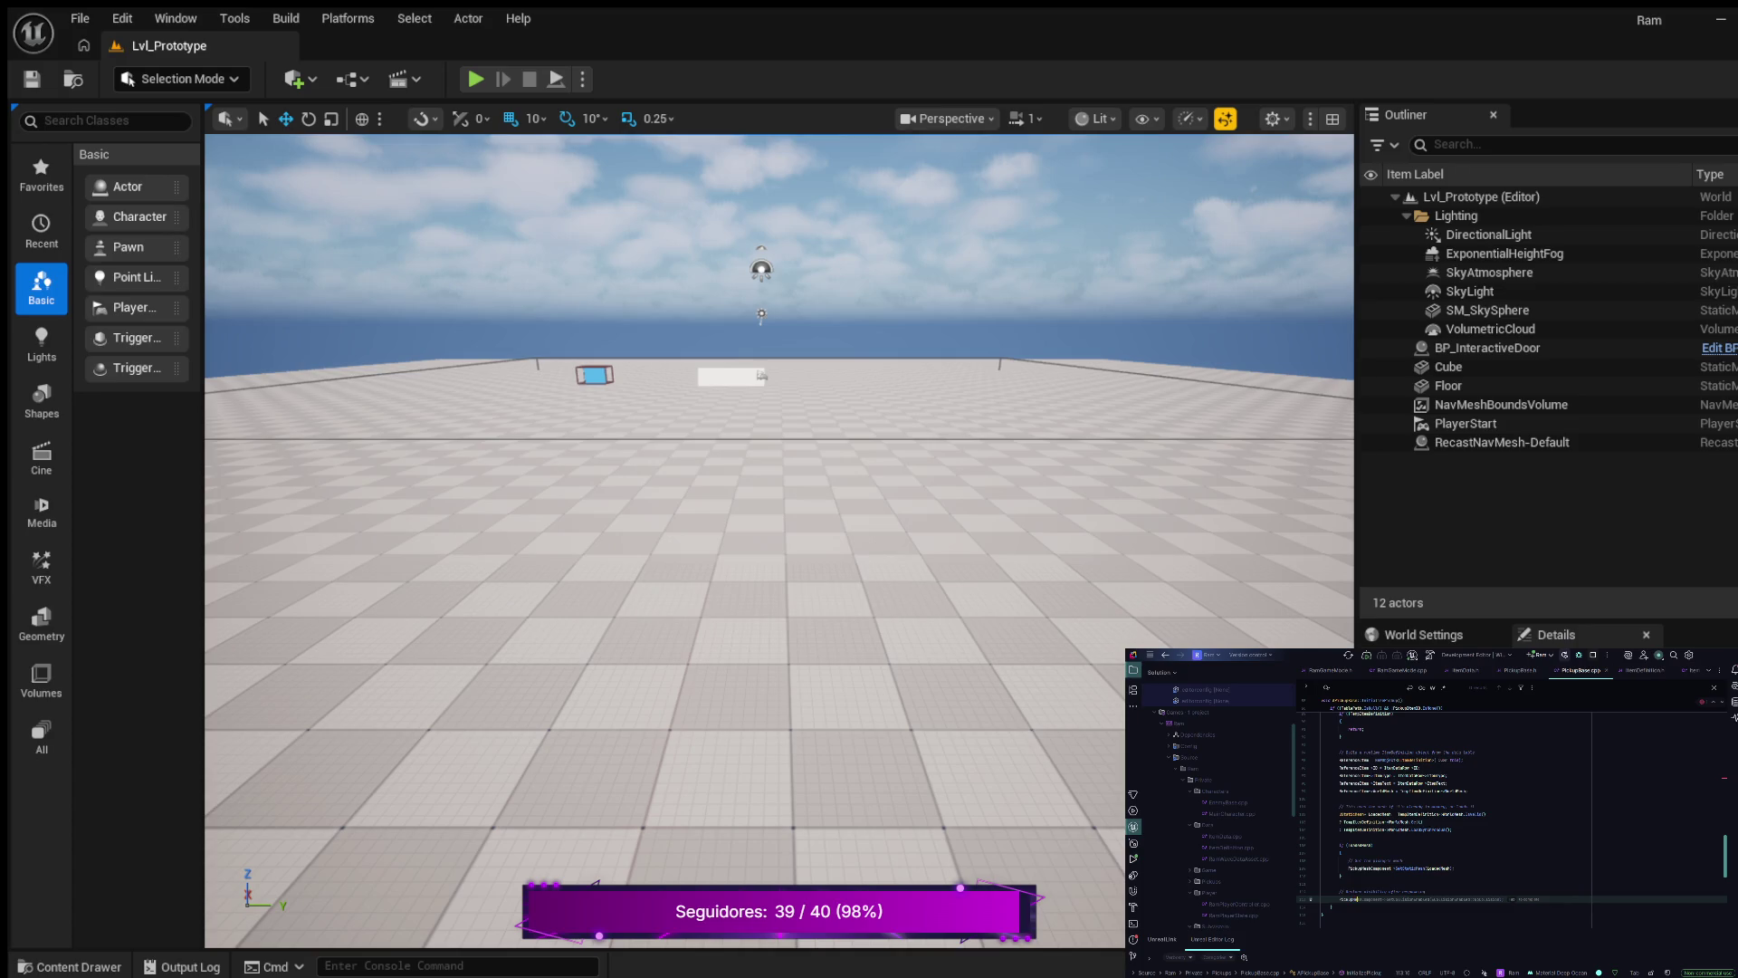
{"action": "key", "text": "ctrl+w"}
{"action": "key", "text": "End"}
{"action": "key", "text": "BackSpace"}
{"action": "key", "text": "BackSpace"}
{"action": "key", "text": "BackSpace"}
{"action": "key", "text": "Tab"}
- Add SphereComponent->SetCollisionEnabled(ECollisionEnabled::QueryOnly); below a new comment line
{"action": "key", "text": "Return"}
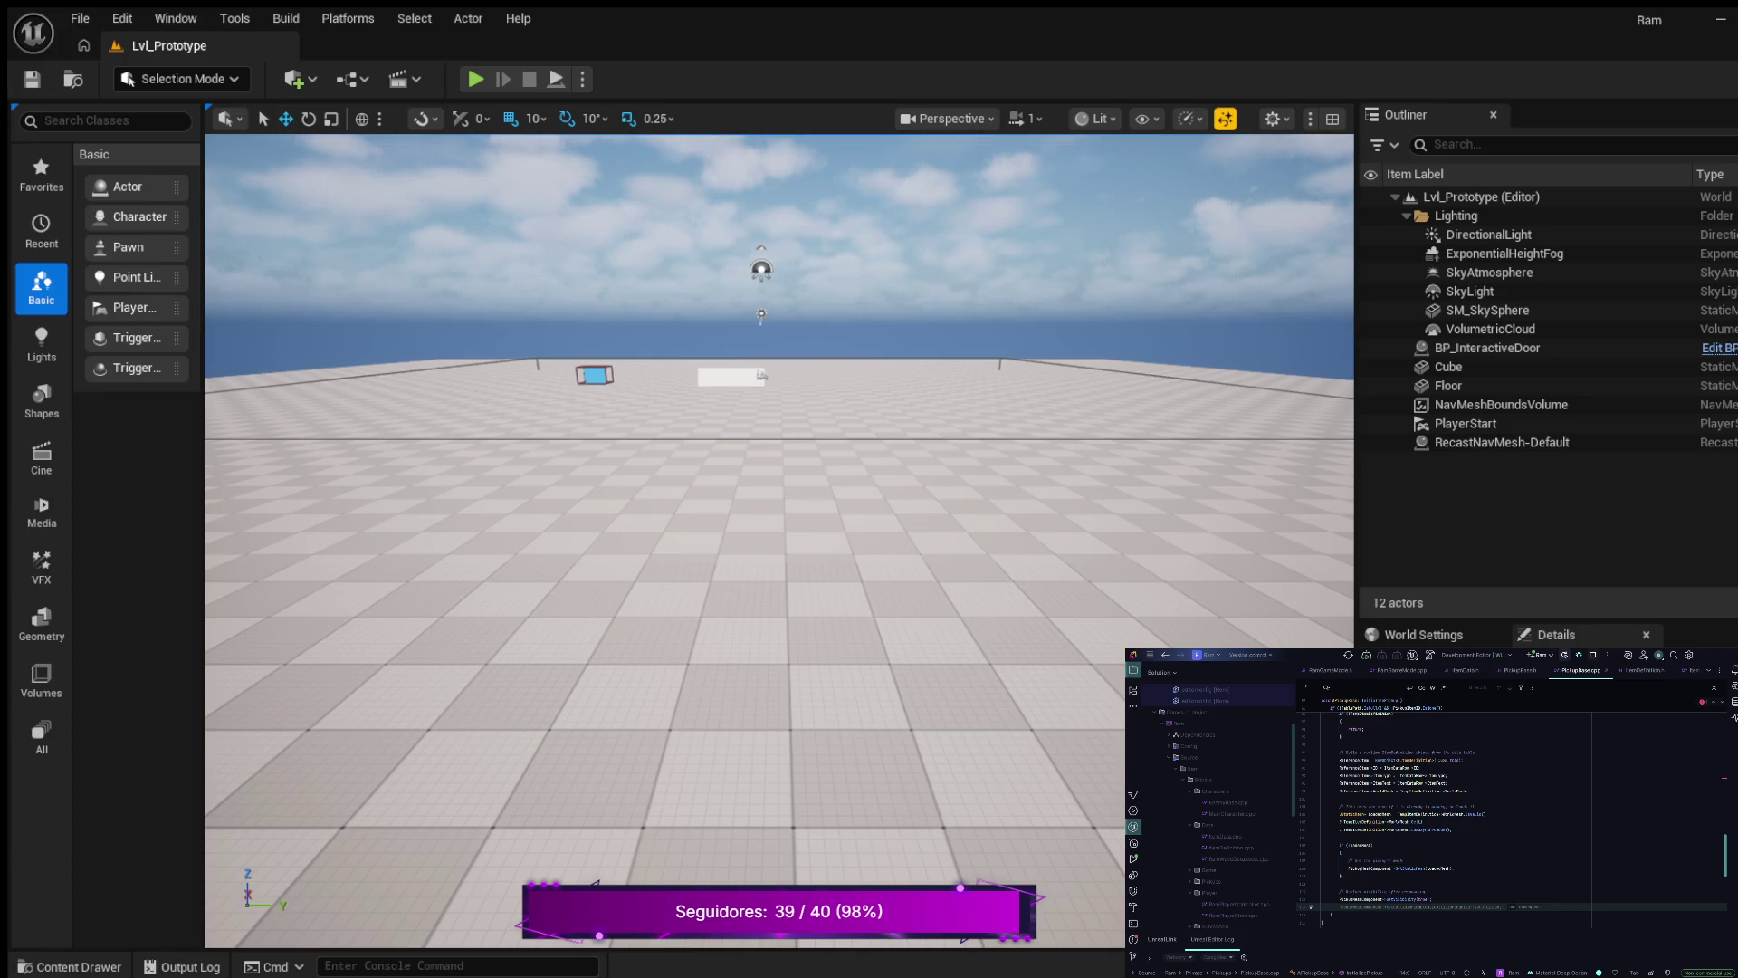
{"action": "key", "text": "Return"}
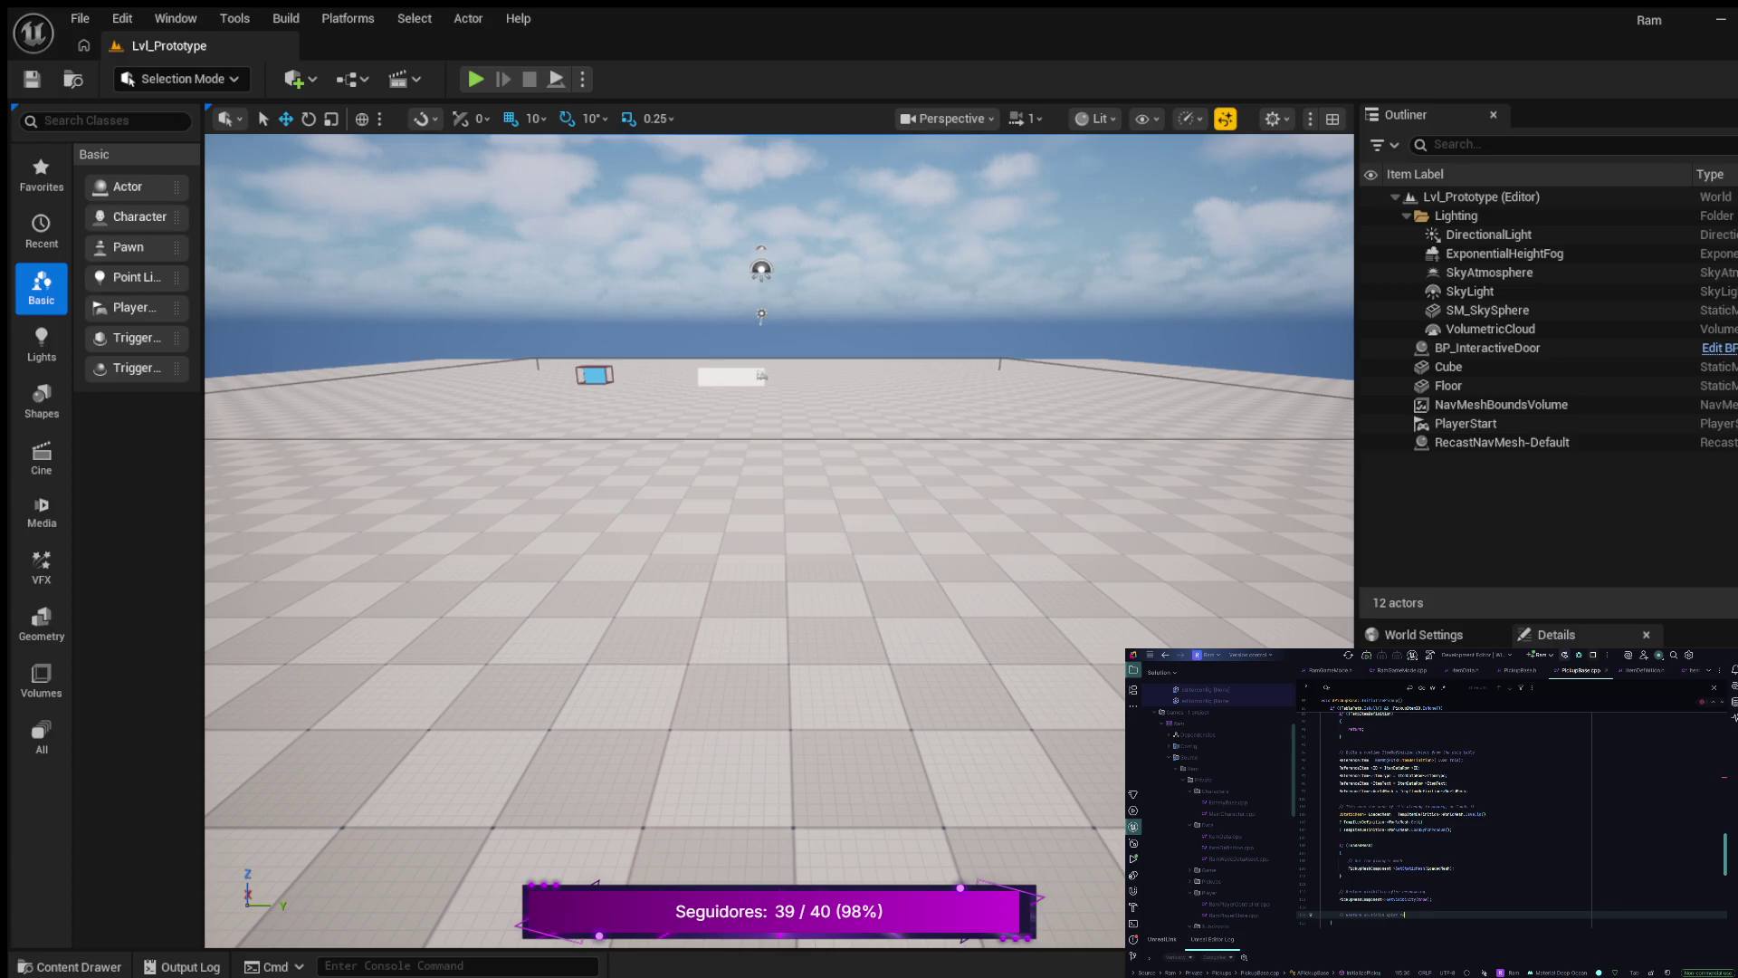
{"action": "key", "text": "Return"}
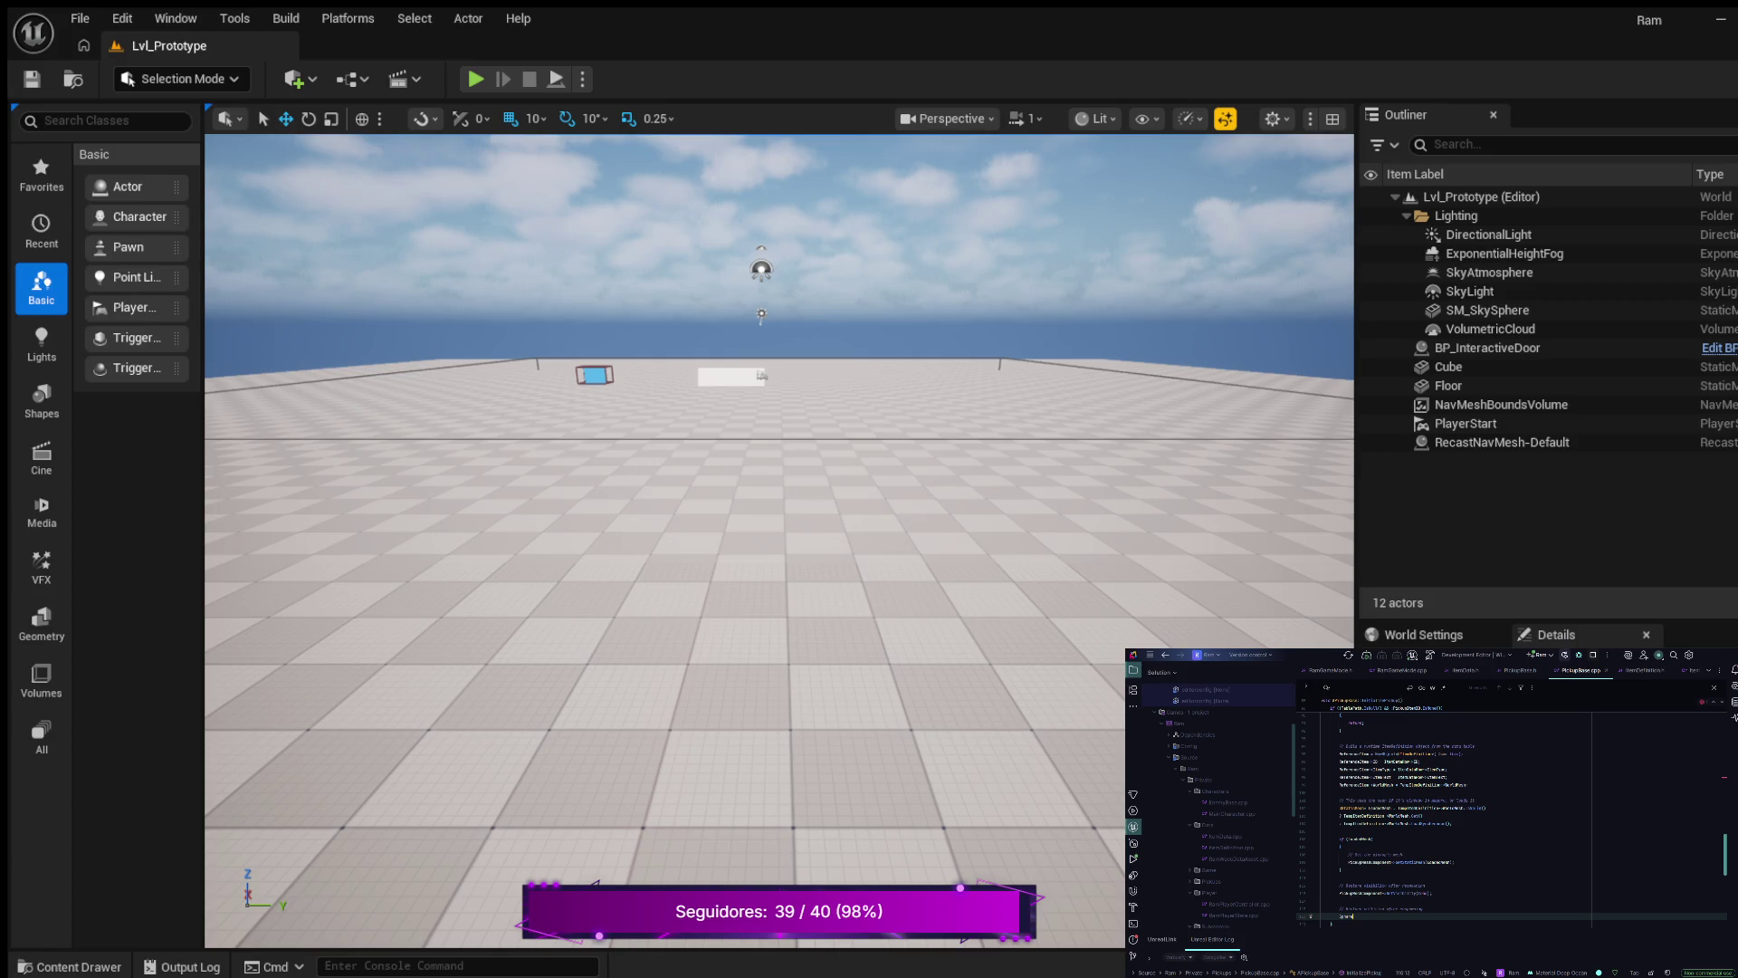
{"action": "type", "text": "Comp"}
{"action": "key", "text": "Tab"}
{"action": "key", "text": "Left"}
{"action": "type", "text": "StS"}
{"action": "type", "text": "p"}
{"action": "key", "text": "Tab"}
{"action": "double_click", "coordinate": [1500, 916]}
{"action": "type", "text": "Qu"}
{"action": "type", "text": "er"}
{"action": "key", "text": "Tab"}
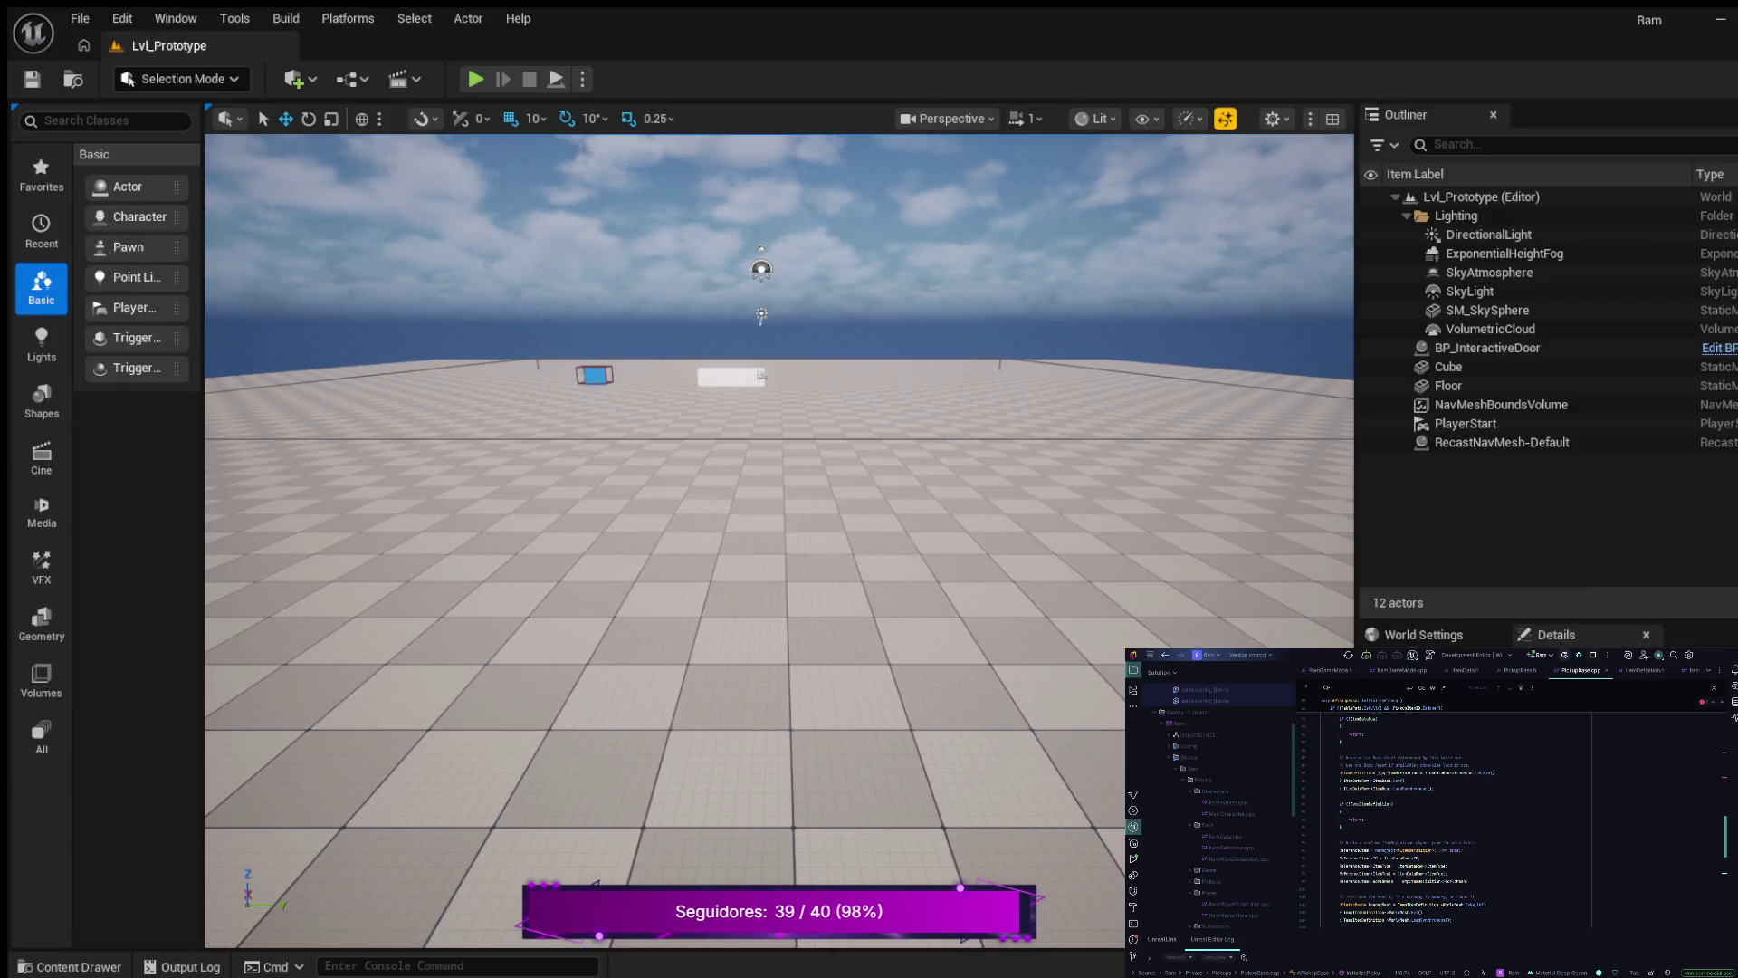
- Expand Blueprints in the Content Drawer, check Triggers, collapse Characters, then open Blueprints
{"action": "left_click", "coordinate": [69, 966]}
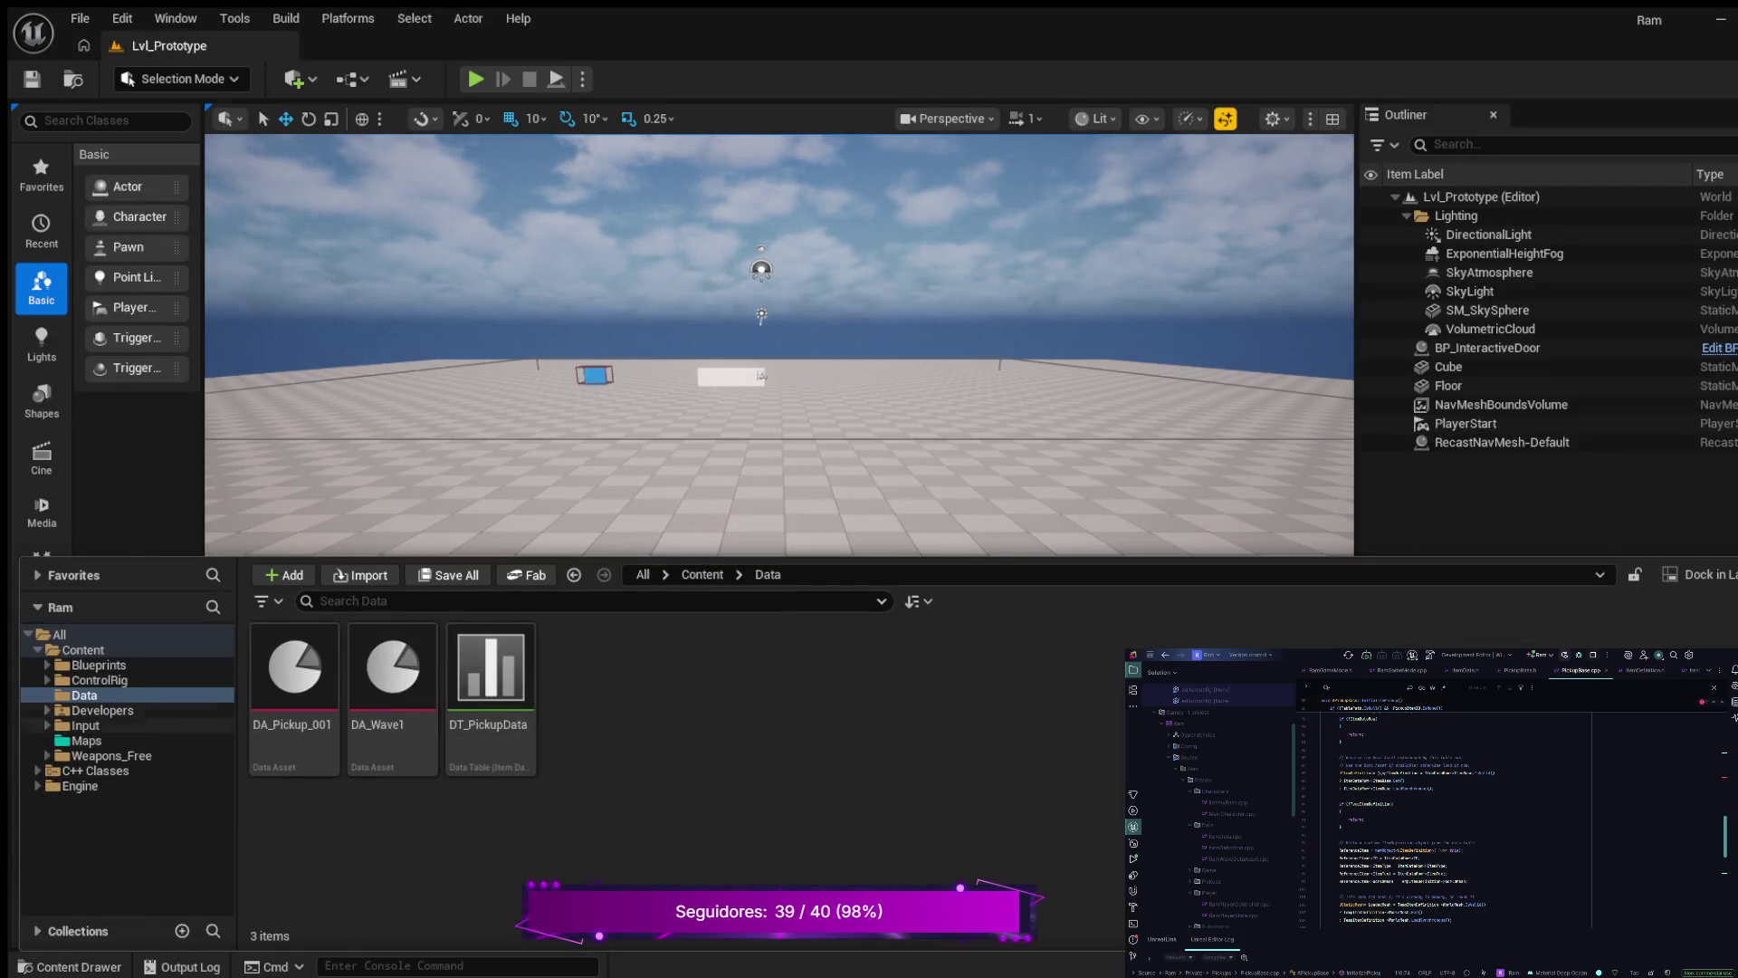
{"action": "left_click", "coordinate": [47, 665]}
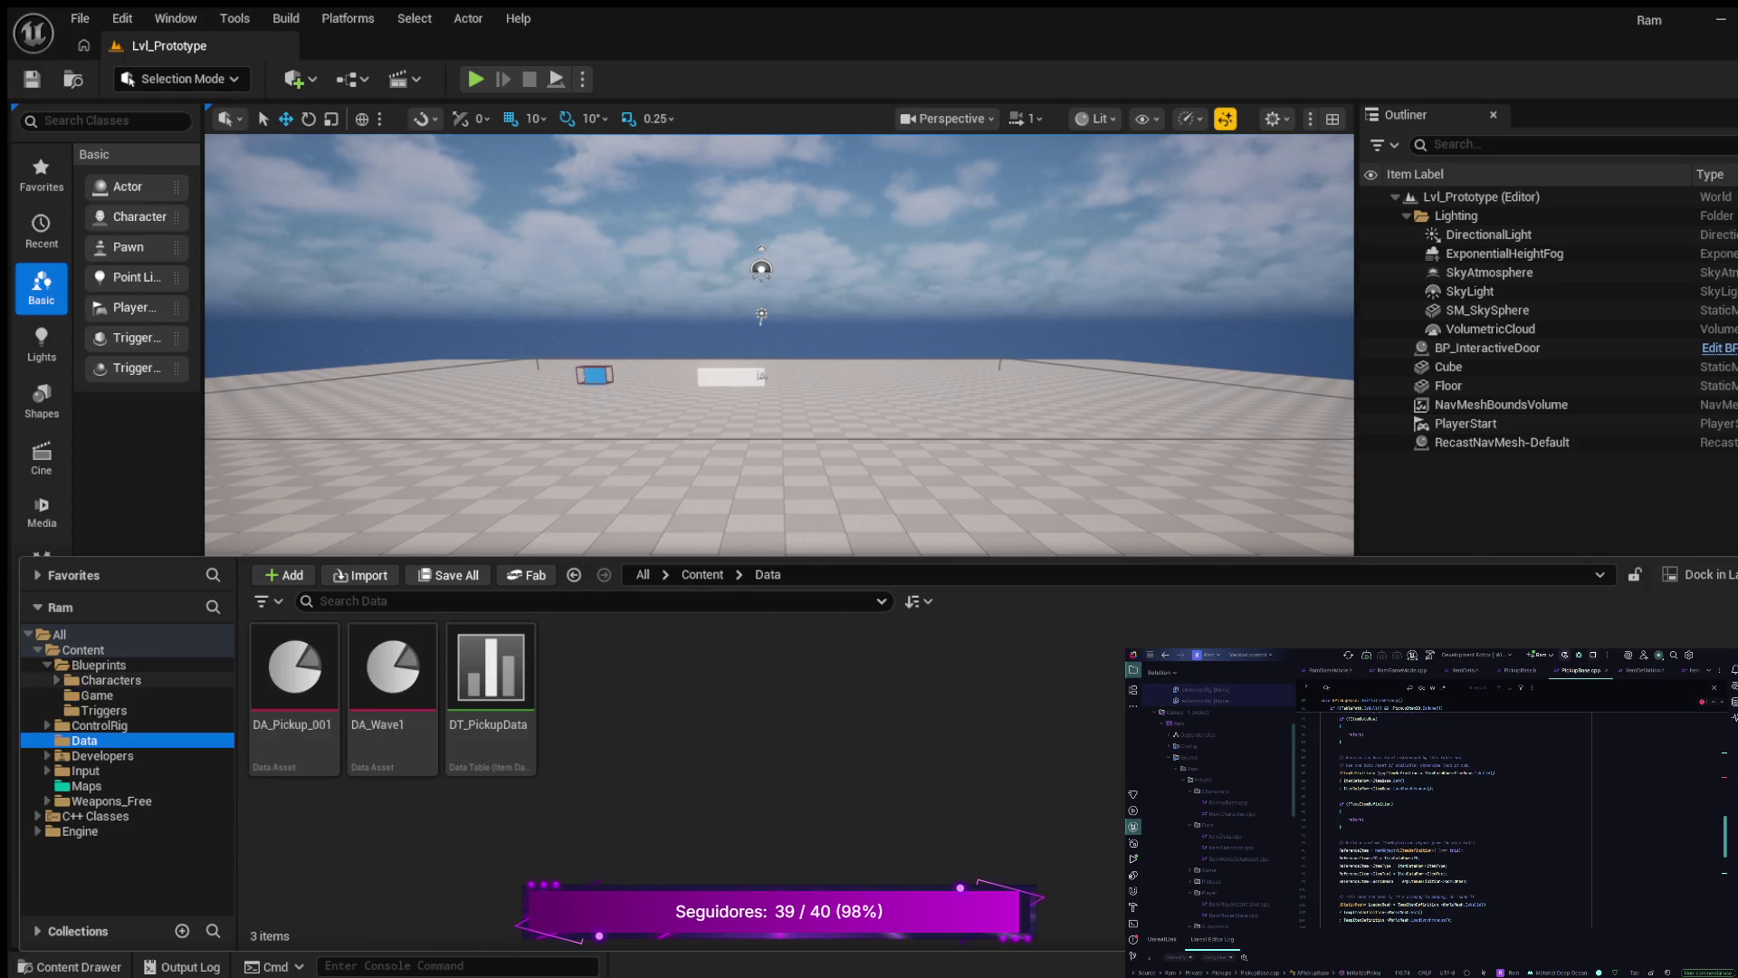
{"action": "left_click", "coordinate": [56, 680]}
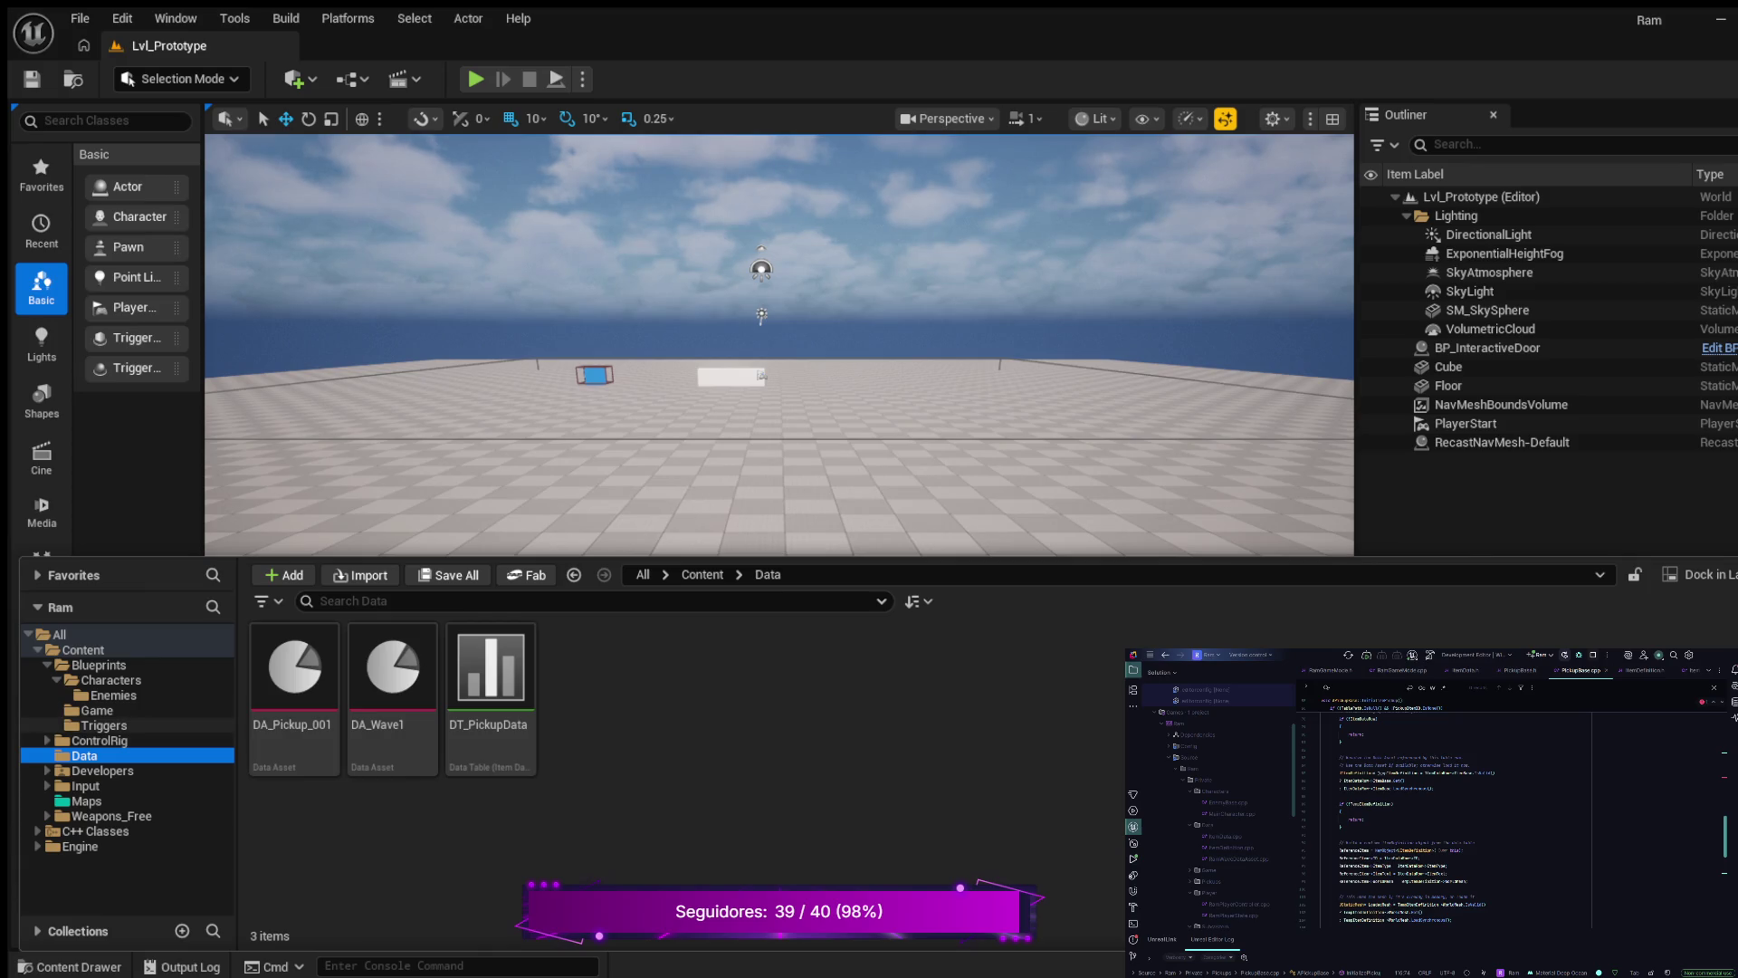
{"action": "left_click", "coordinate": [104, 725]}
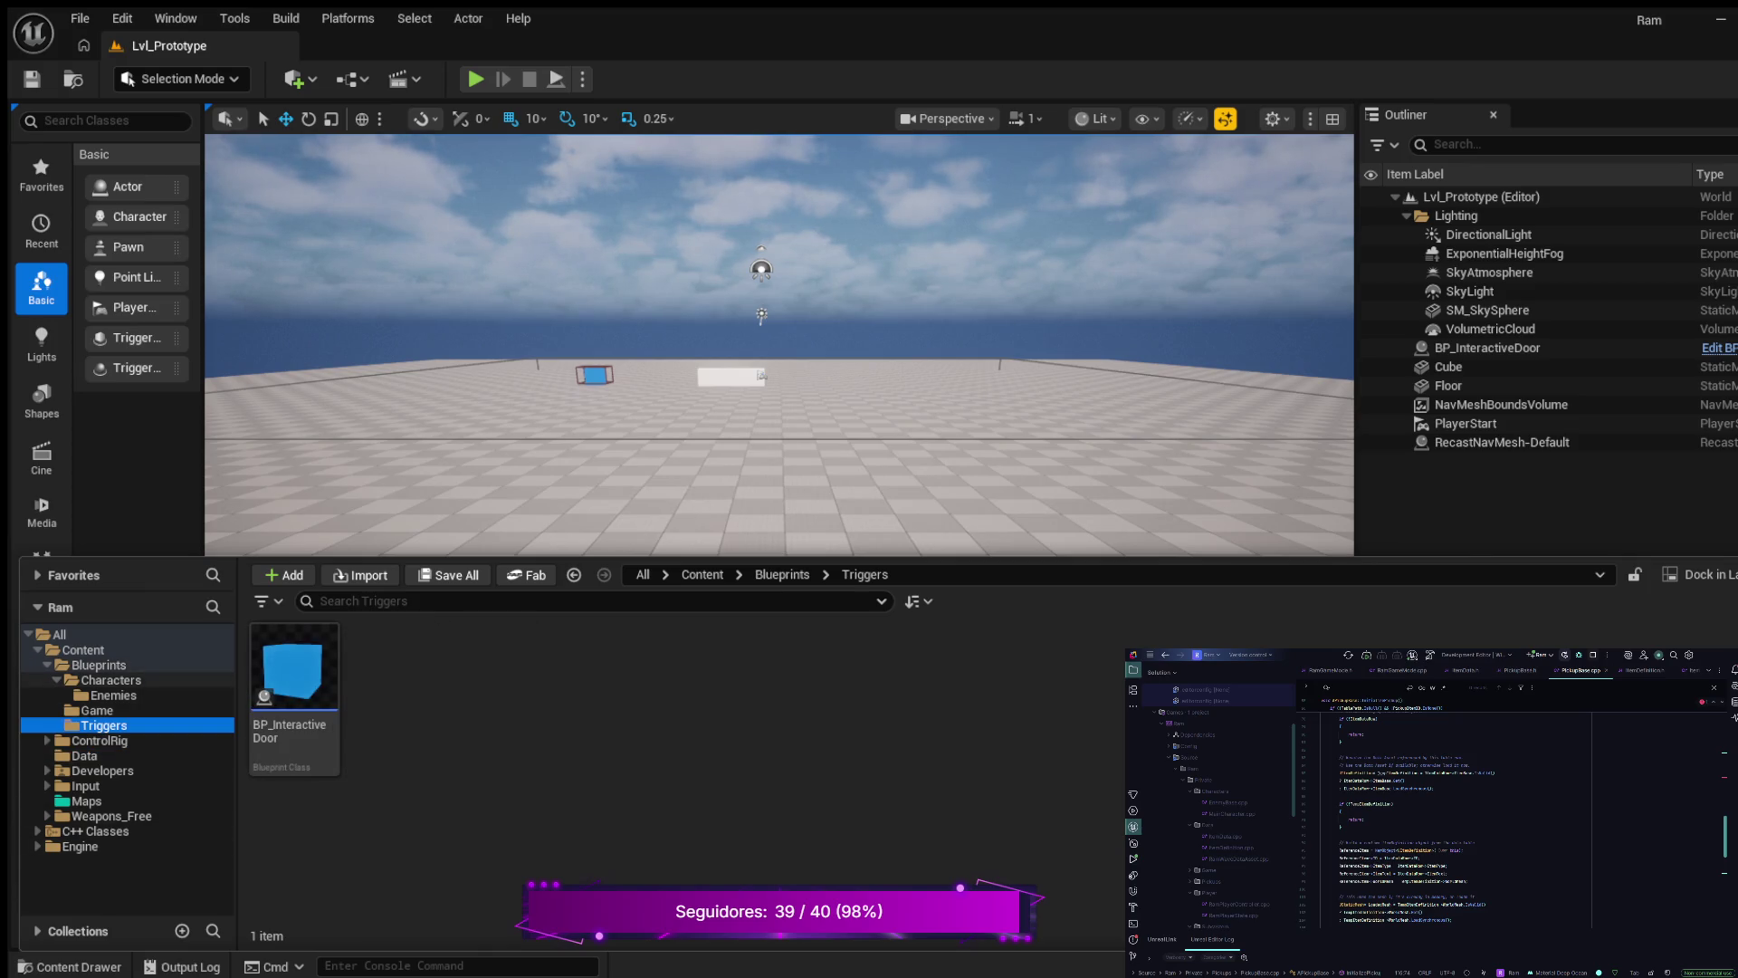
{"action": "left_click", "coordinate": [56, 680]}
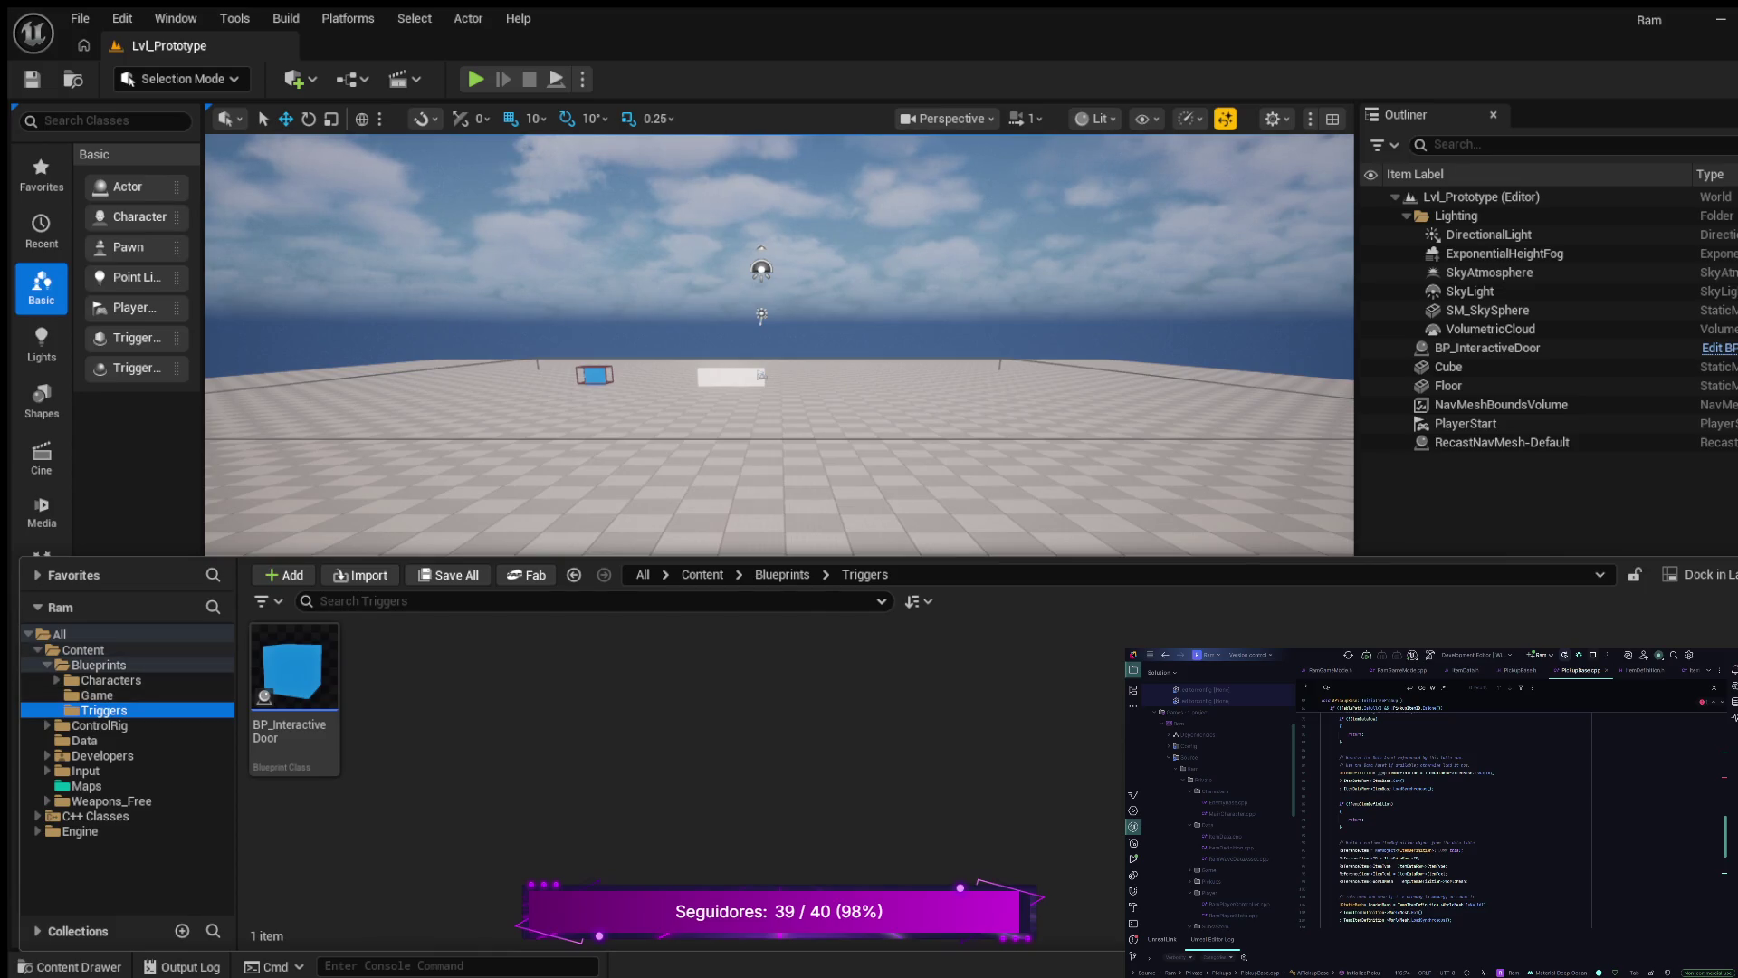
{"action": "left_click", "coordinate": [99, 664]}
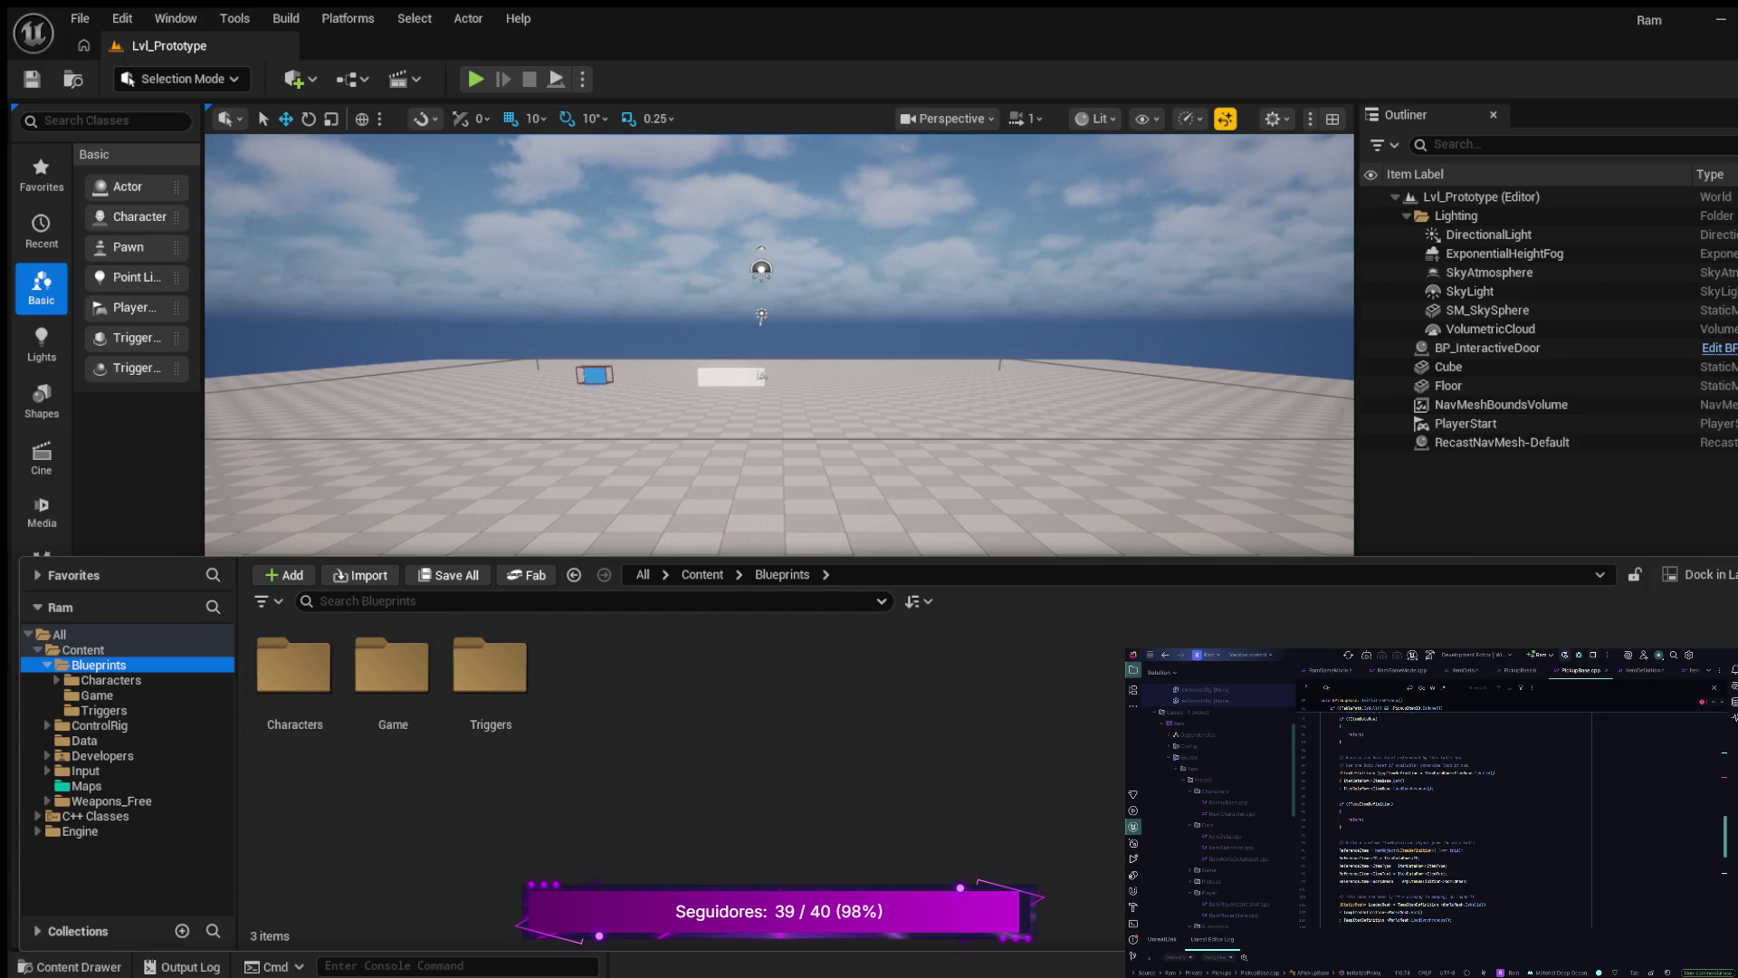
- Create a Pickups folder inside the Blueprints folder
{"action": "key", "text": "alt+Tab"}
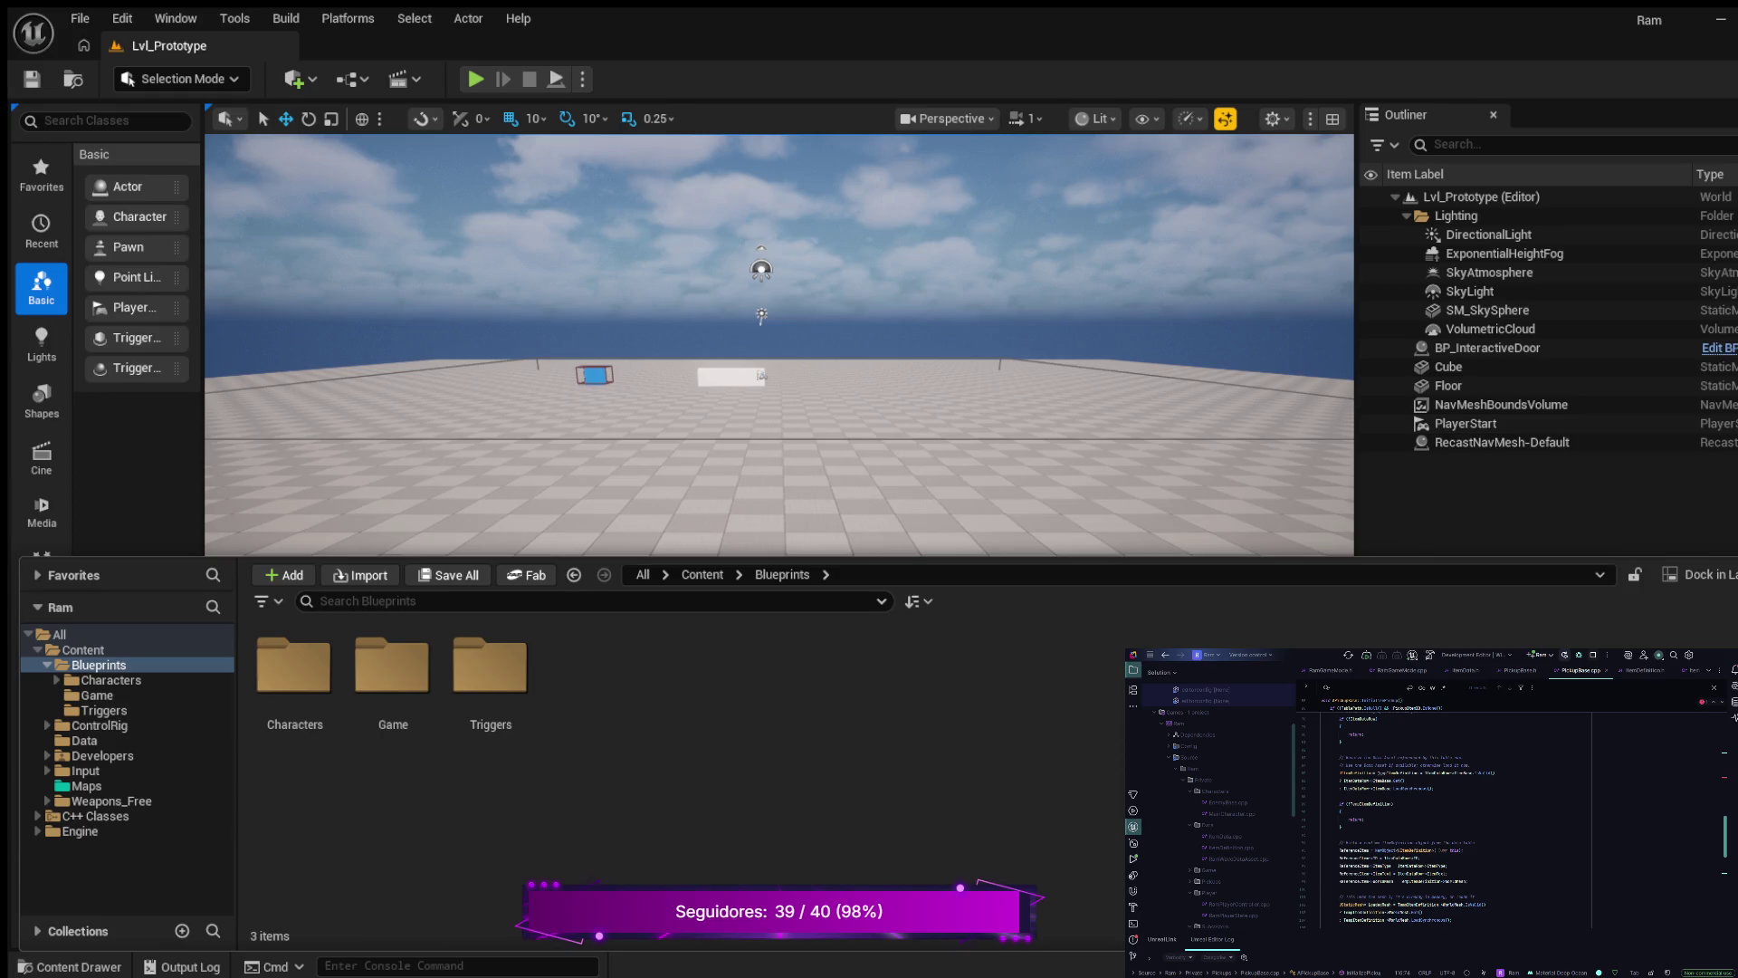
{"action": "key", "text": "ctrl+shift+n"}
{"action": "type", "text": "Pickups"}
{"action": "key", "text": "Return"}
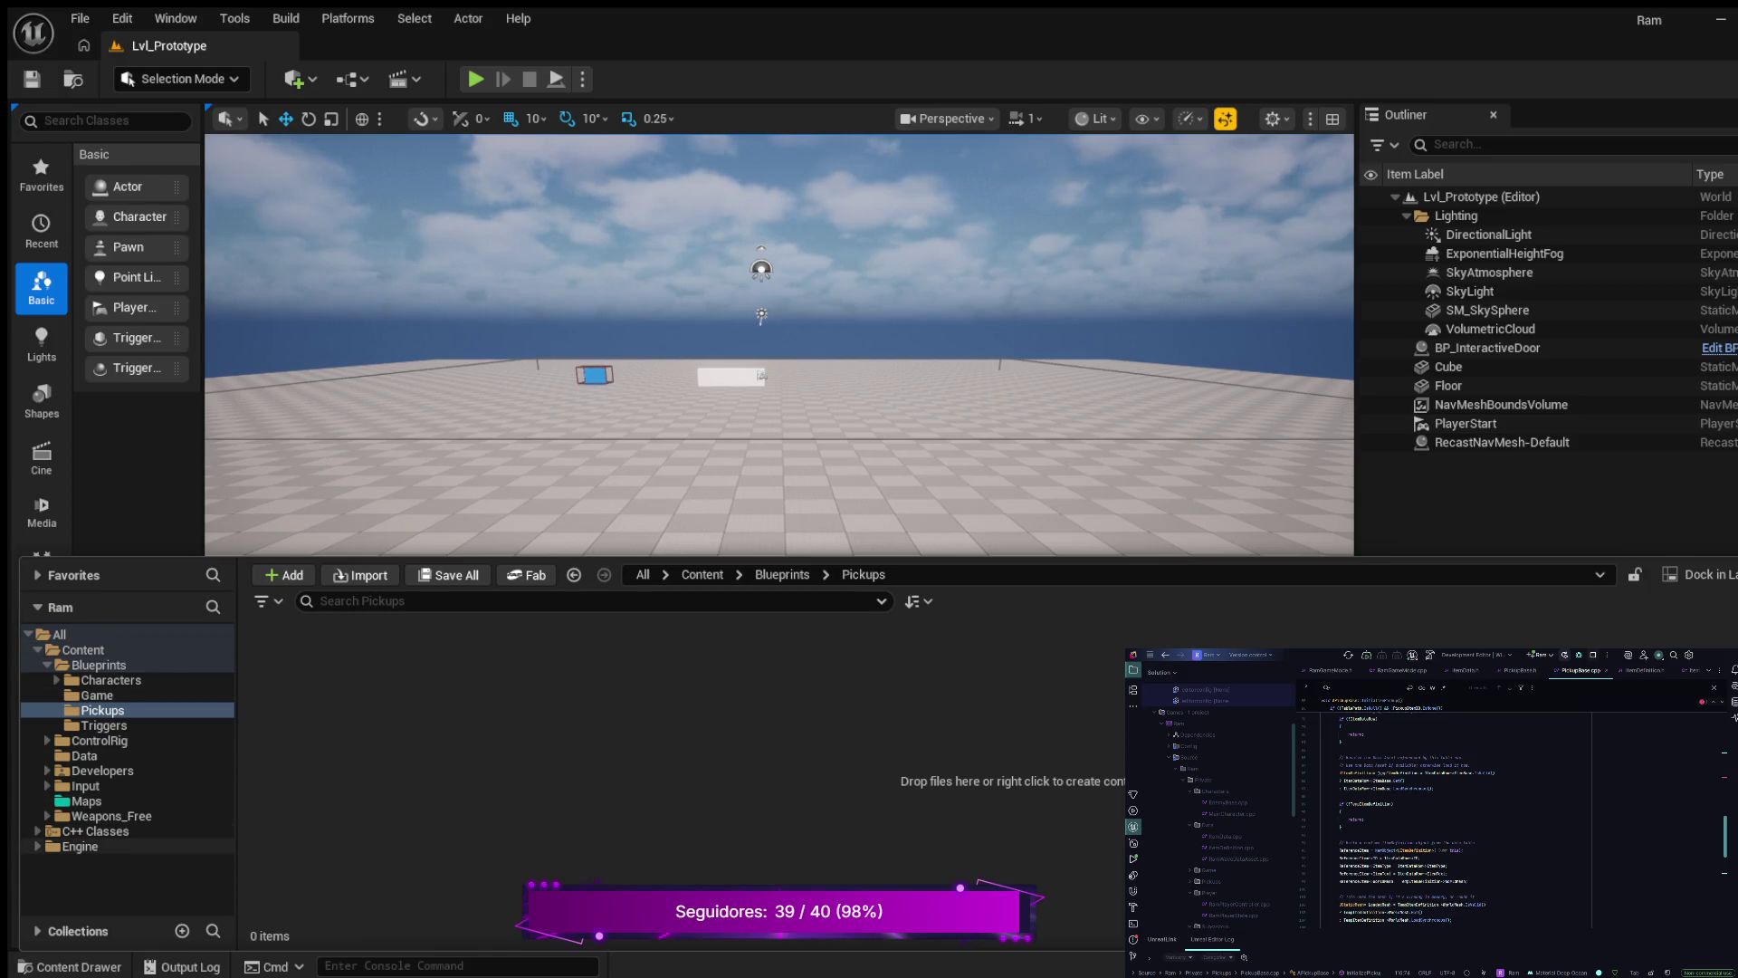
- Create BP_PickupBase from the C++ Classes/Ram/Public/Pickups/PickupBase class and open it
{"action": "left_click", "coordinate": [38, 831]}
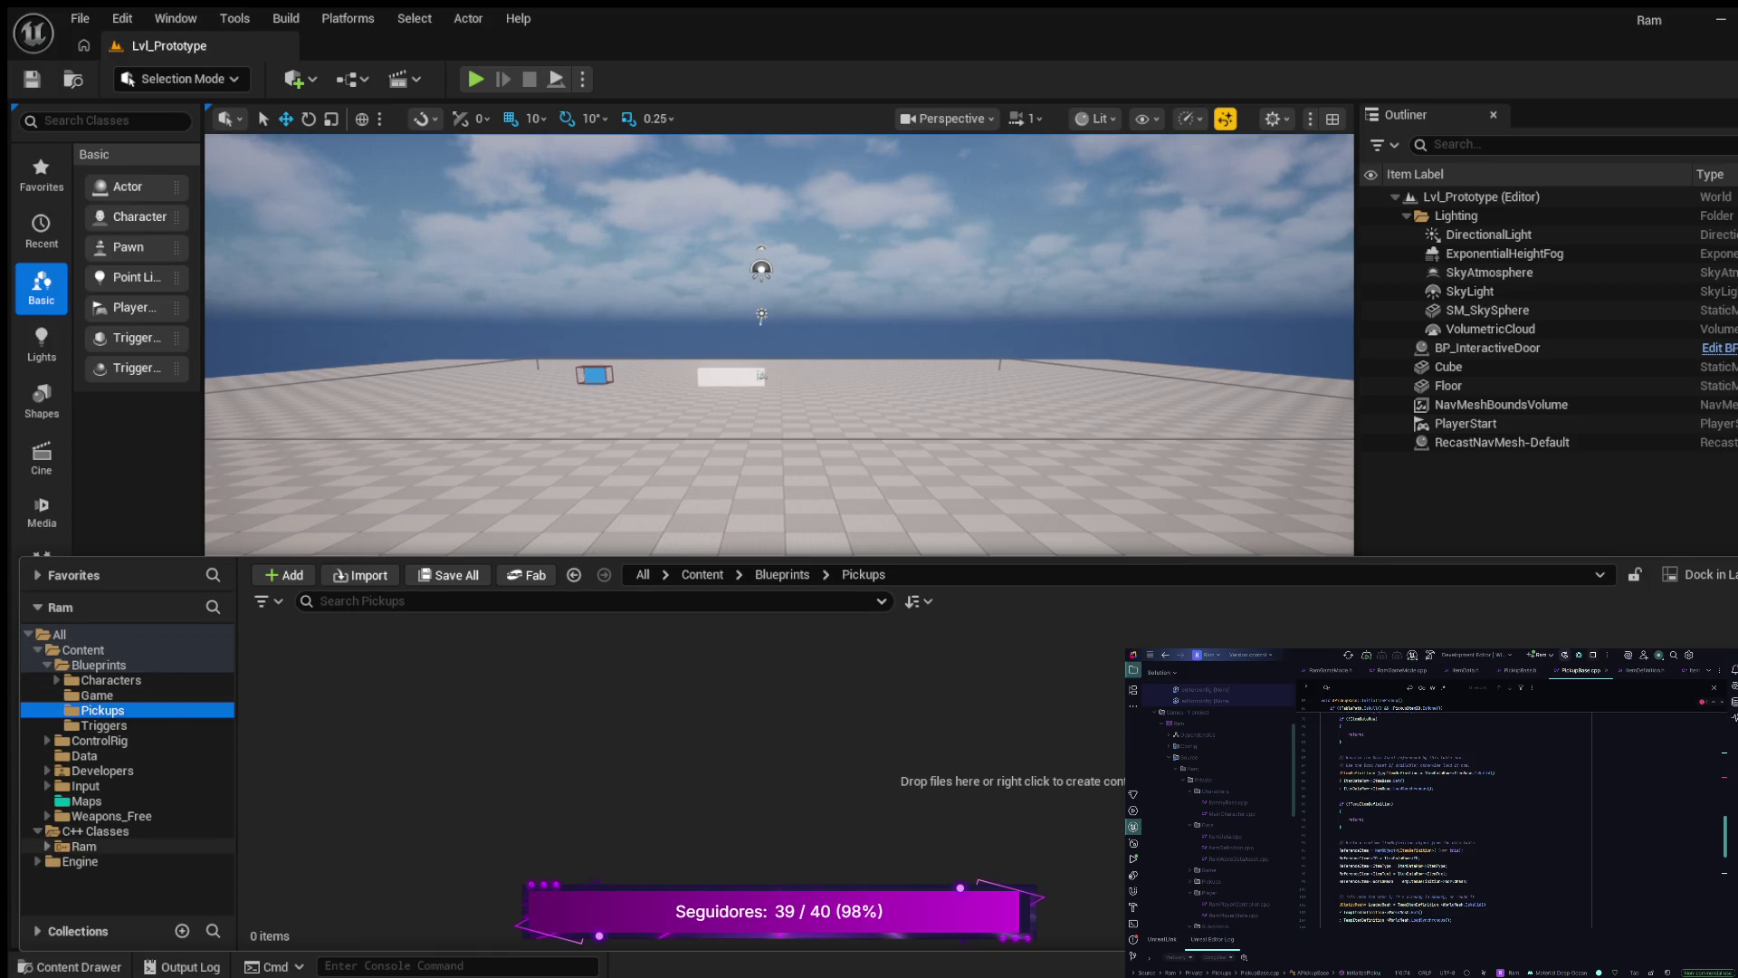
{"action": "left_click", "coordinate": [47, 846]}
{"action": "left_click", "coordinate": [56, 861]}
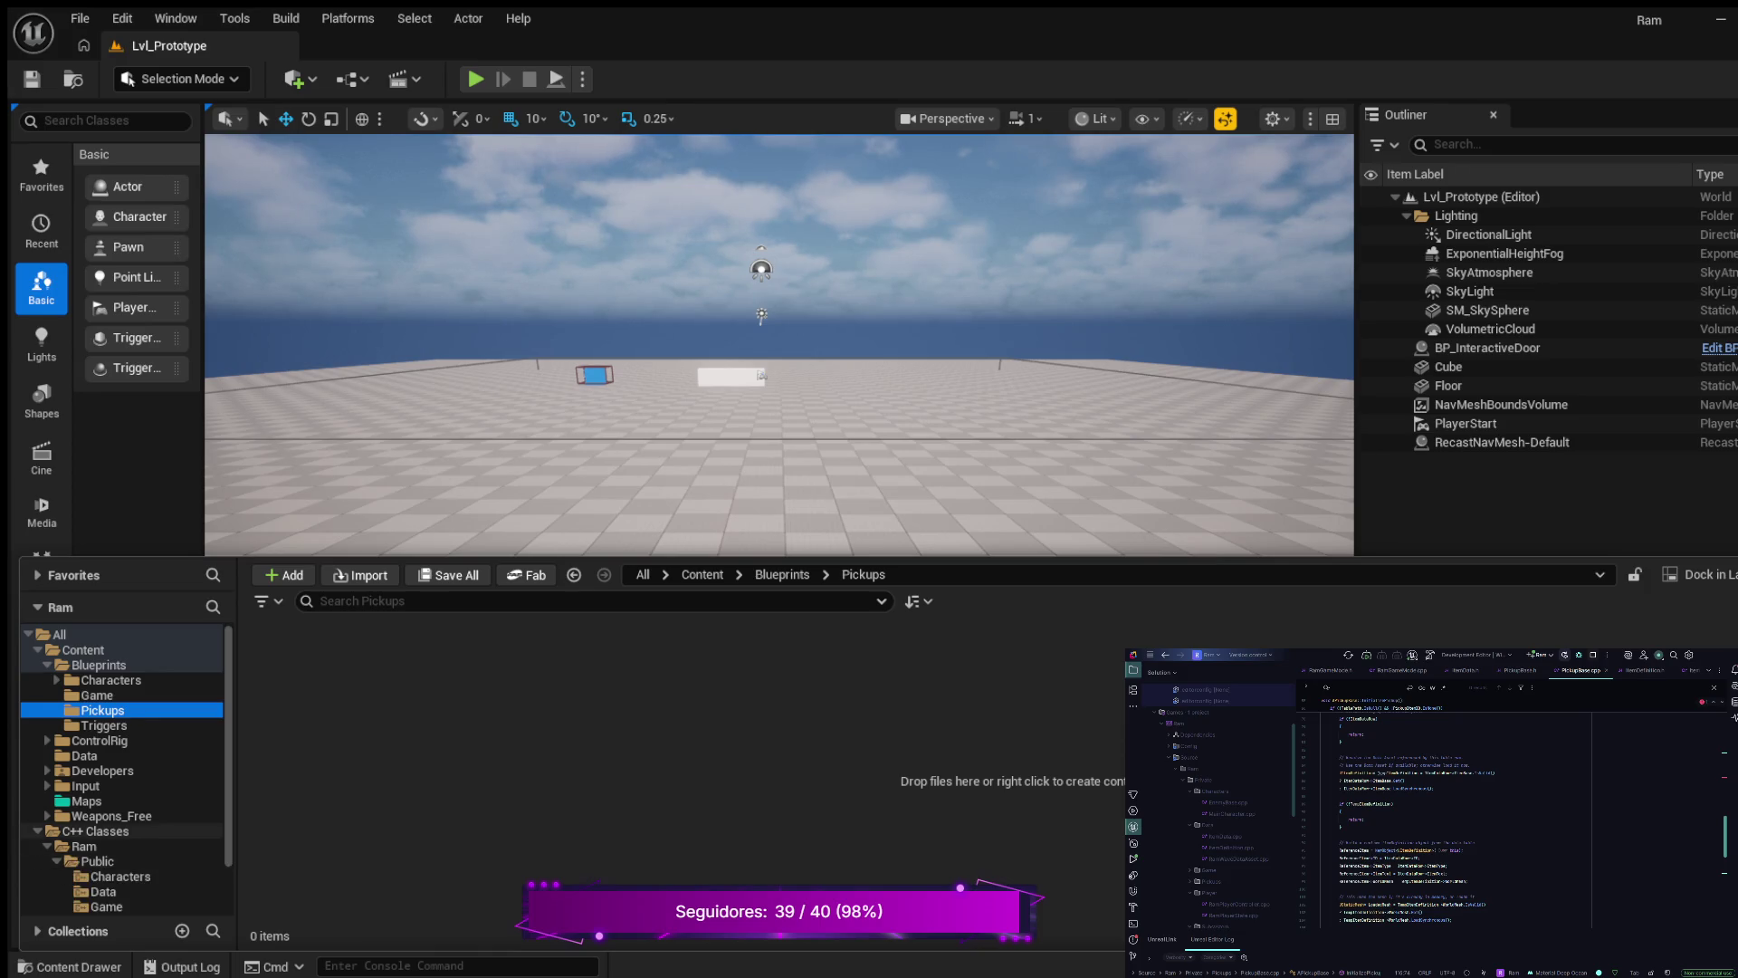
{"action": "scroll", "coordinate": [118, 851], "scroll_direction": "down", "scroll_amount": 2}
{"action": "left_click", "coordinate": [111, 861]}
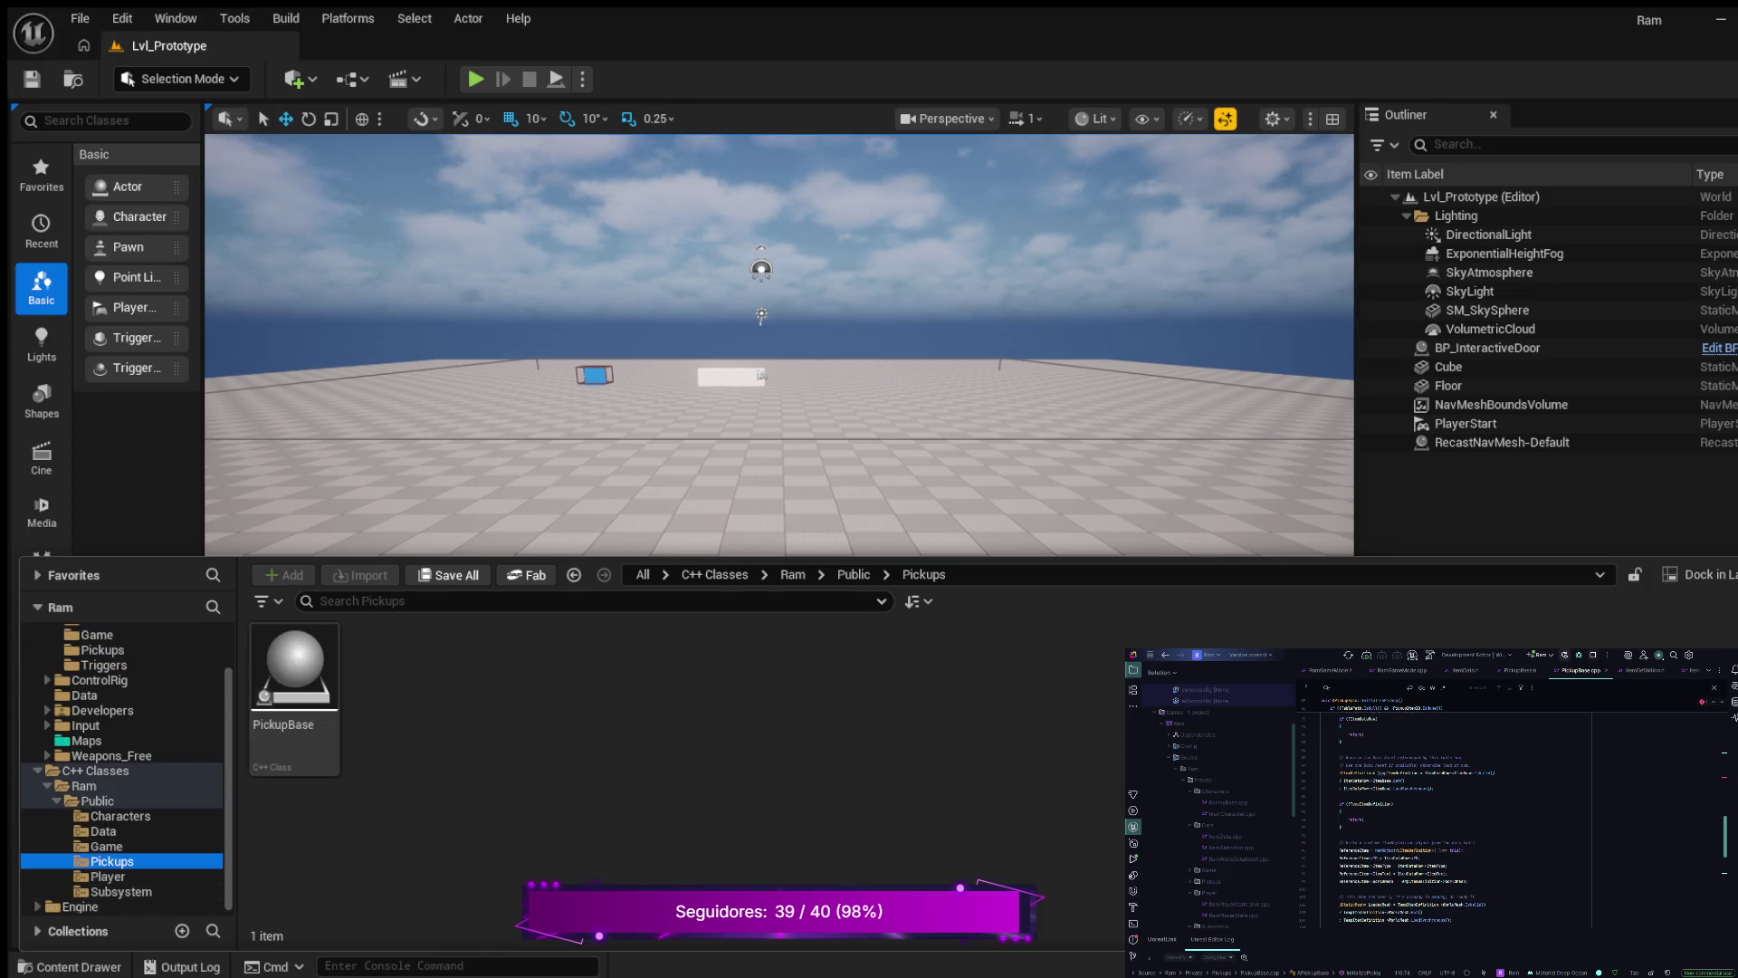
{"action": "left_click", "coordinate": [294, 697]}
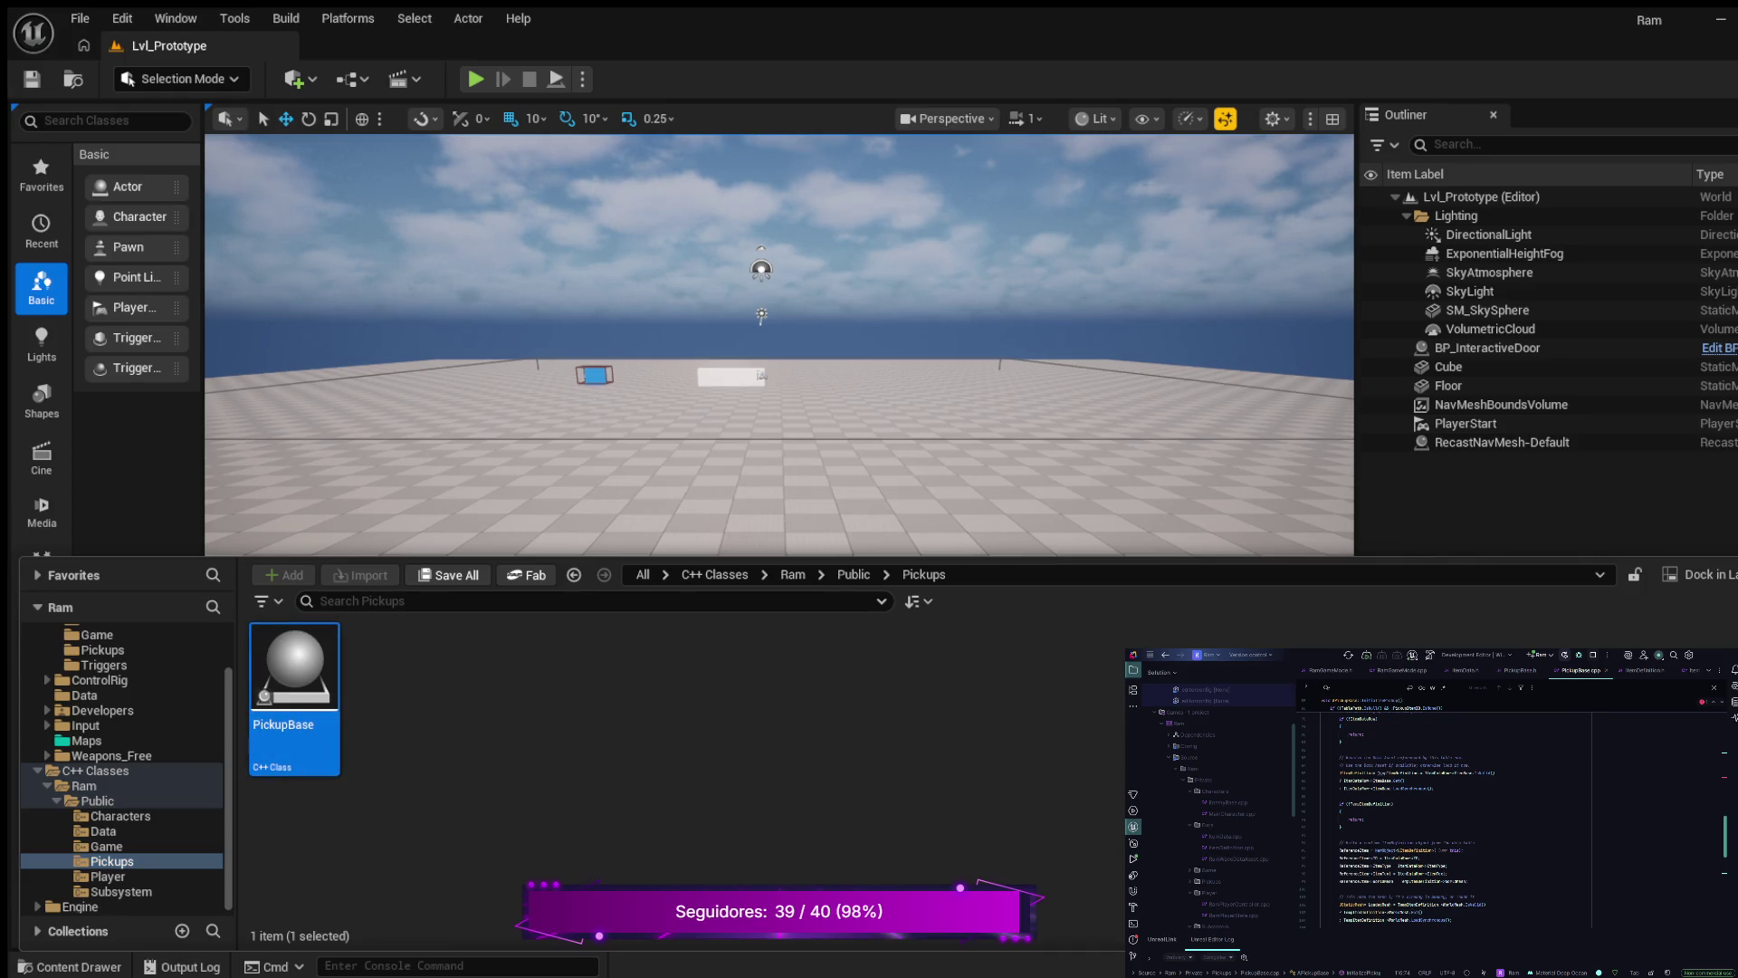
{"action": "key", "text": "ctrl+space"}
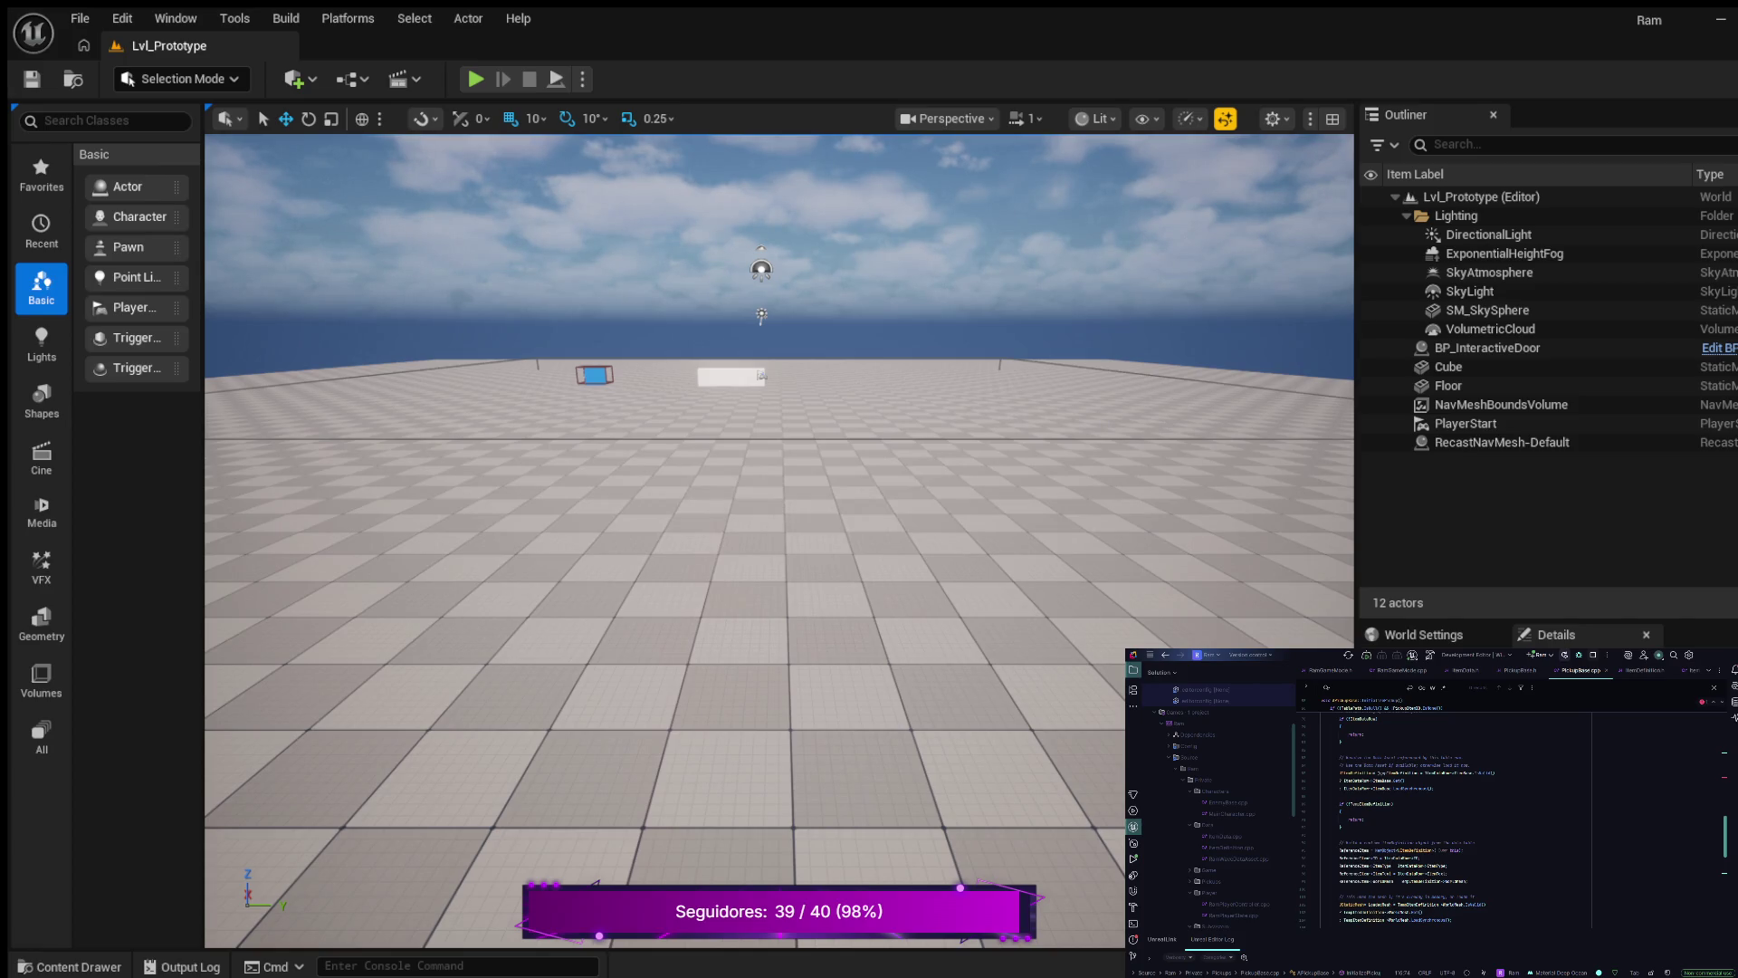
{"action": "key", "text": "alt+Tab"}
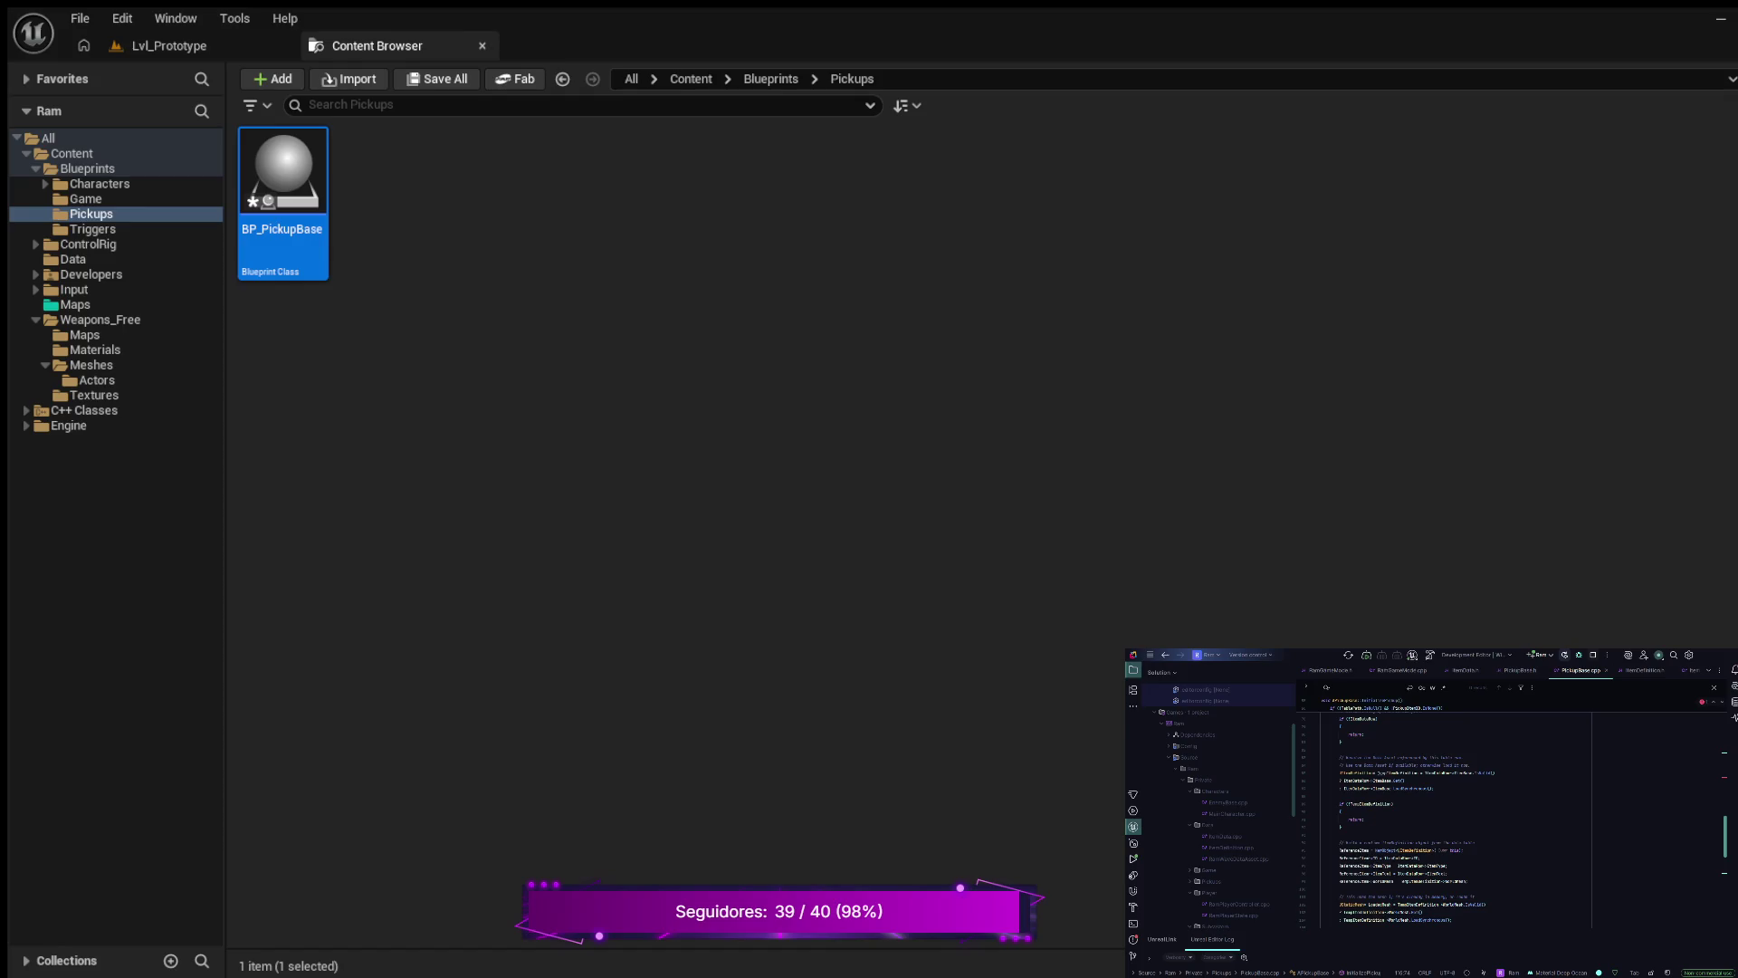
{"action": "key", "text": "Return"}
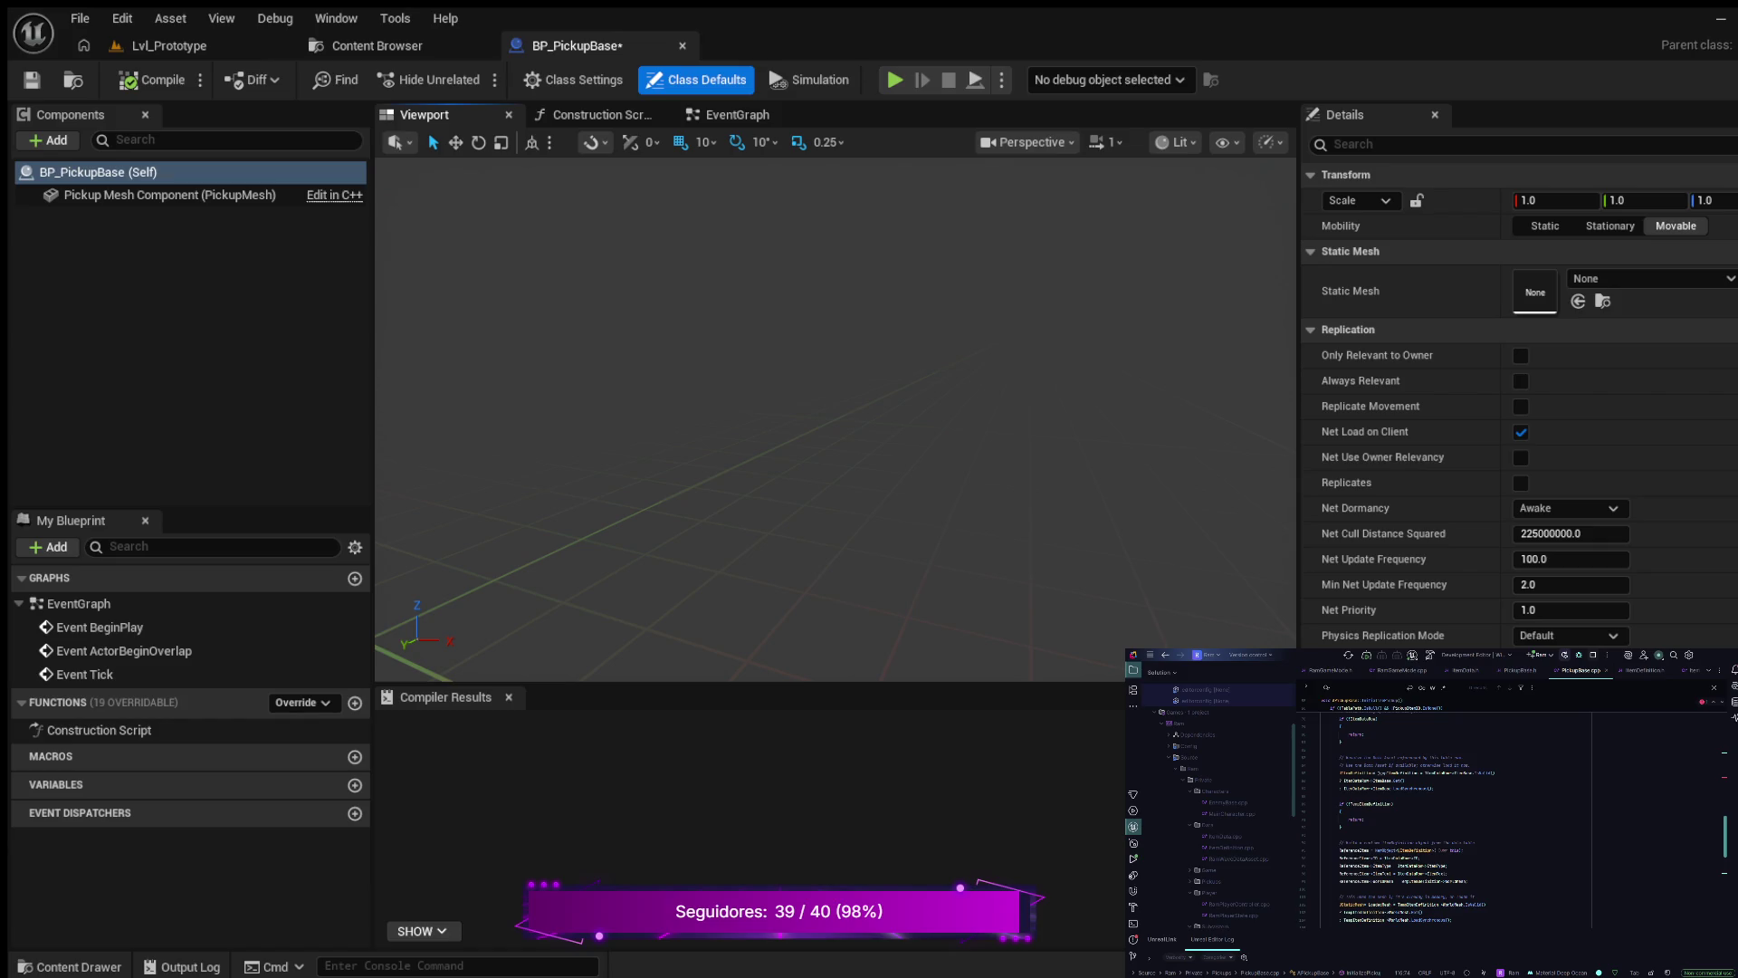
- Compile BP_PickupBase, then return to Lvl_Prototype and move the camera closer to the objects
{"action": "left_click", "coordinate": [152, 79]}
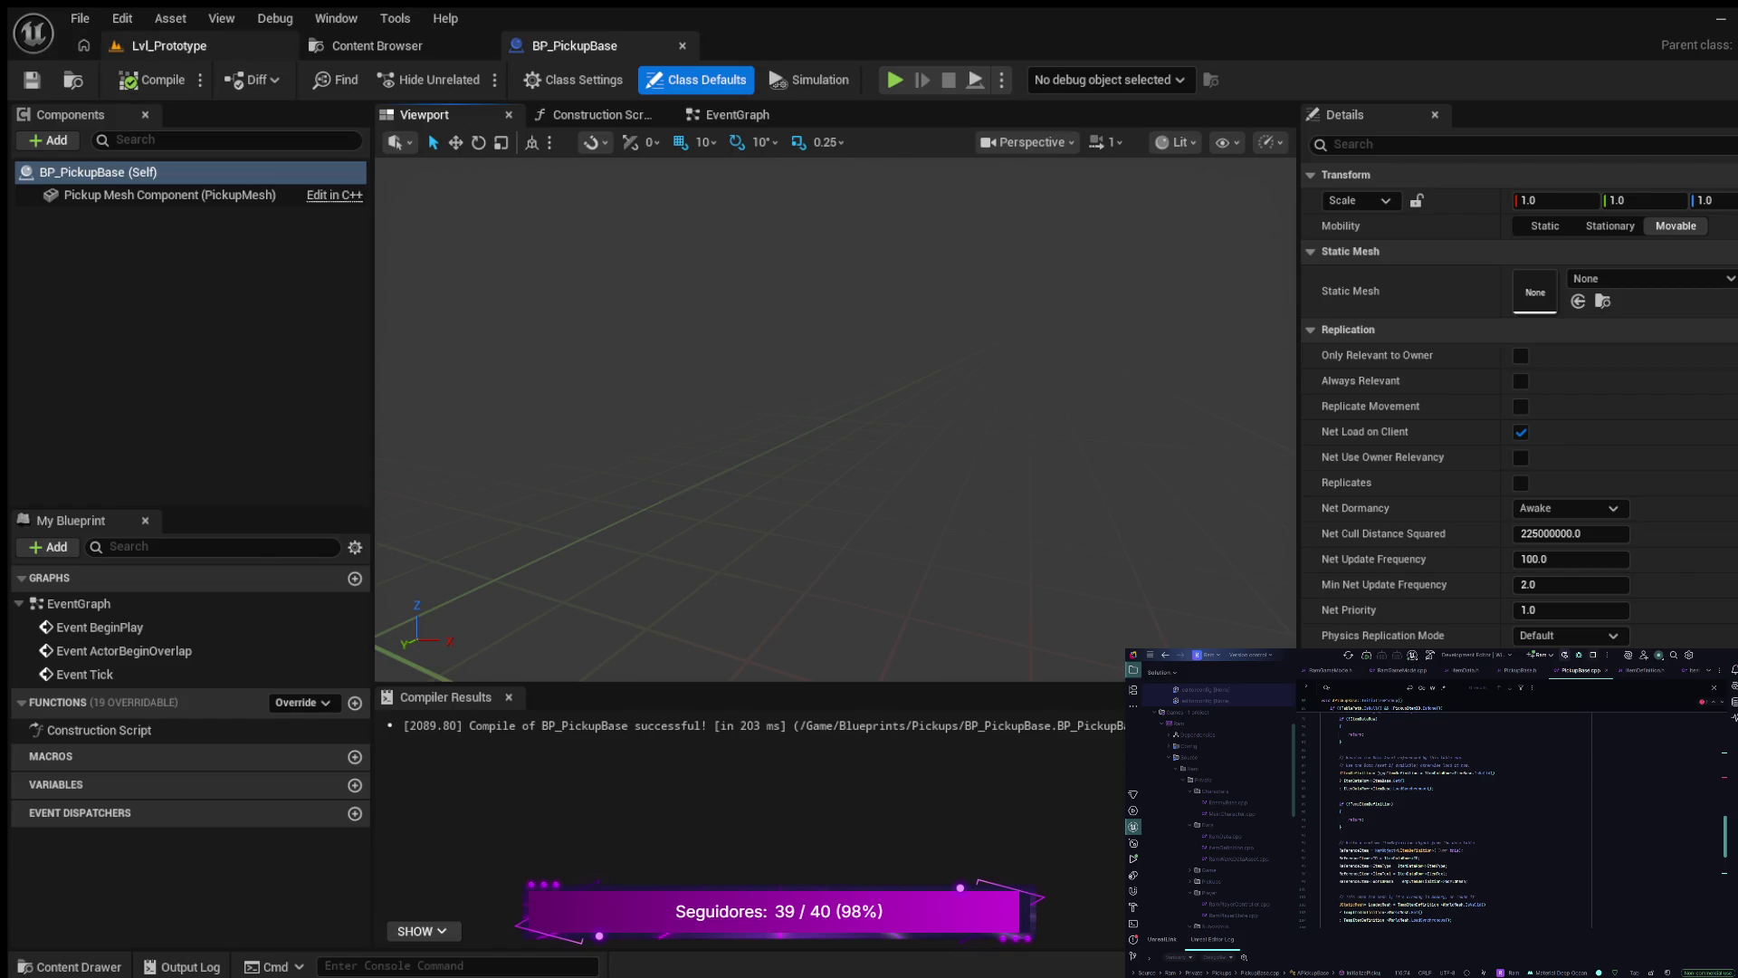
{"action": "left_click", "coordinate": [169, 45]}
{"action": "mouse_move", "coordinate": [778, 543]}
{"action": "left_mouse_down"}
{"action": "mouse_move", "coordinate": [752, 489]}
{"action": "mouse_move", "coordinate": [773, 532]}
{"action": "mouse_move", "coordinate": [758, 489]}
{"action": "mouse_move", "coordinate": [796, 485]}
{"action": "mouse_move", "coordinate": [761, 488]}
{"action": "left_mouse_up"}
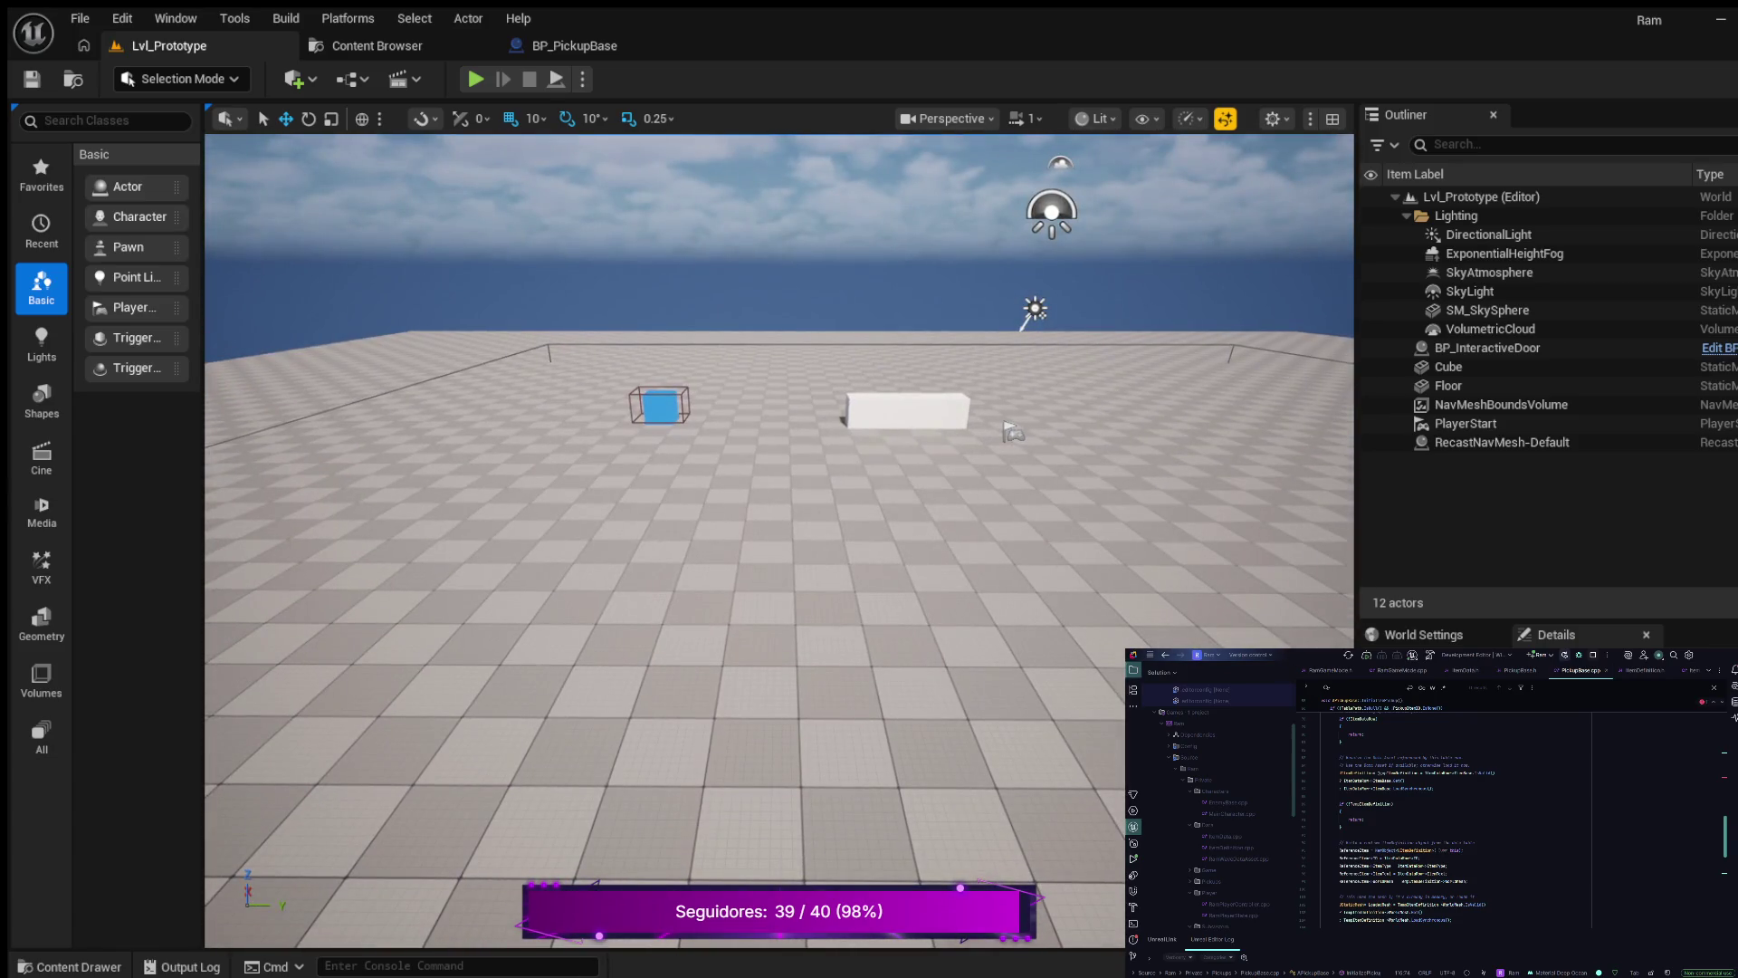
- Drag BP_PickupBase from the Content Drawer onto the floor before the white block, then widen its Details panel
{"action": "key", "text": "ctrl+space"}
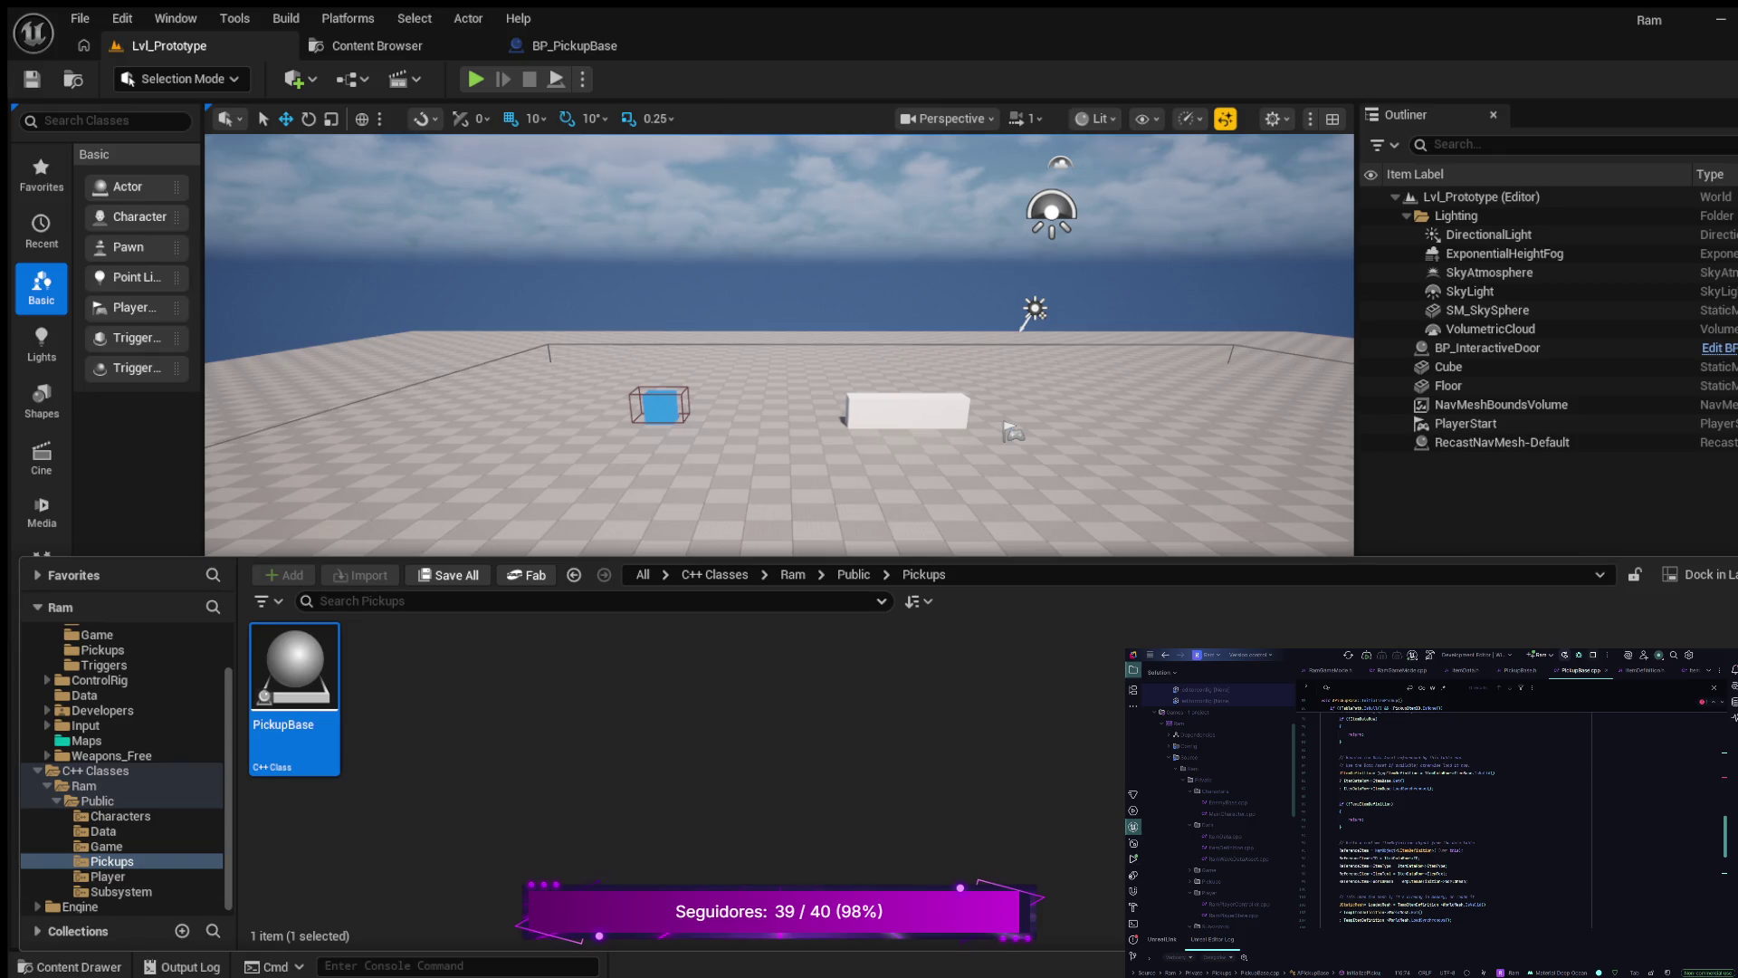
{"action": "scroll", "coordinate": [122, 770], "scroll_direction": "up", "scroll_amount": 2}
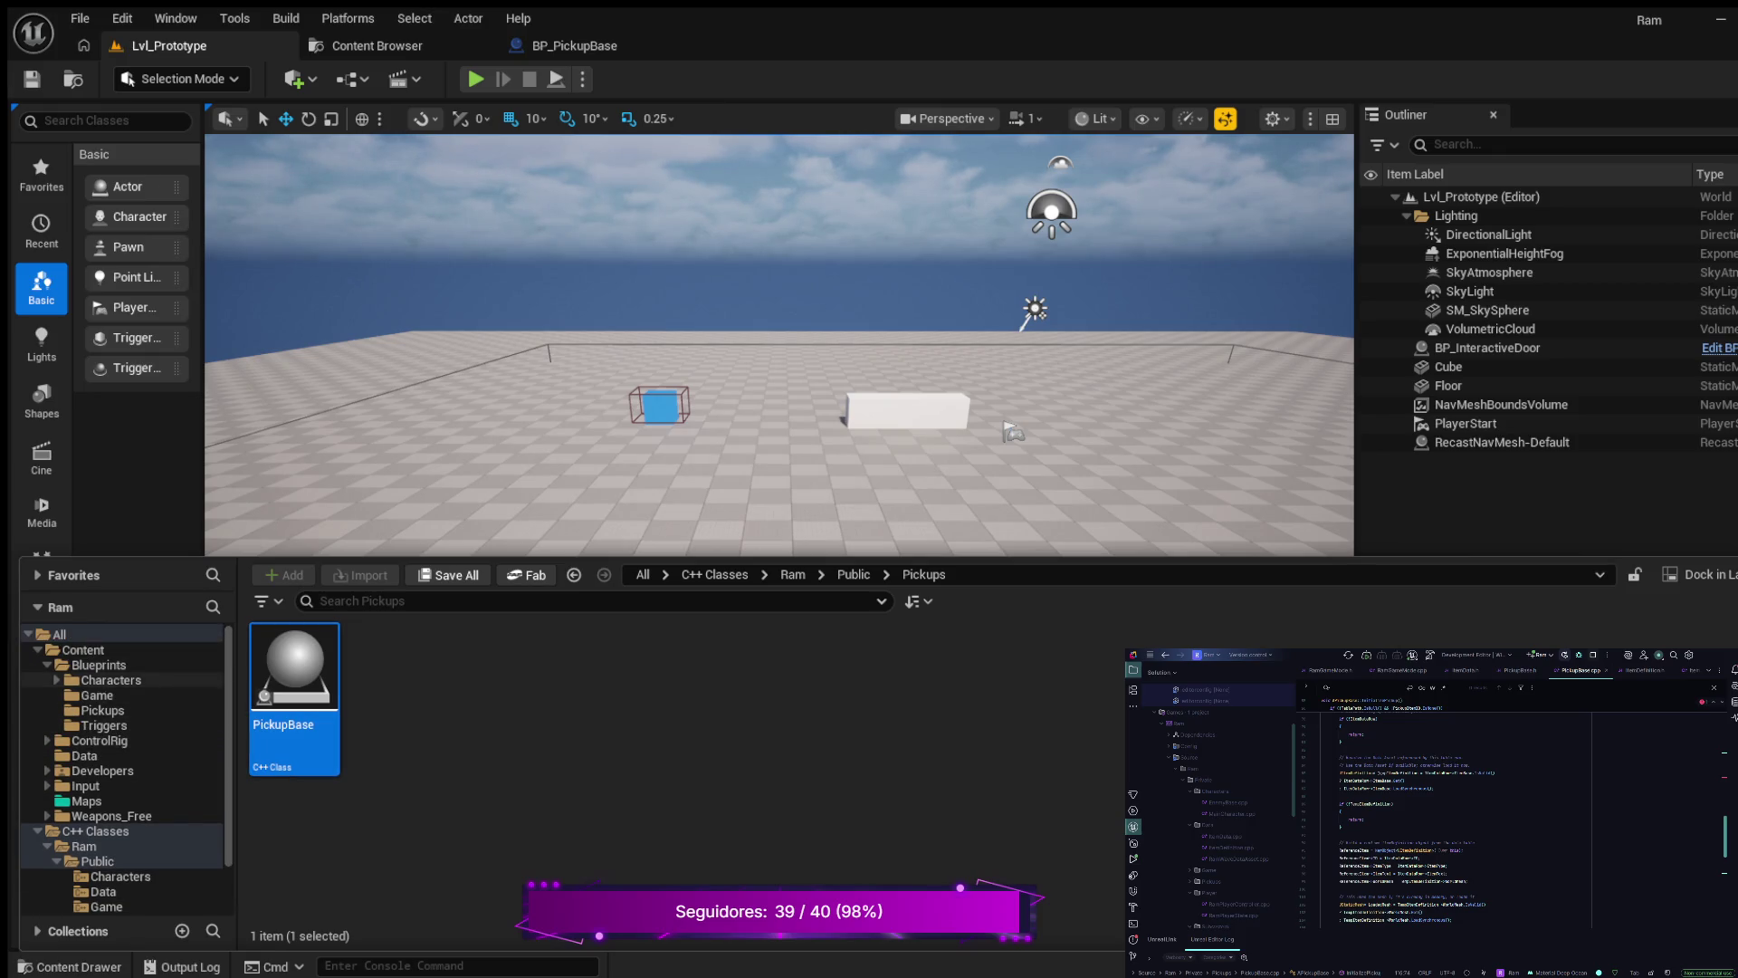
{"action": "mouse_move", "coordinate": [294, 670]}
{"action": "left_mouse_down"}
{"action": "mouse_move", "coordinate": [299, 652]}
{"action": "mouse_move", "coordinate": [815, 543]}
{"action": "mouse_move", "coordinate": [921, 542]}
{"action": "mouse_move", "coordinate": [940, 505]}
{"action": "left_mouse_up"}
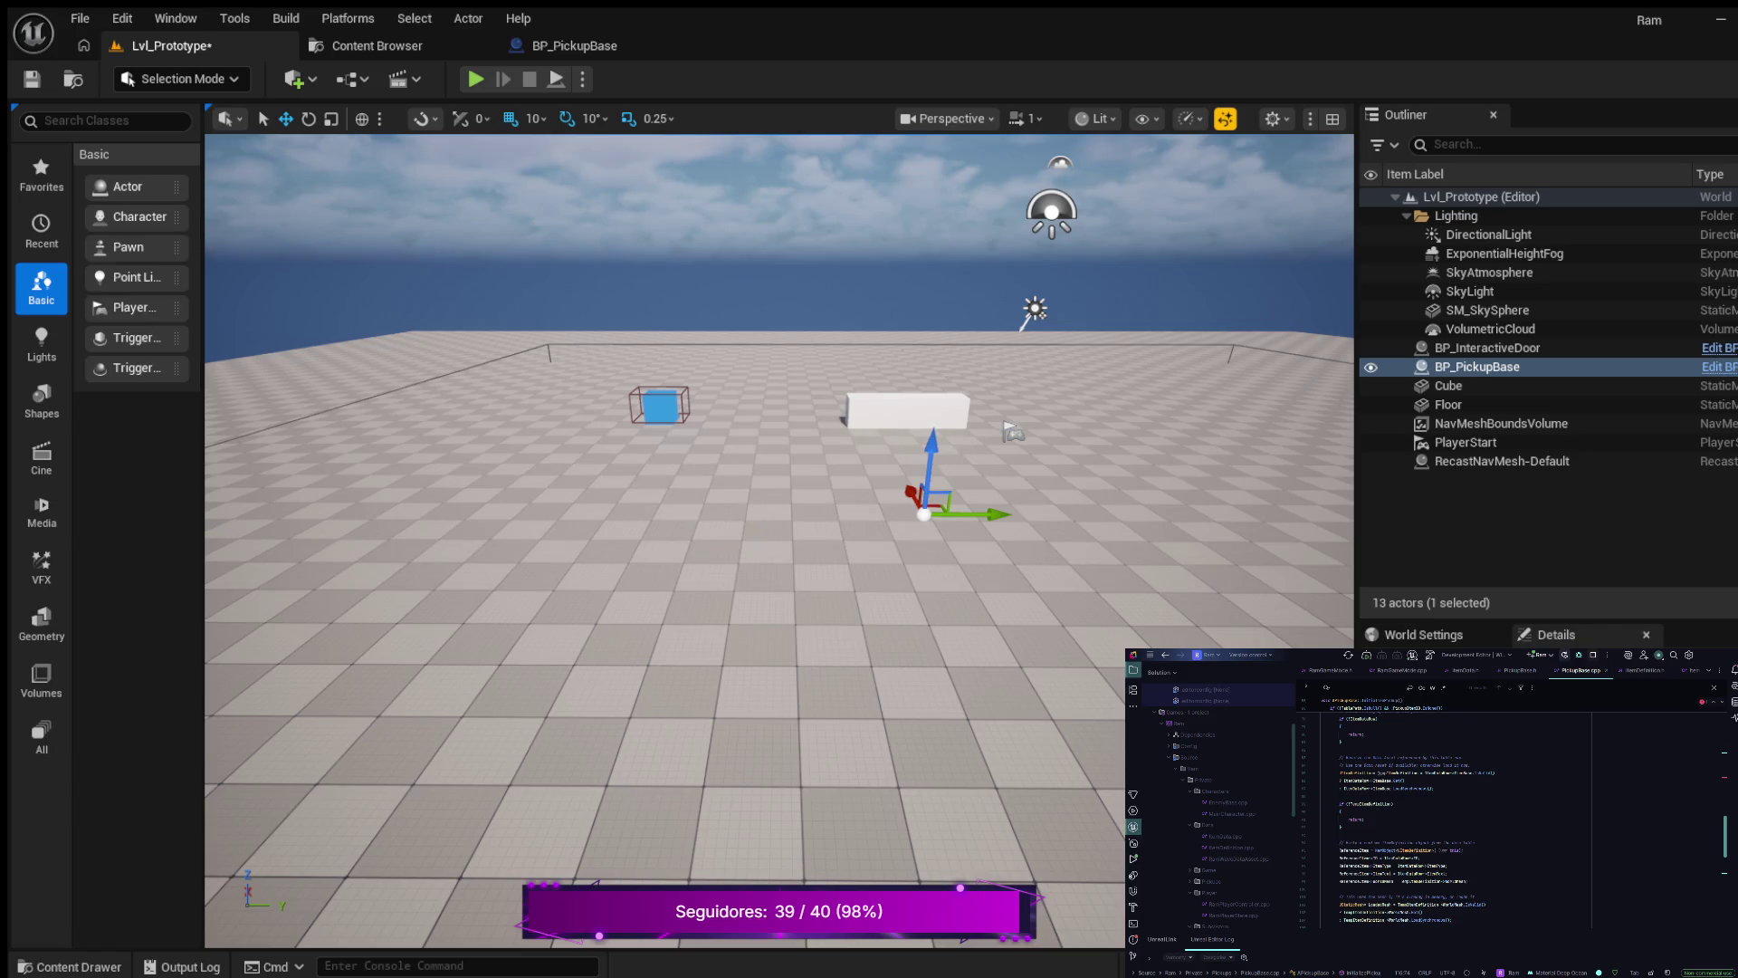
{"action": "left_click_drag", "start_coordinate": [1548, 621], "coordinate": [1548, 442]}
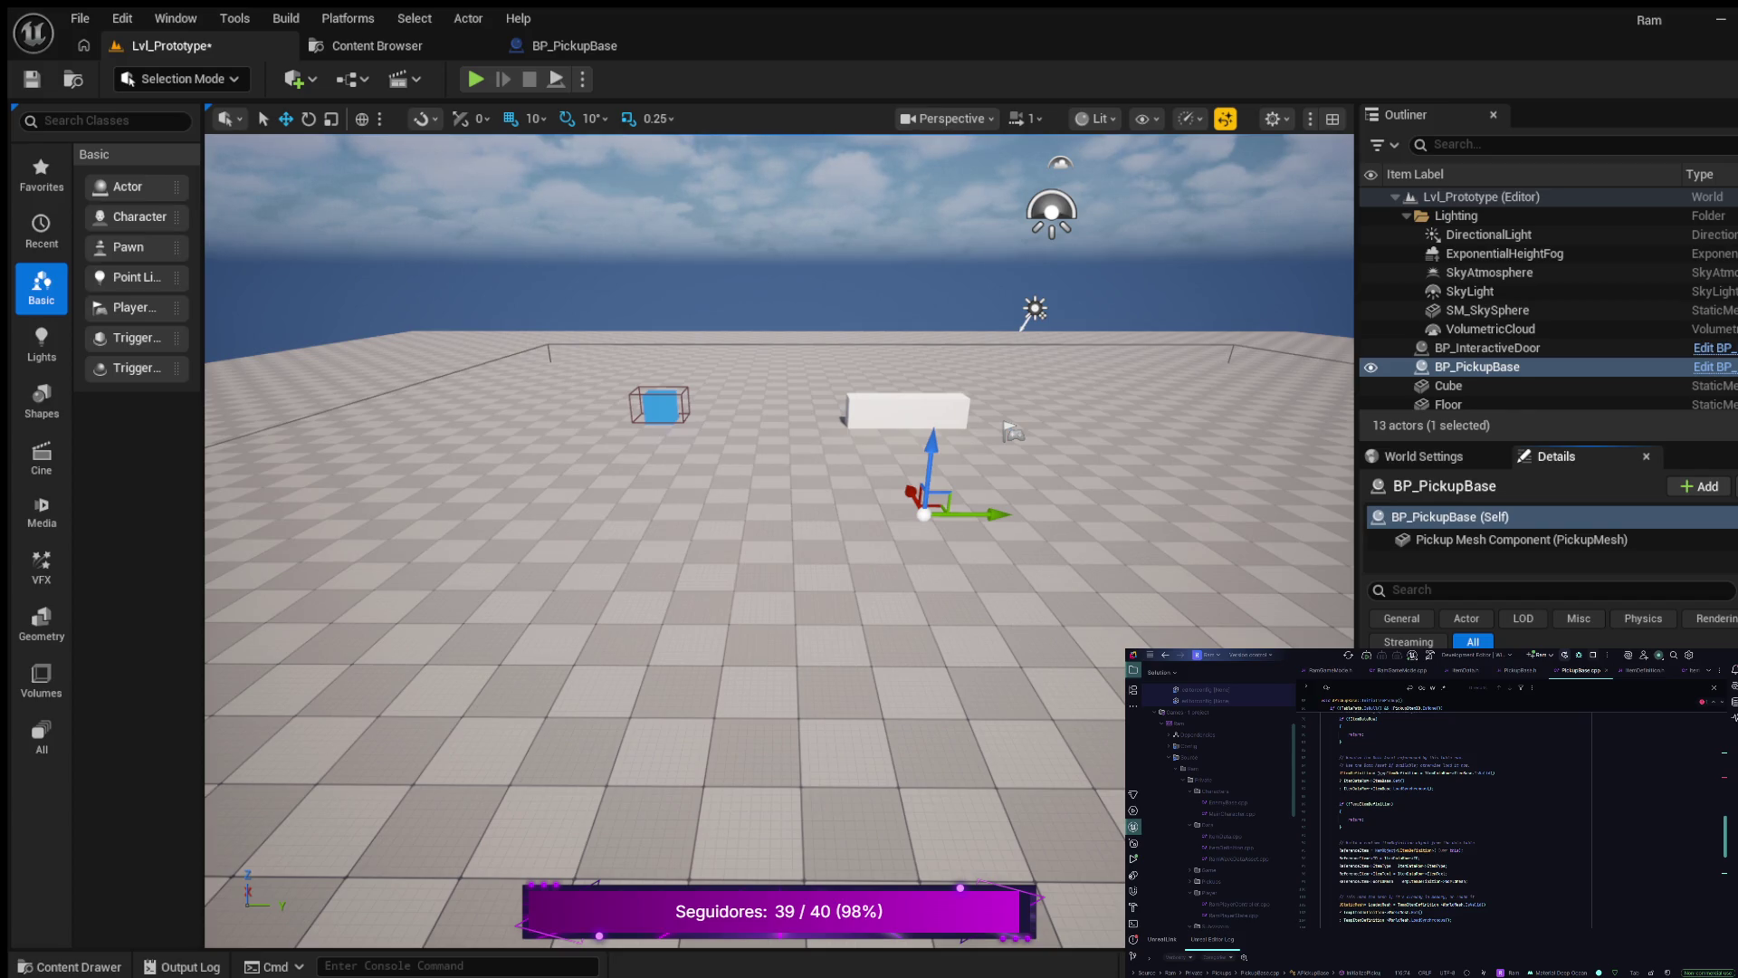
- Search the pickup's Details for 'should', clear the search, and save the level
{"action": "left_click", "coordinate": [1412, 590]}
{"action": "type", "text": "should"}
{"action": "key", "text": "BackSpace"}
{"action": "key", "text": "BackSpace"}
{"action": "key", "text": "BackSpace"}
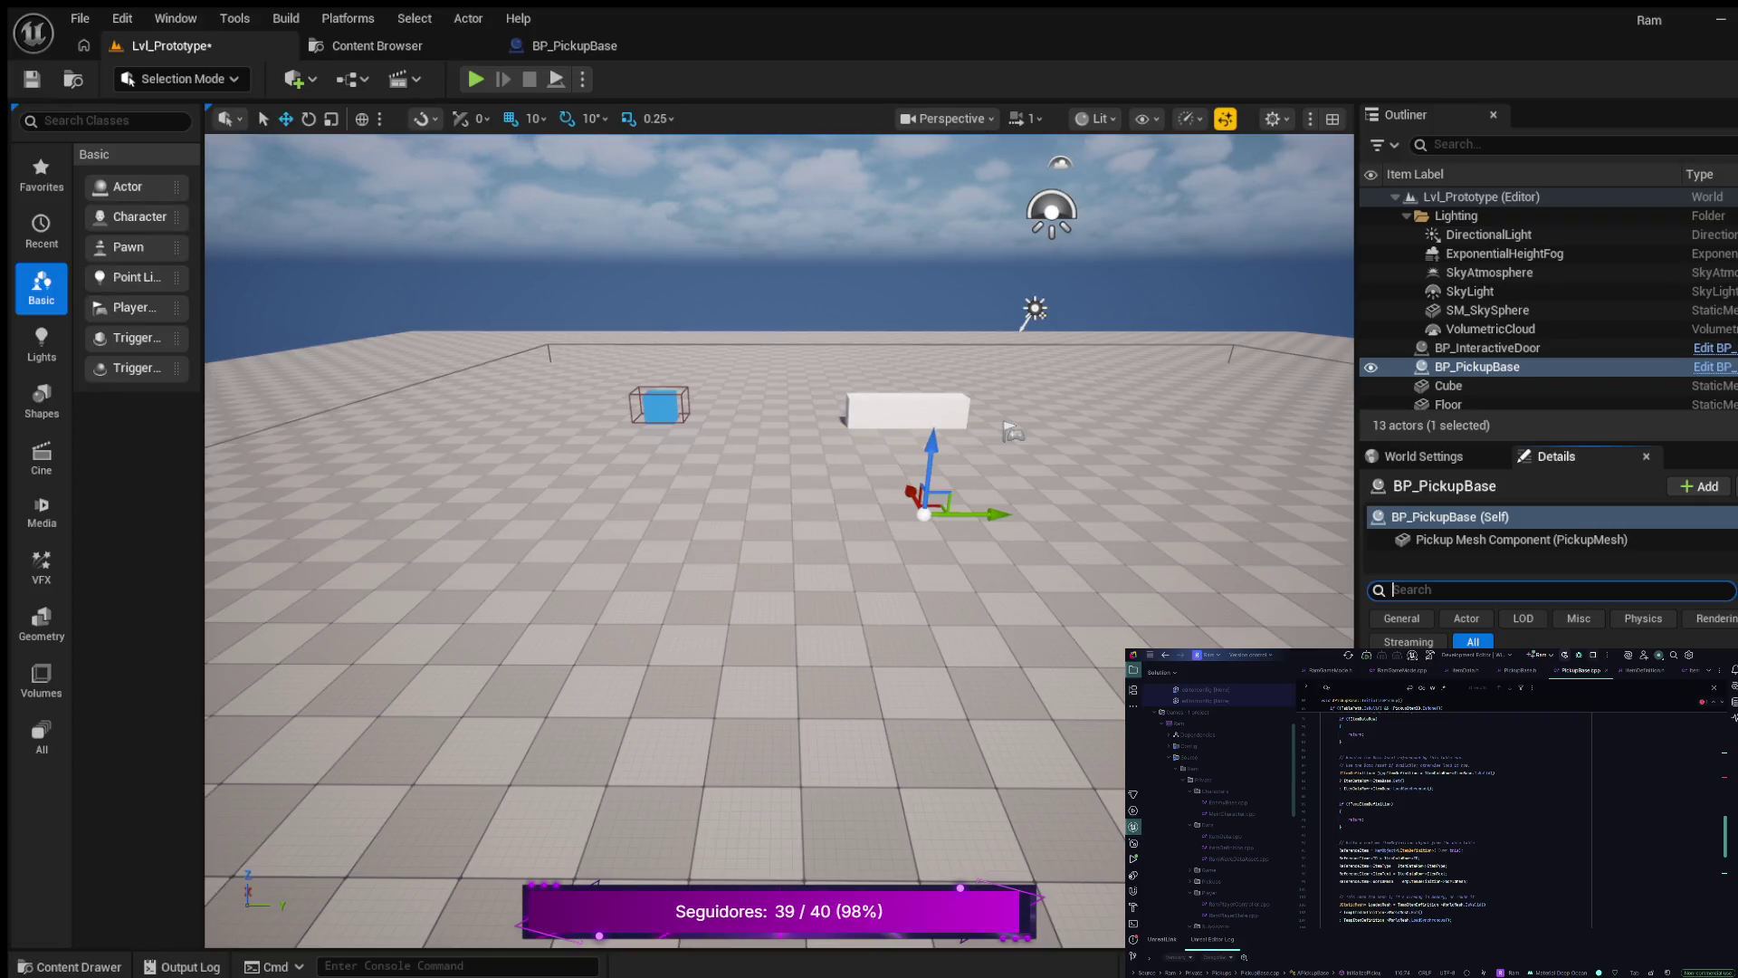
{"action": "left_click", "coordinate": [32, 78]}
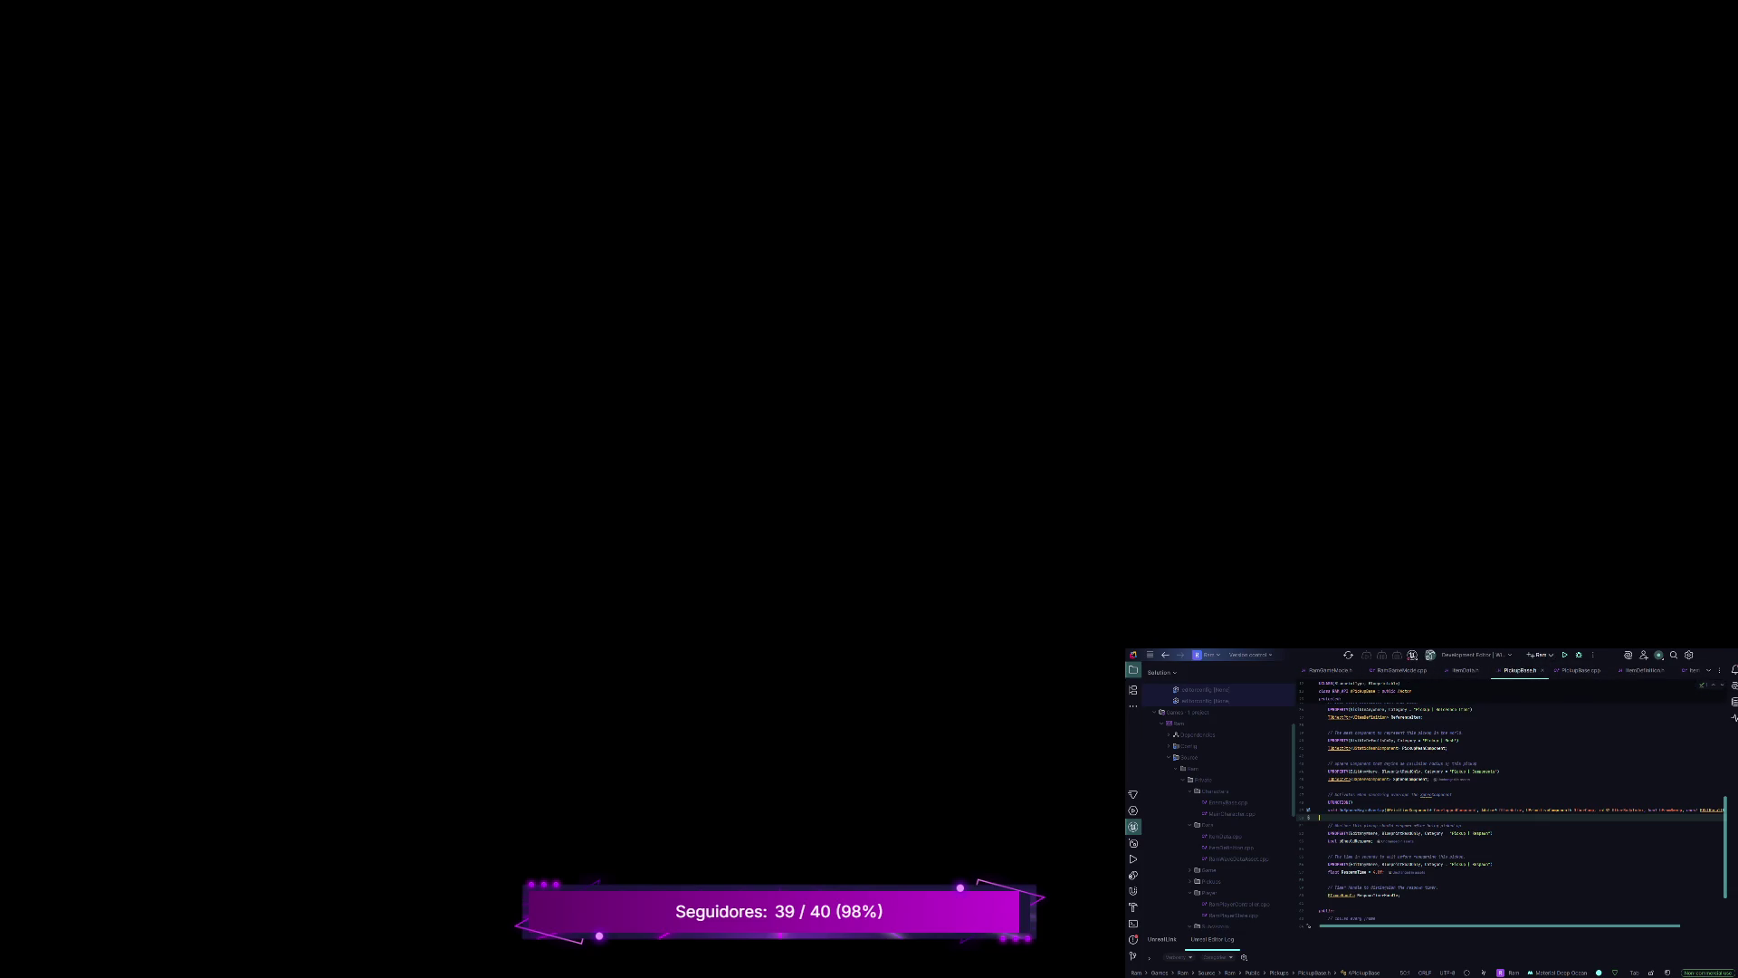
- Build the project with Ctrl+Shift+B and jump to the AddDynamic error in PickupBase.cpp
{"action": "key", "text": "ctrl+shift+b"}
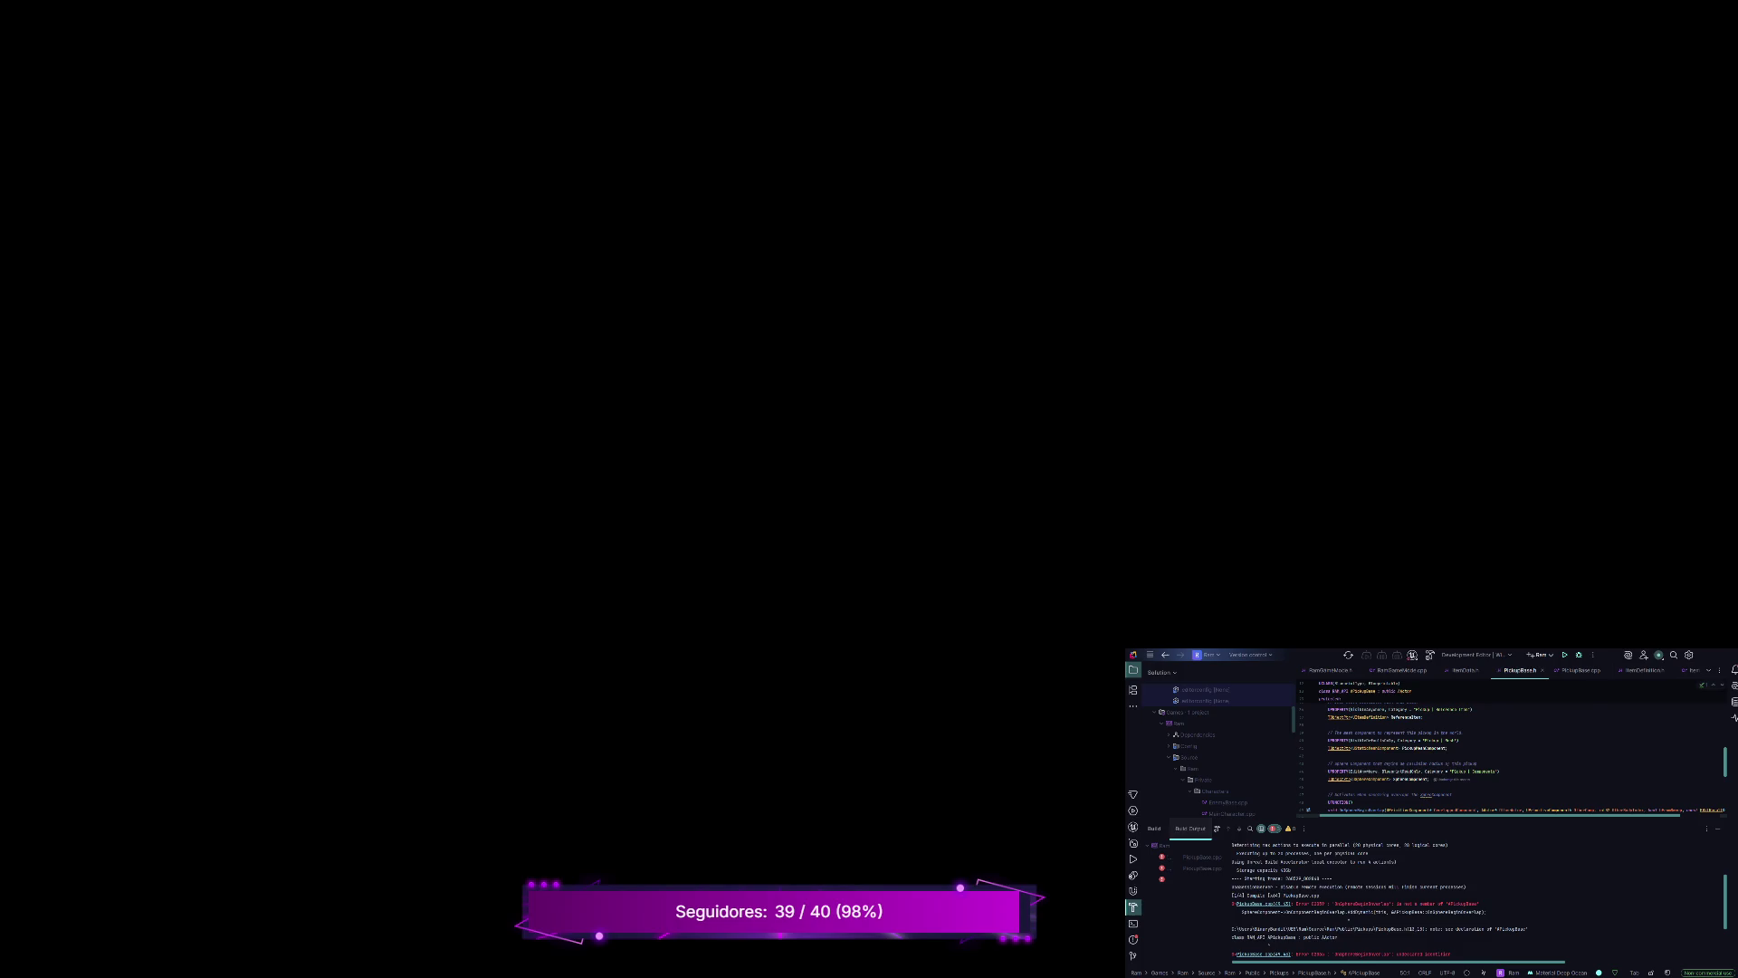
{"action": "key", "text": "F4"}
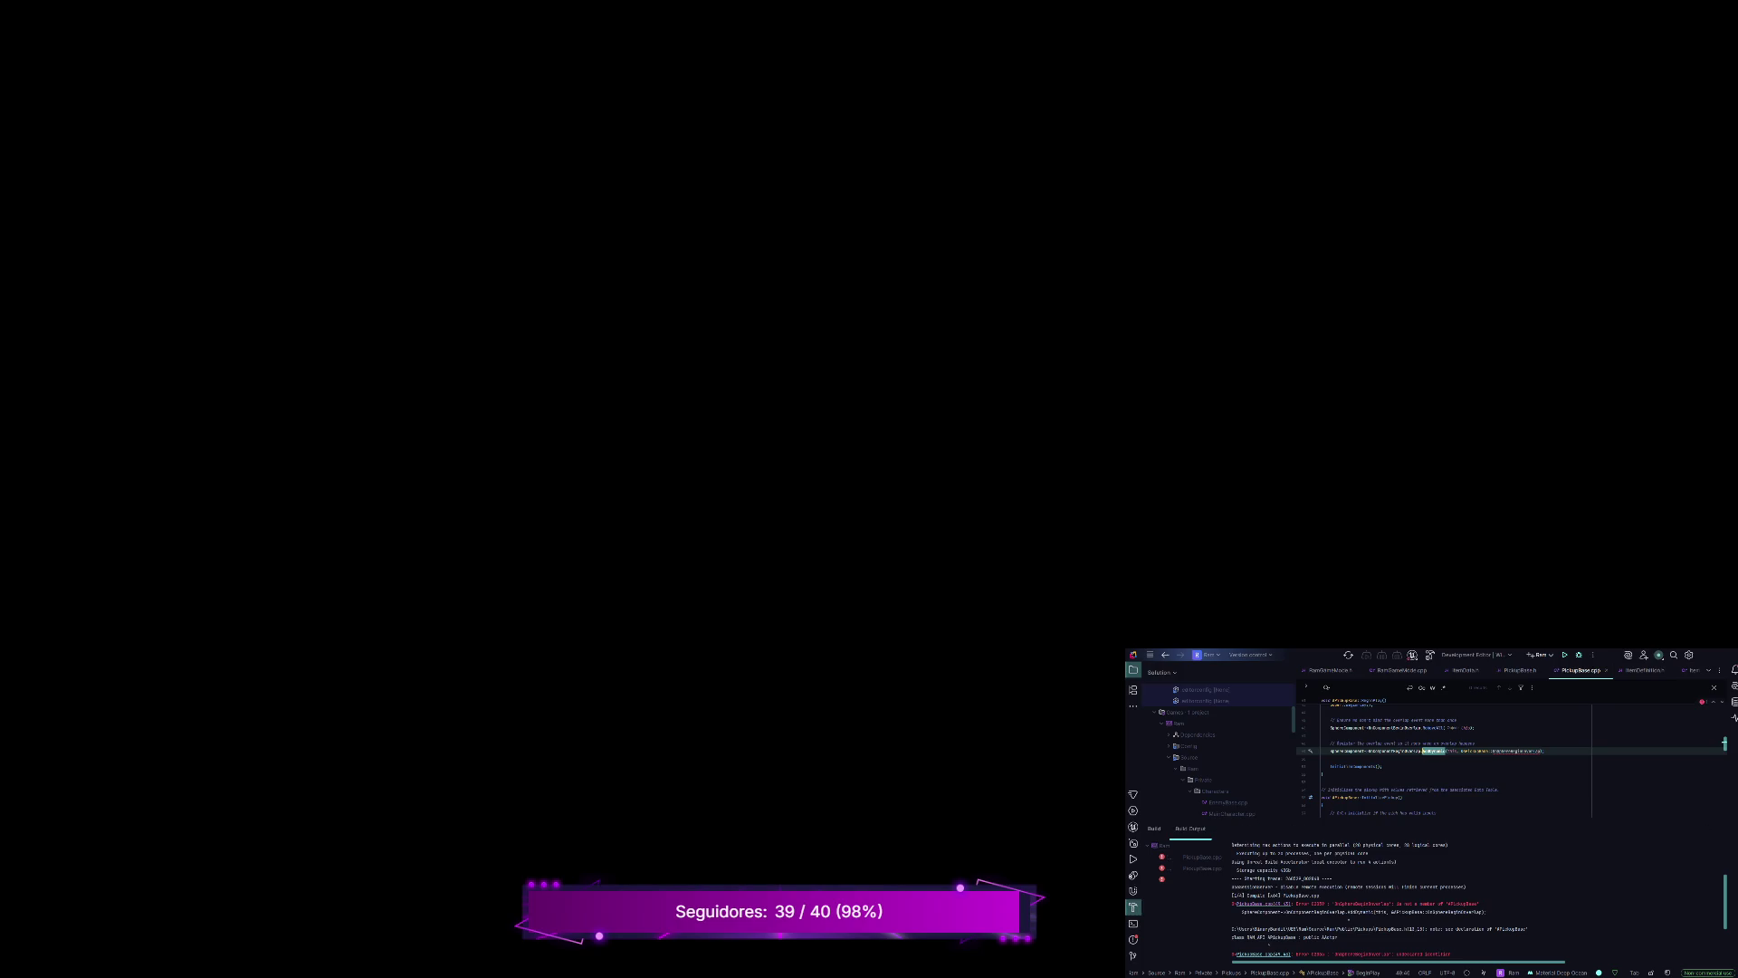
- Fix the end of the AddDynamic line in PickupBase.cpp with the suggested completion
{"action": "left_click", "coordinate": [1533, 750]}
{"action": "key", "text": "BackSpace"}
{"action": "key", "text": "BackSpace"}
{"action": "key", "text": "BackSpace"}
{"action": "key", "text": "Tab"}
{"action": "key", "text": "Tab"}
- Rebuild the project, launch it in the Unreal editor, and show the Pickups folder in the Content Drawer
{"action": "key", "text": "ctrl+shift+b"}
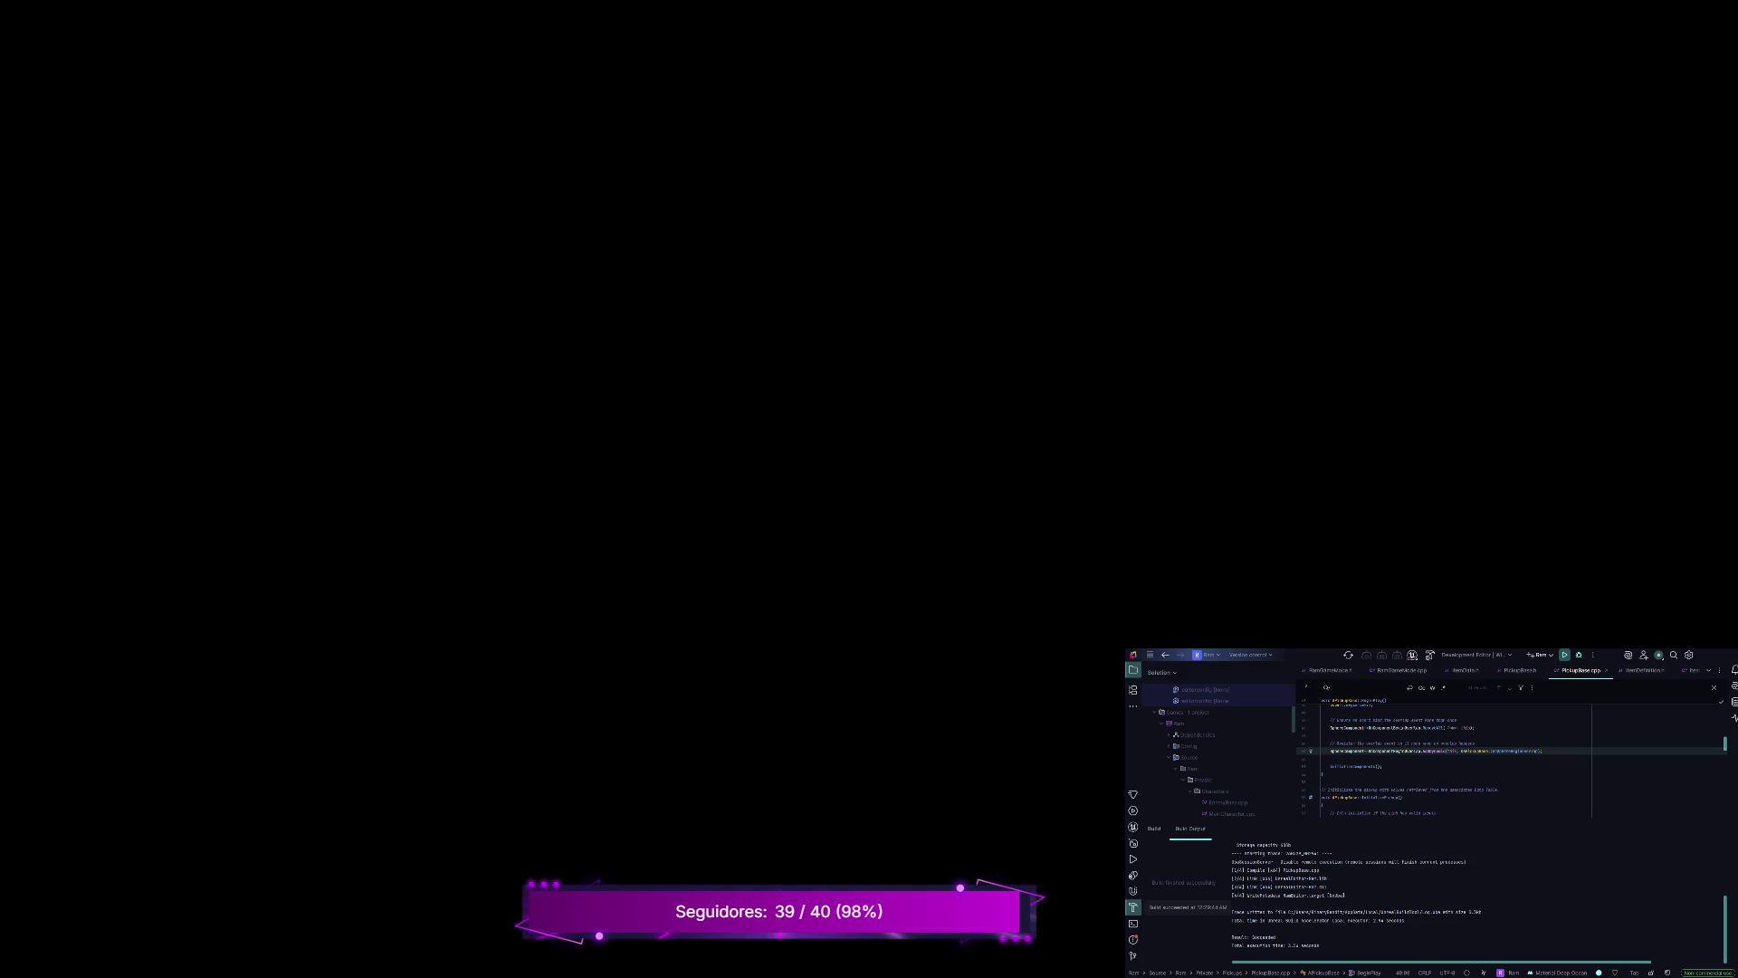
{"action": "left_click", "coordinate": [1564, 655]}
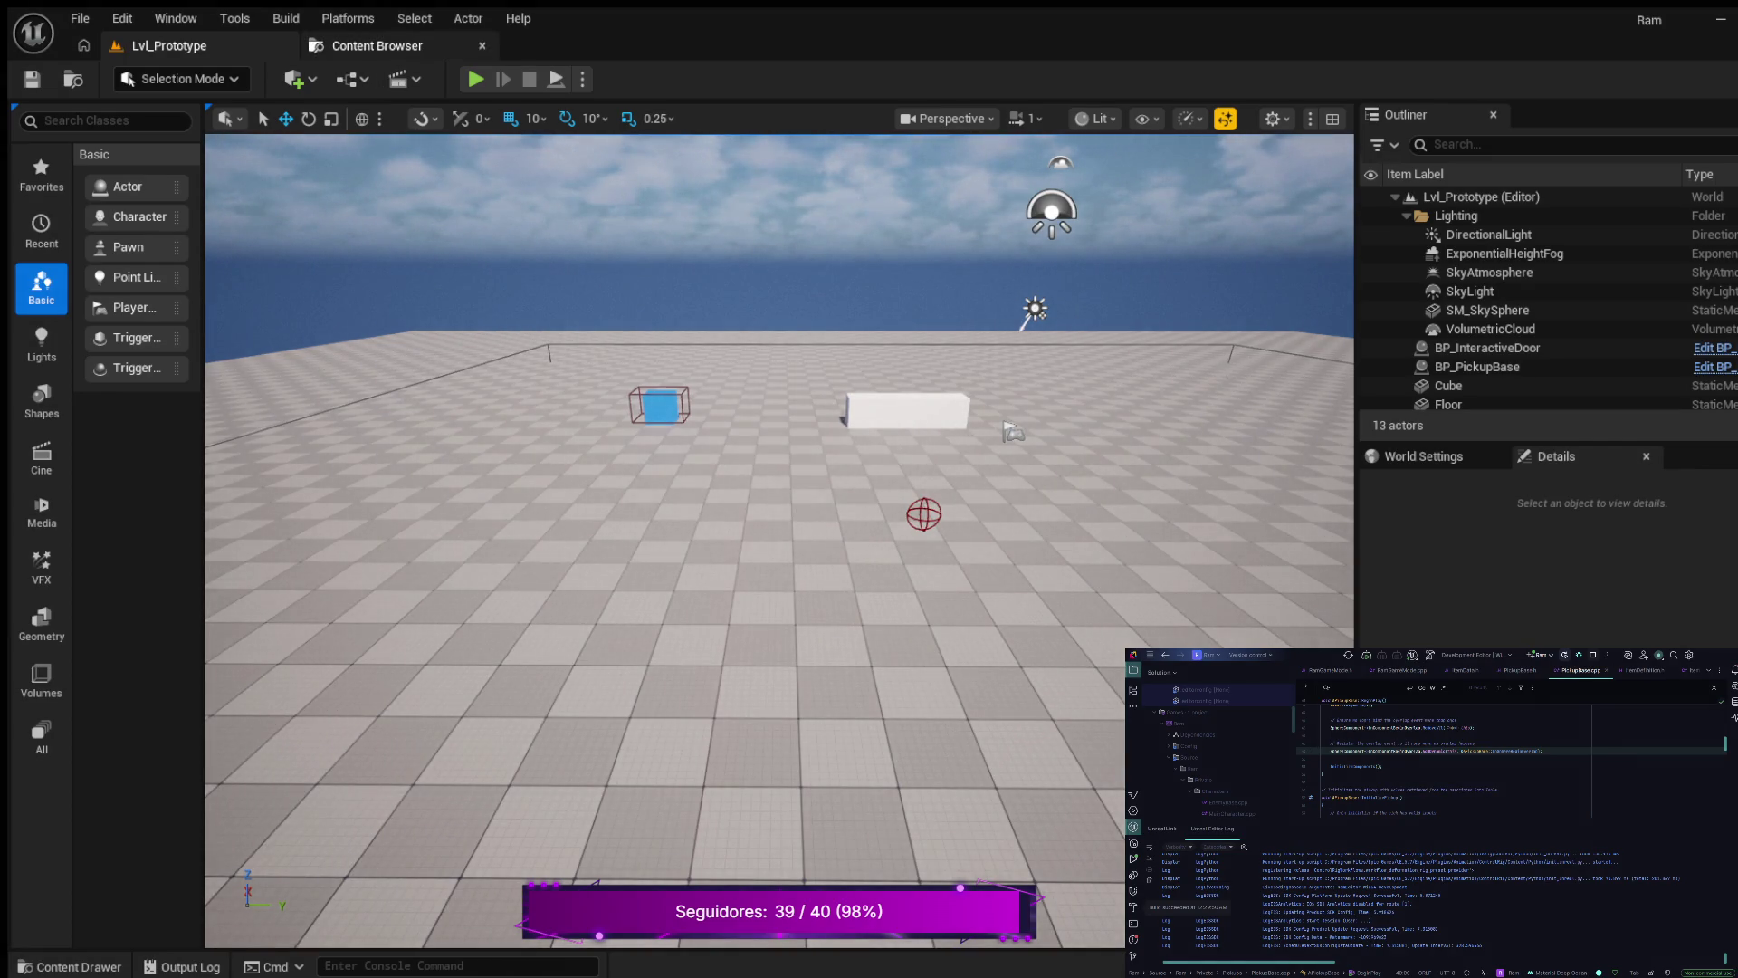
{"action": "key", "text": "ctrl+space"}
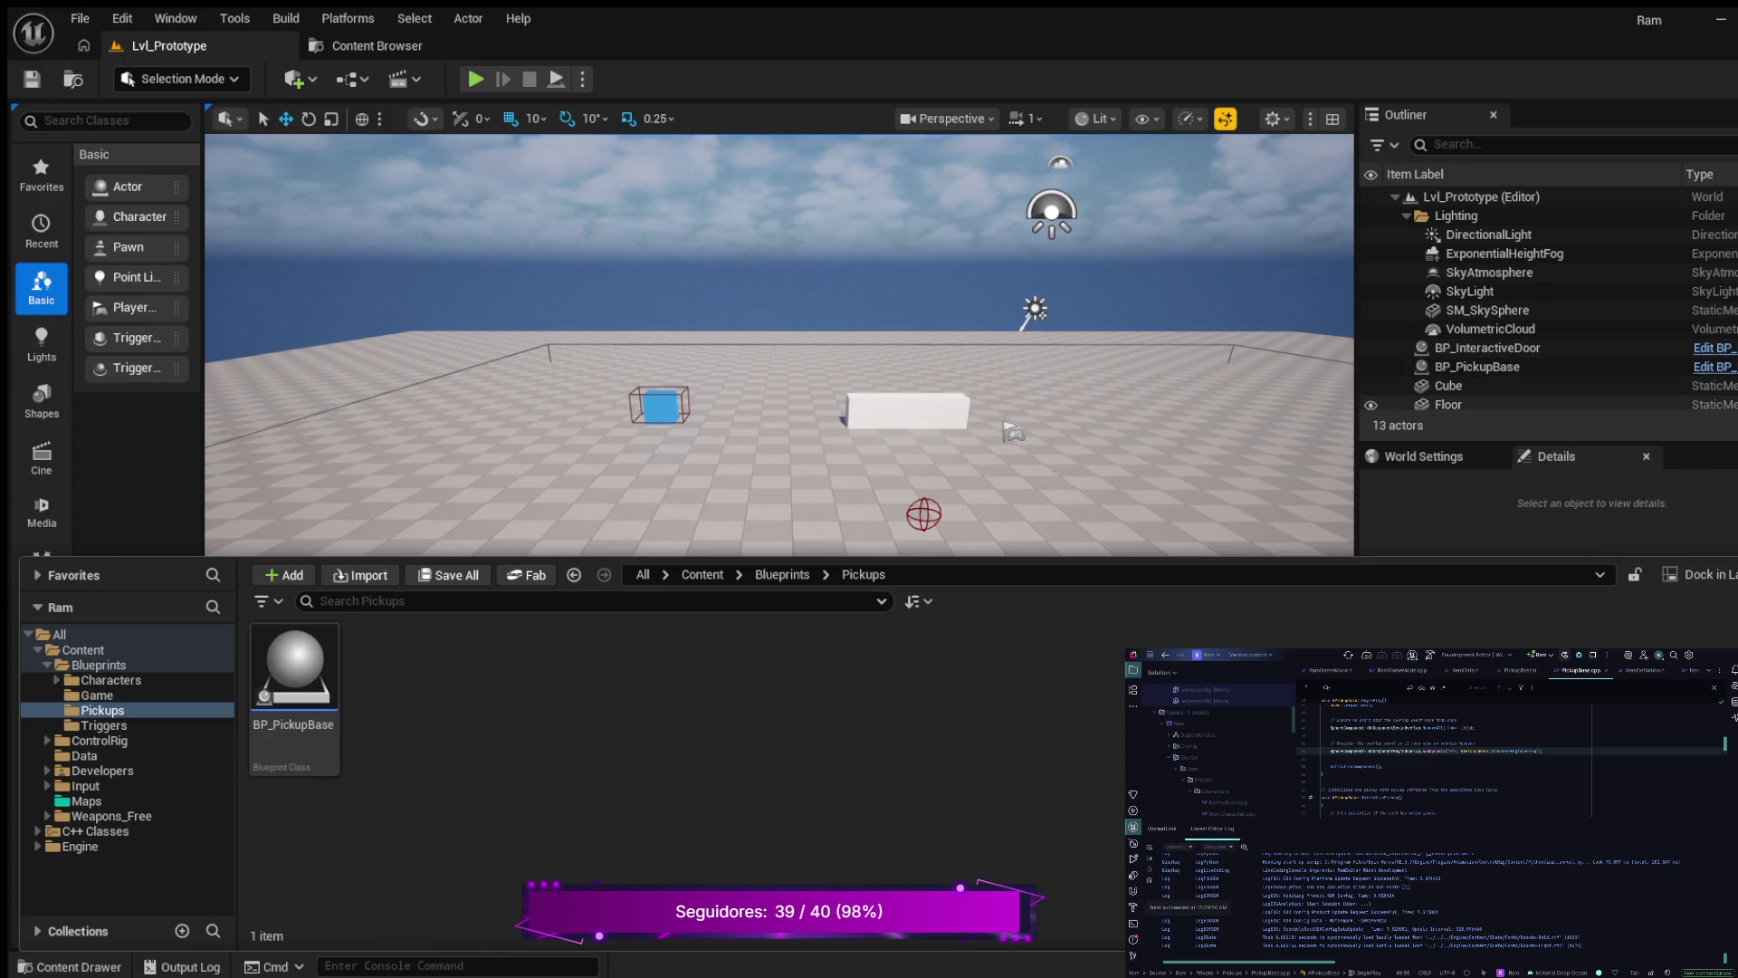
- Select the placed BP_PickupBase actor in the Outliner and focus its Details search box
{"action": "left_click", "coordinate": [1475, 366]}
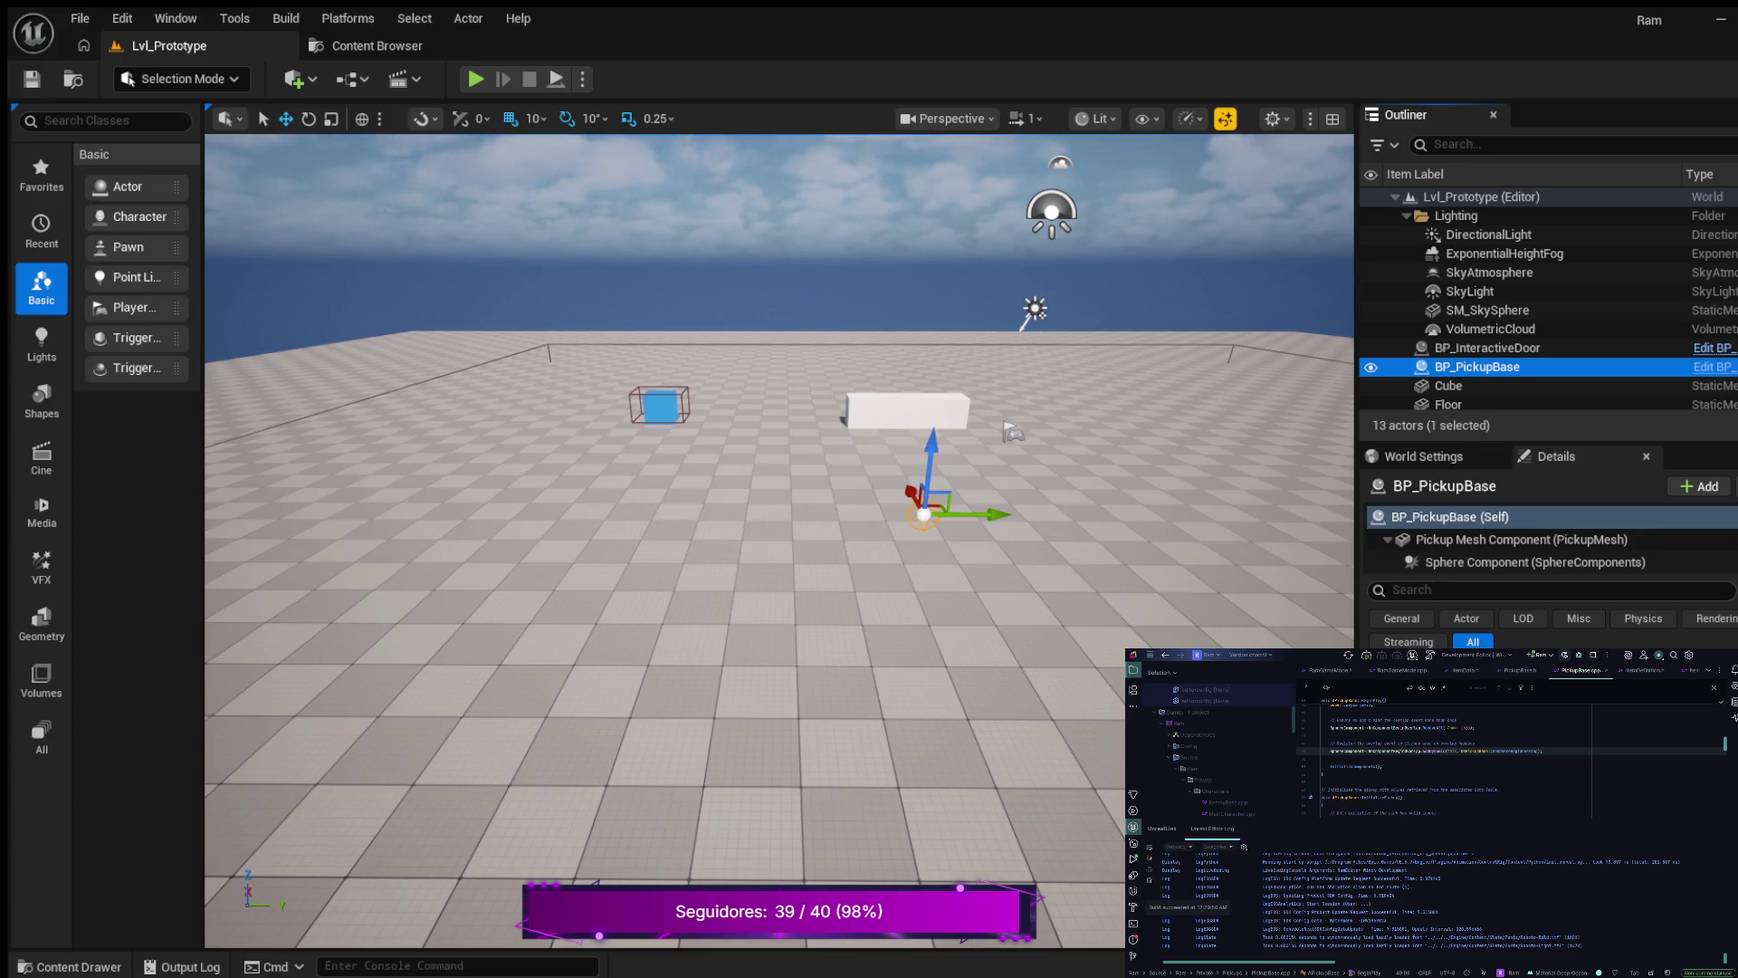
{"action": "left_click", "coordinate": [1448, 590]}
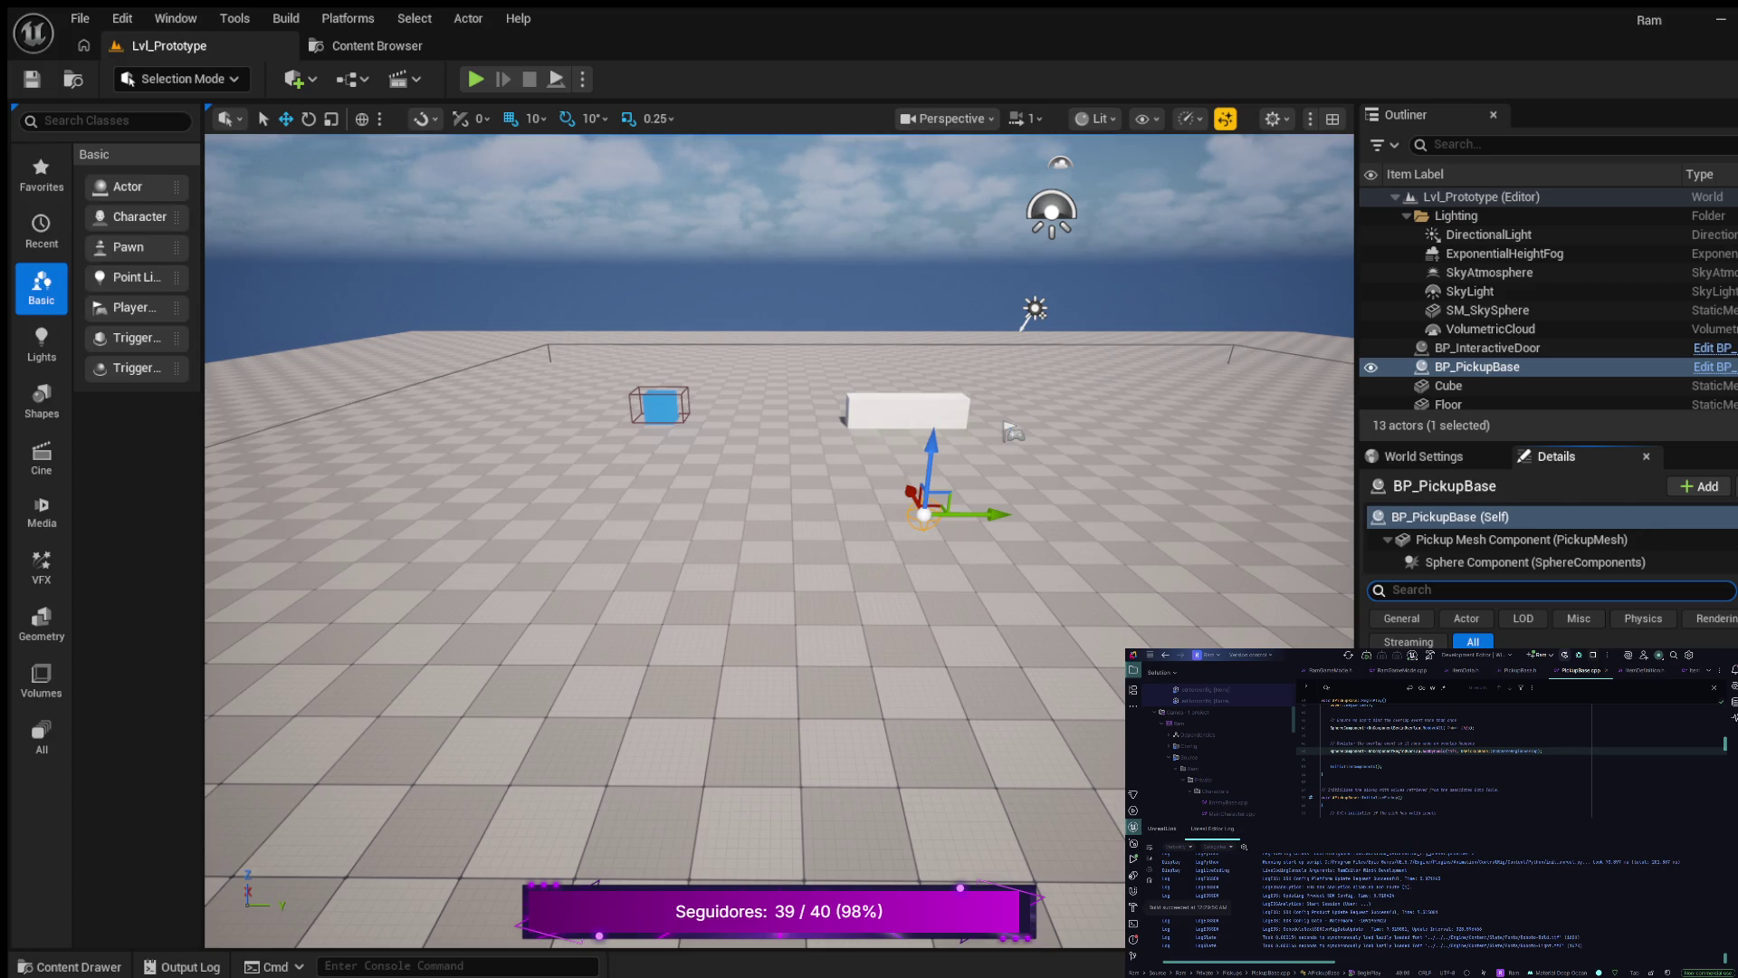
- Filter the pickup's properties for 'respa', save the level with Ctrl+S, then clear and leave the filter
{"action": "type", "text": "respa"}
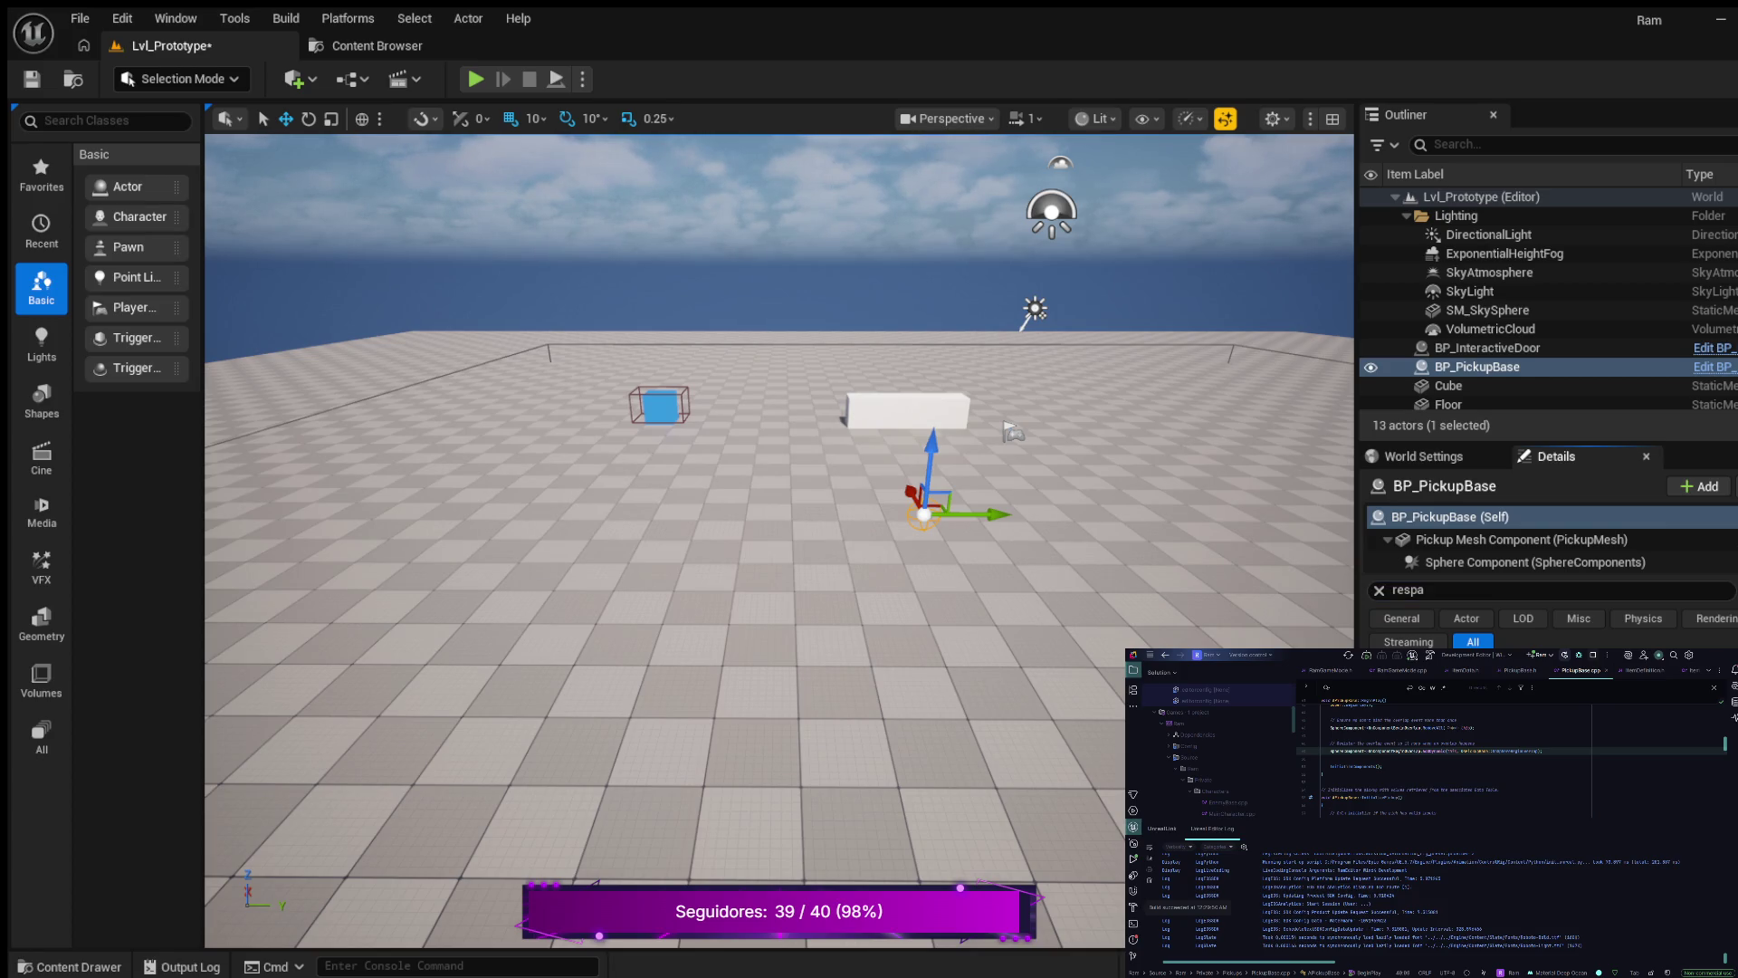
{"action": "key", "text": "ctrl+s"}
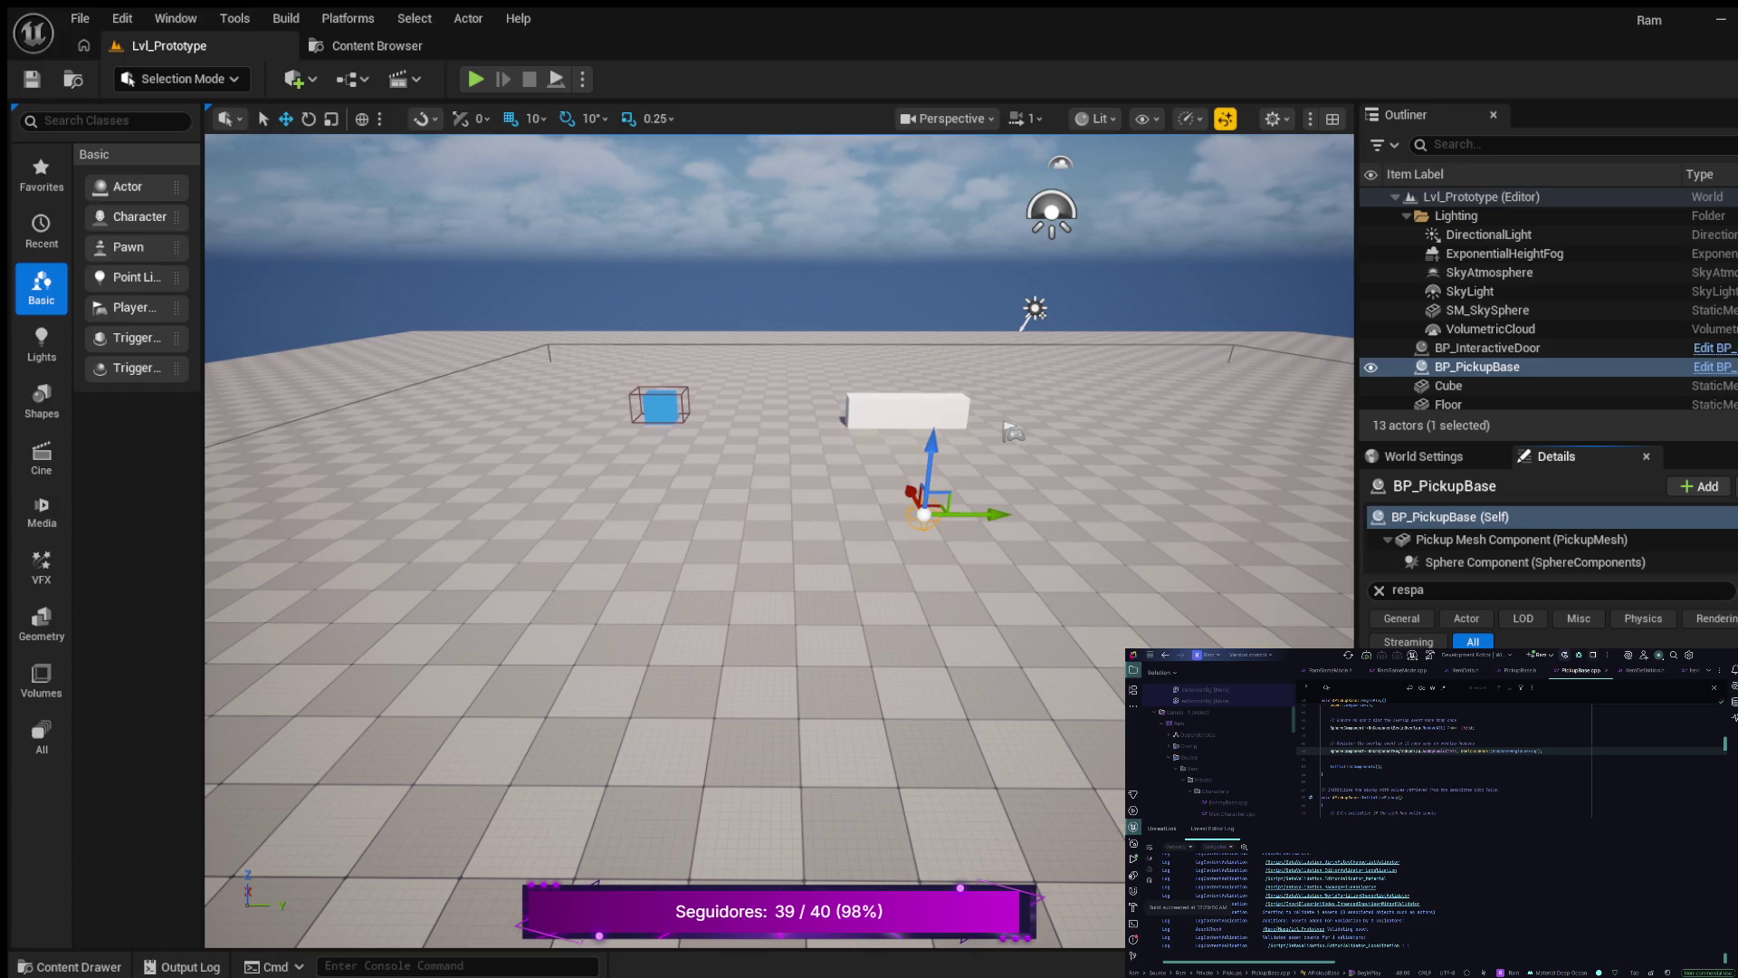
{"action": "left_click", "coordinate": [1379, 591]}
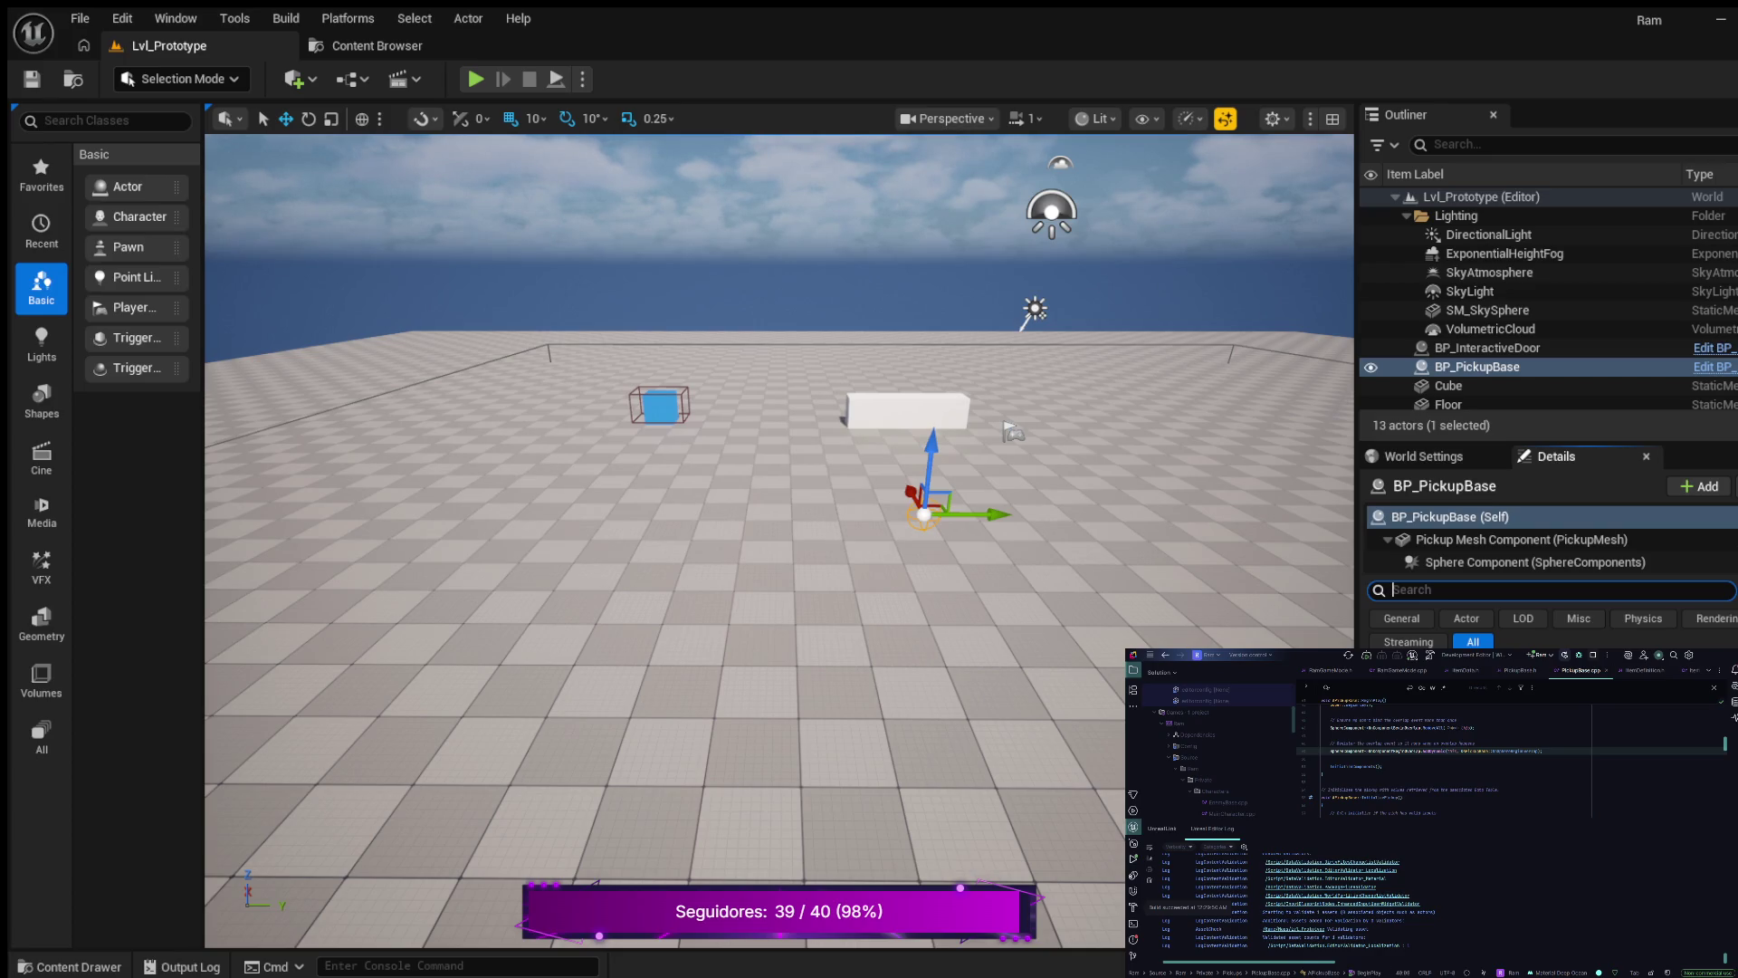
{"action": "key", "text": "Escape"}
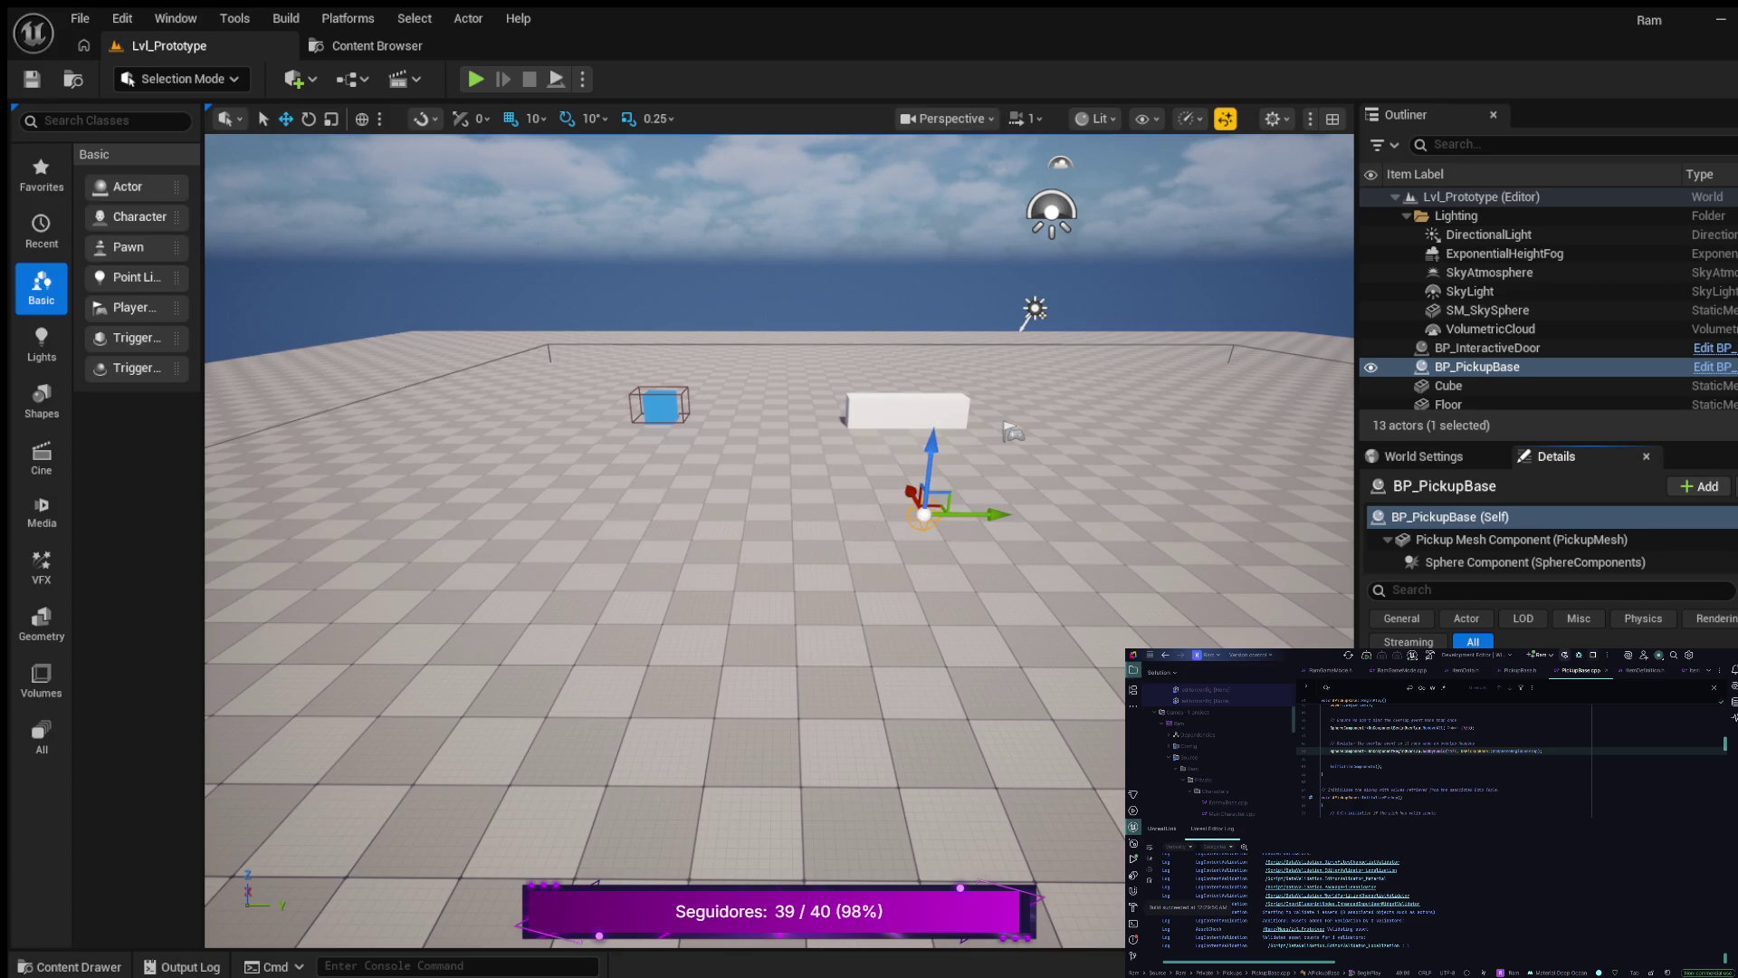
- Start Play In Editor with Alt+P, then eject with F8 and select BP_PickupBase
{"action": "key", "text": "alt+p"}
{"action": "key", "text": "w"}
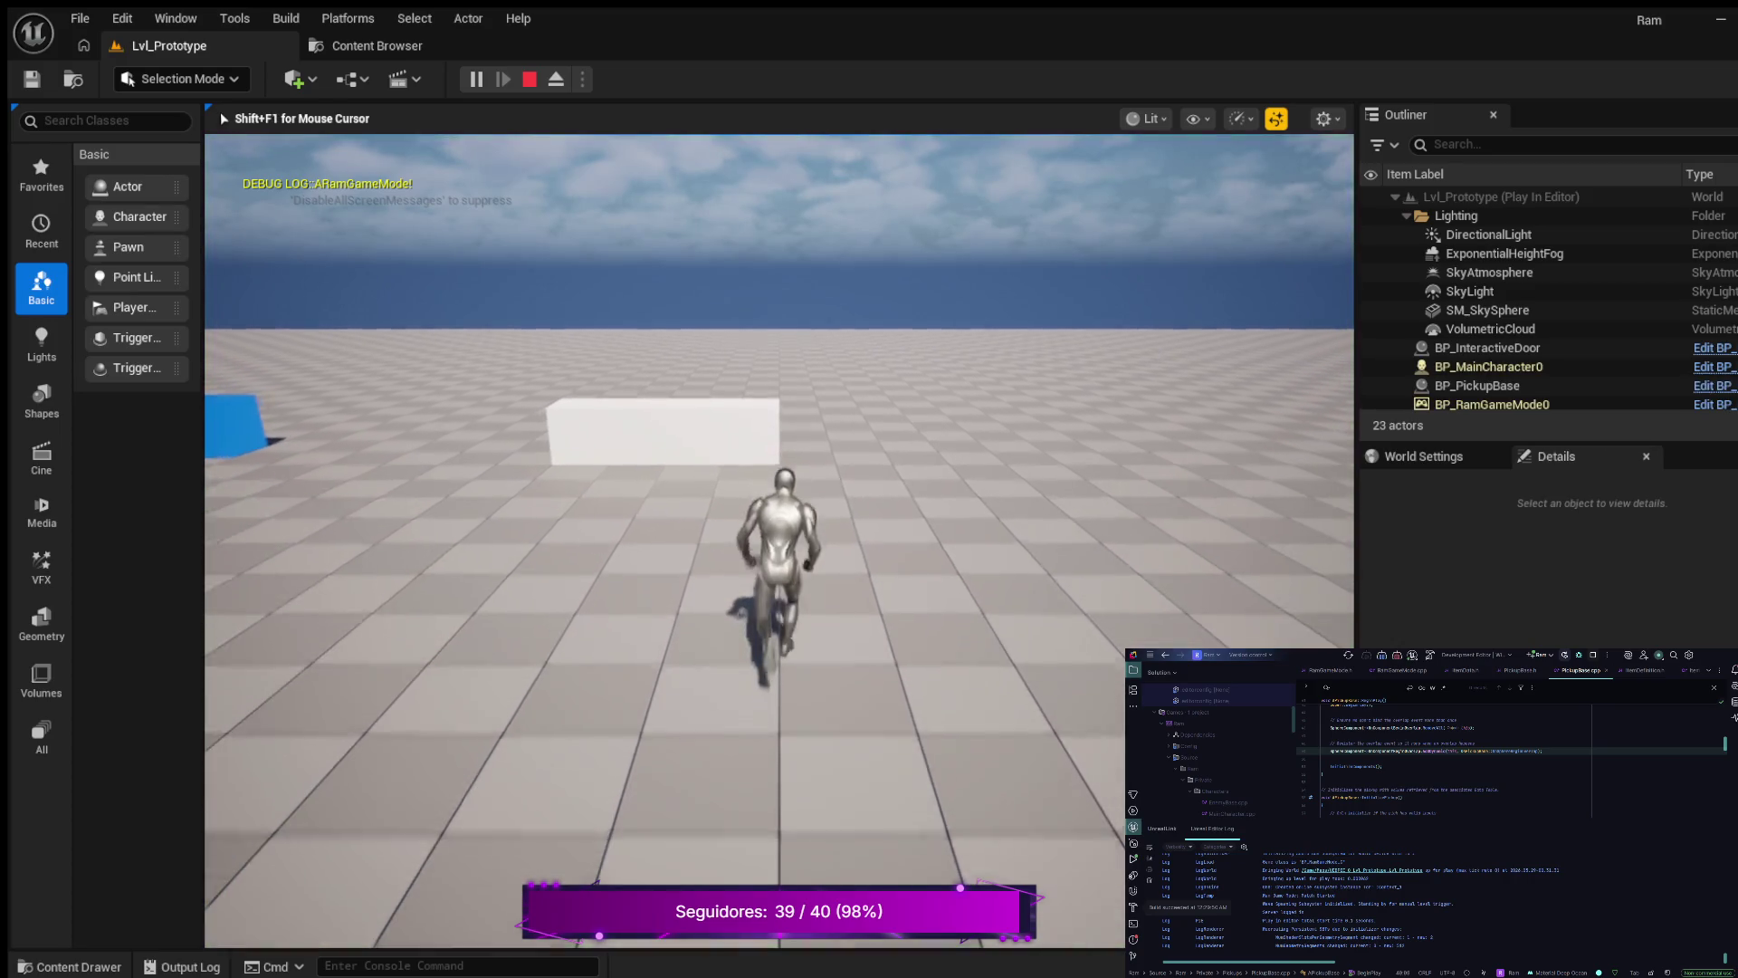
{"action": "mouse_move", "coordinate": [779, 543]}
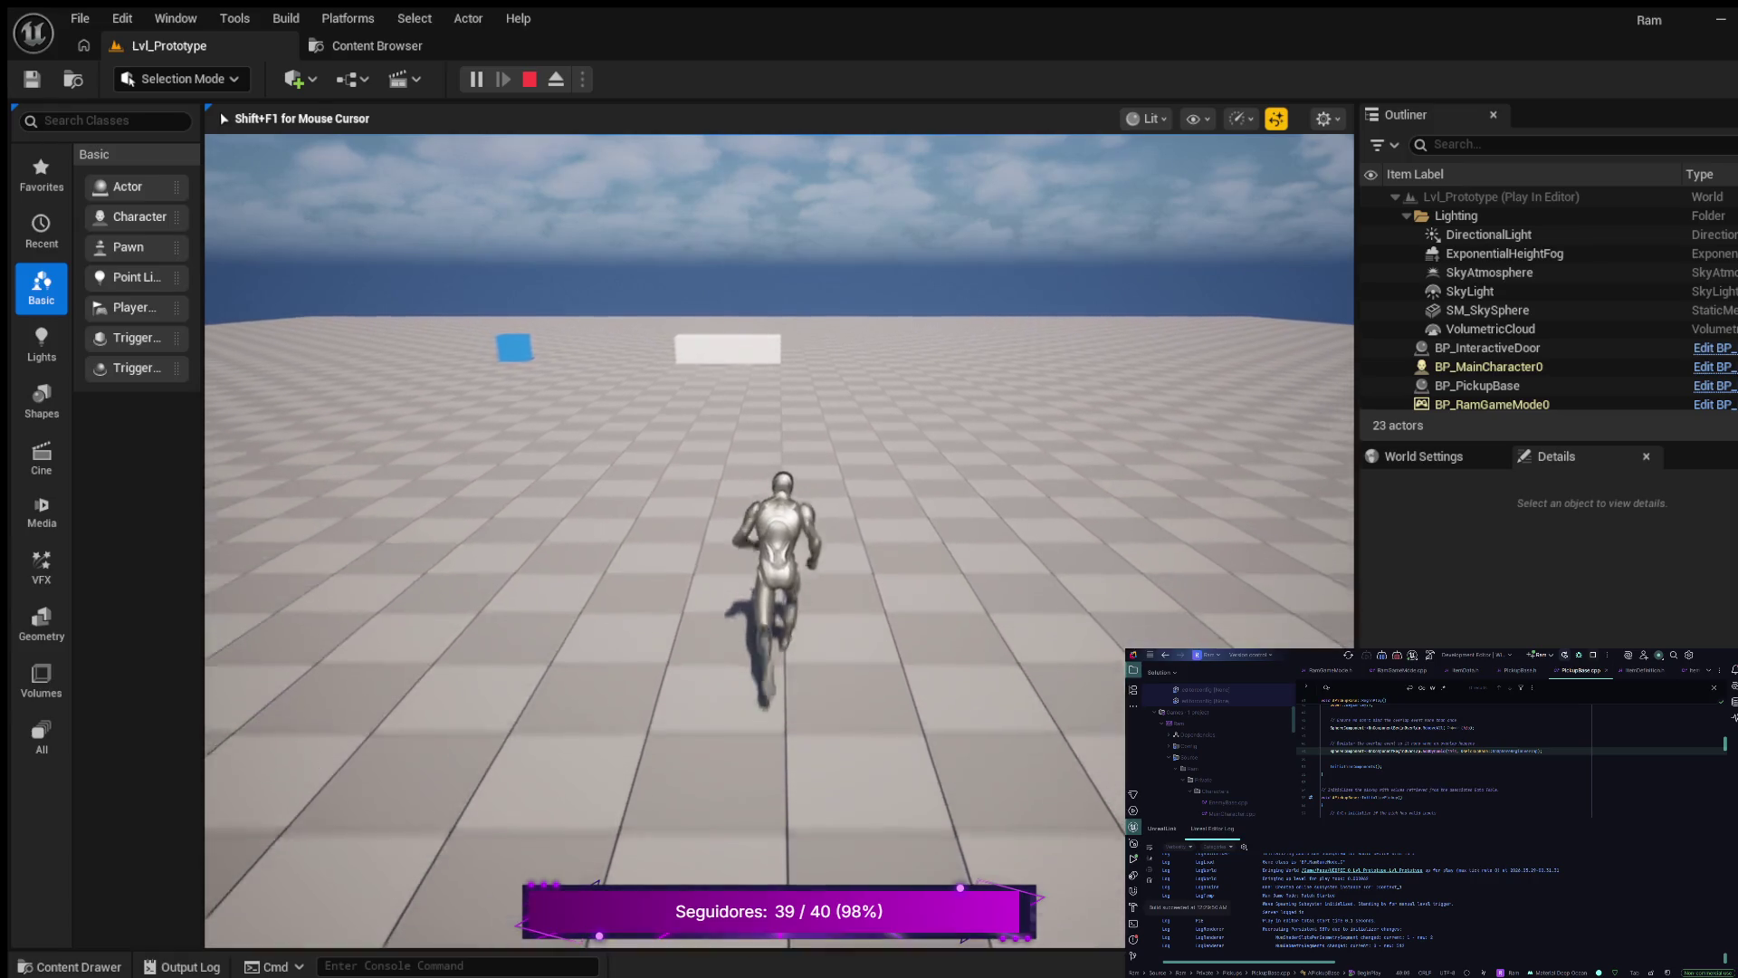
{"action": "key", "text": "F8"}
{"action": "left_click", "coordinate": [1477, 385]}
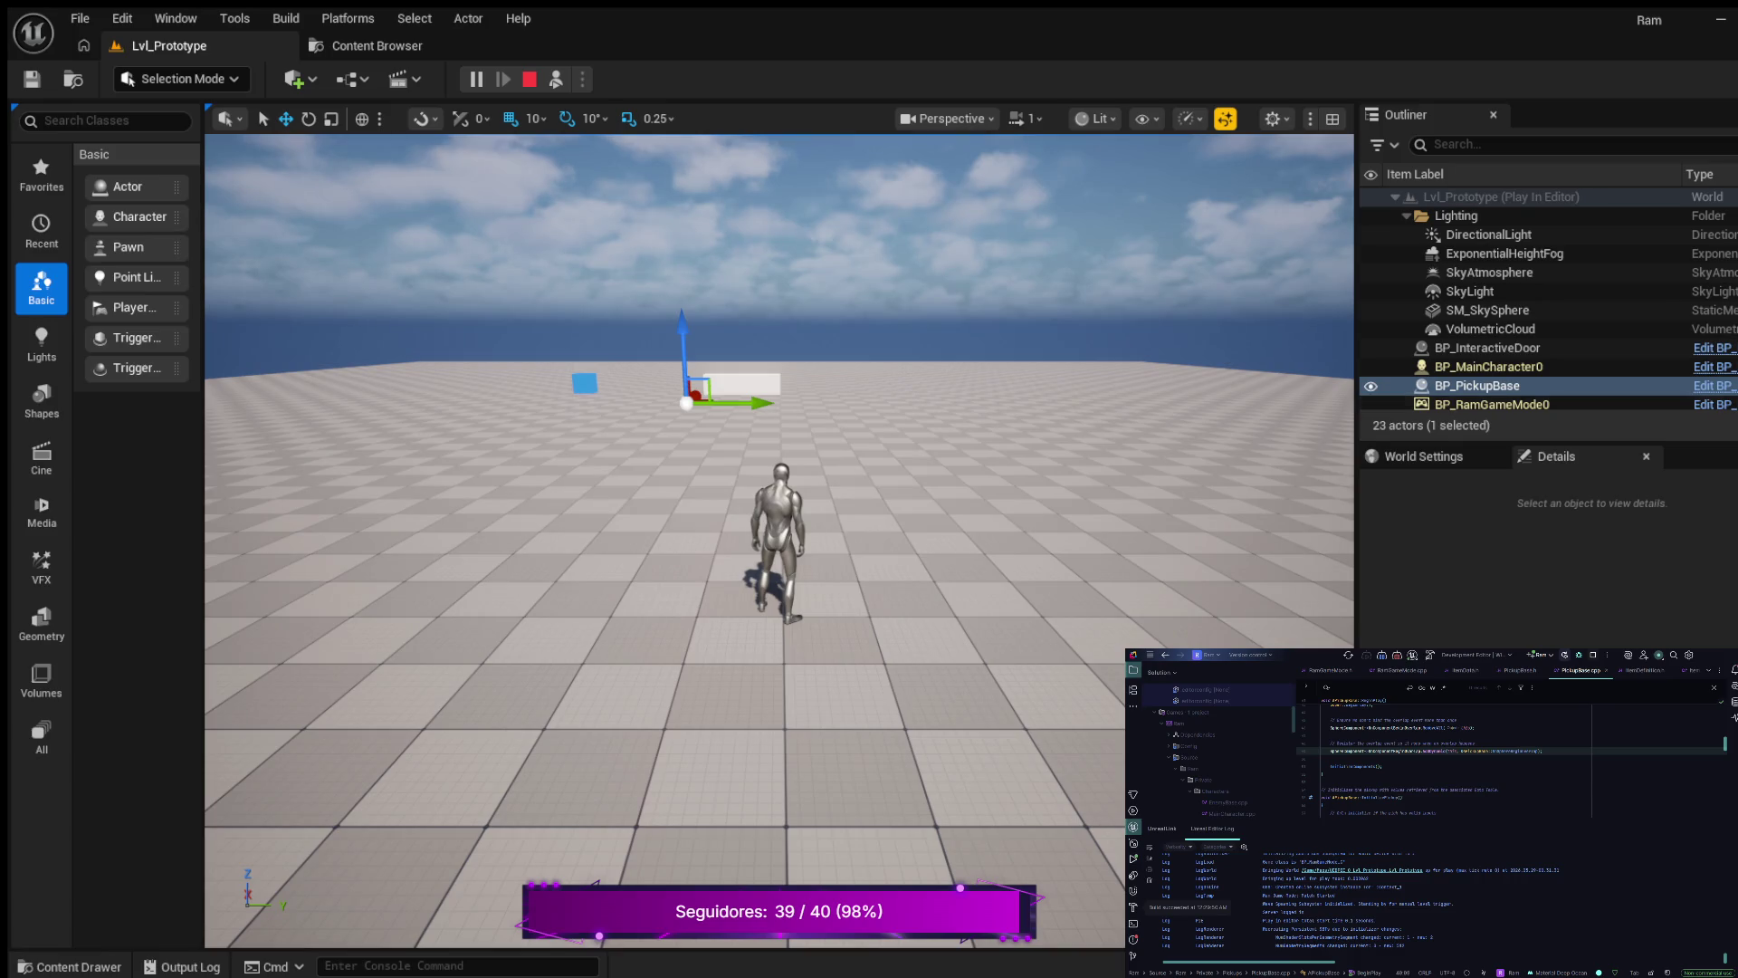
- Enlarge the Outliner to list all 23 actors, select BP_PickupBase, then repossess the character with F8
{"action": "left_click_drag", "start_coordinate": [1548, 443], "coordinate": [1548, 645]}
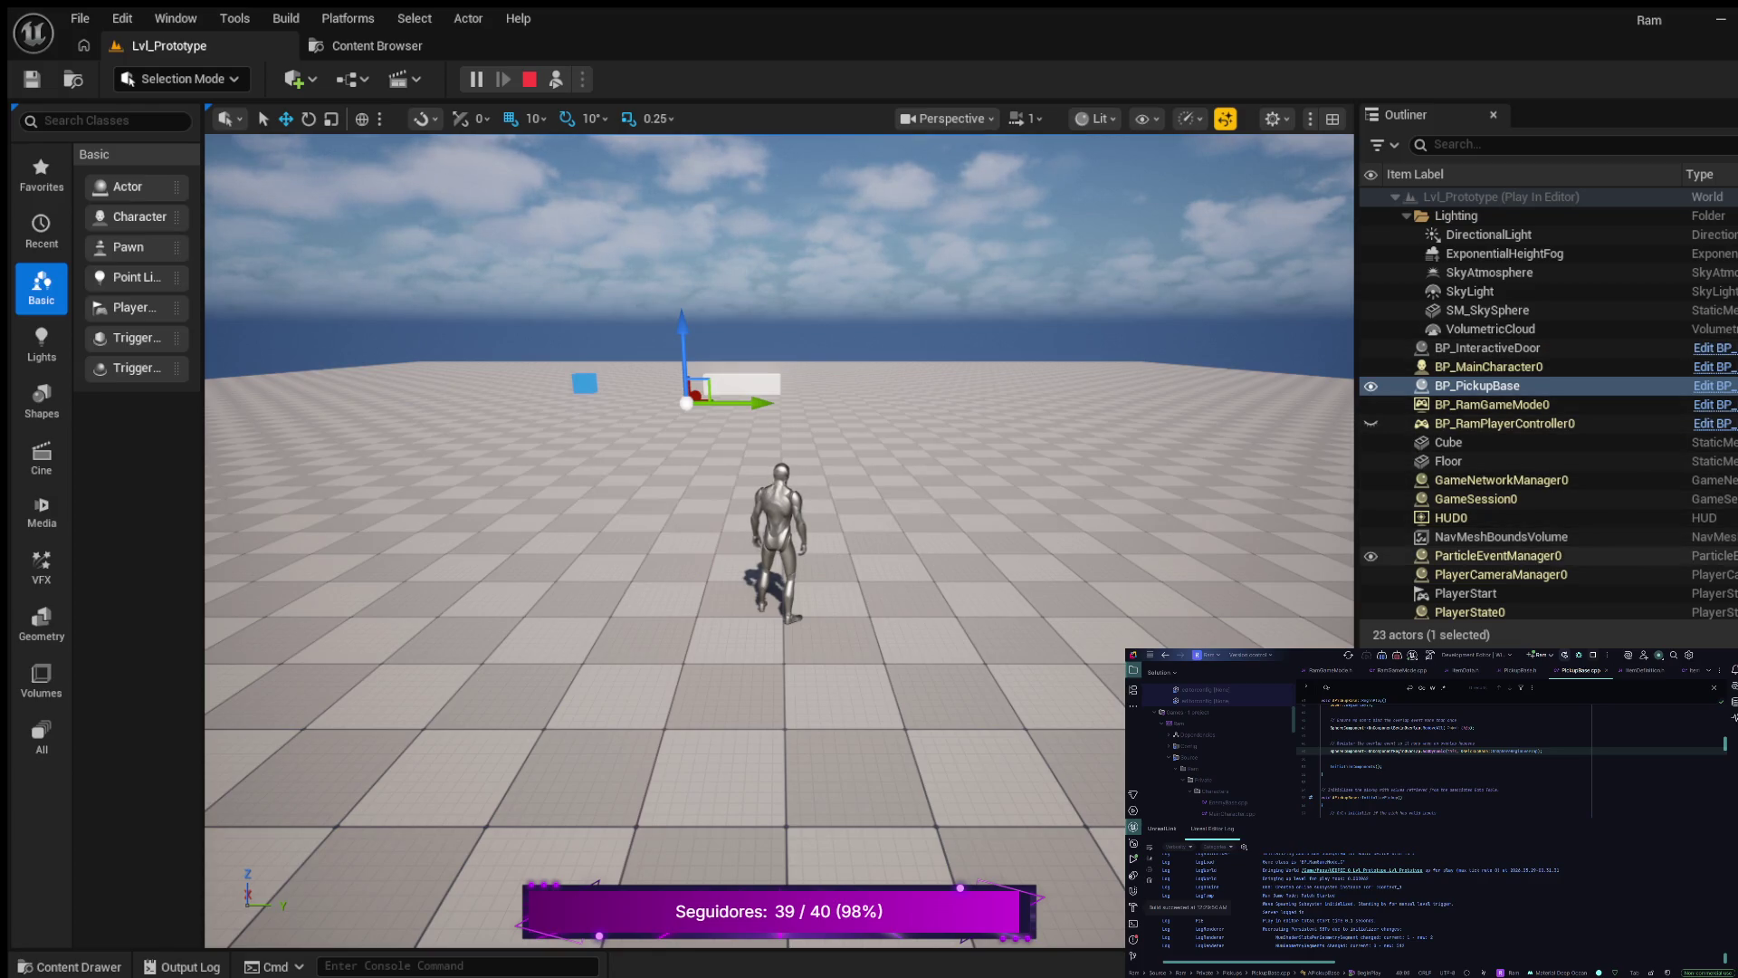
{"action": "scroll", "coordinate": [1539, 461], "scroll_direction": "down", "scroll_amount": 2}
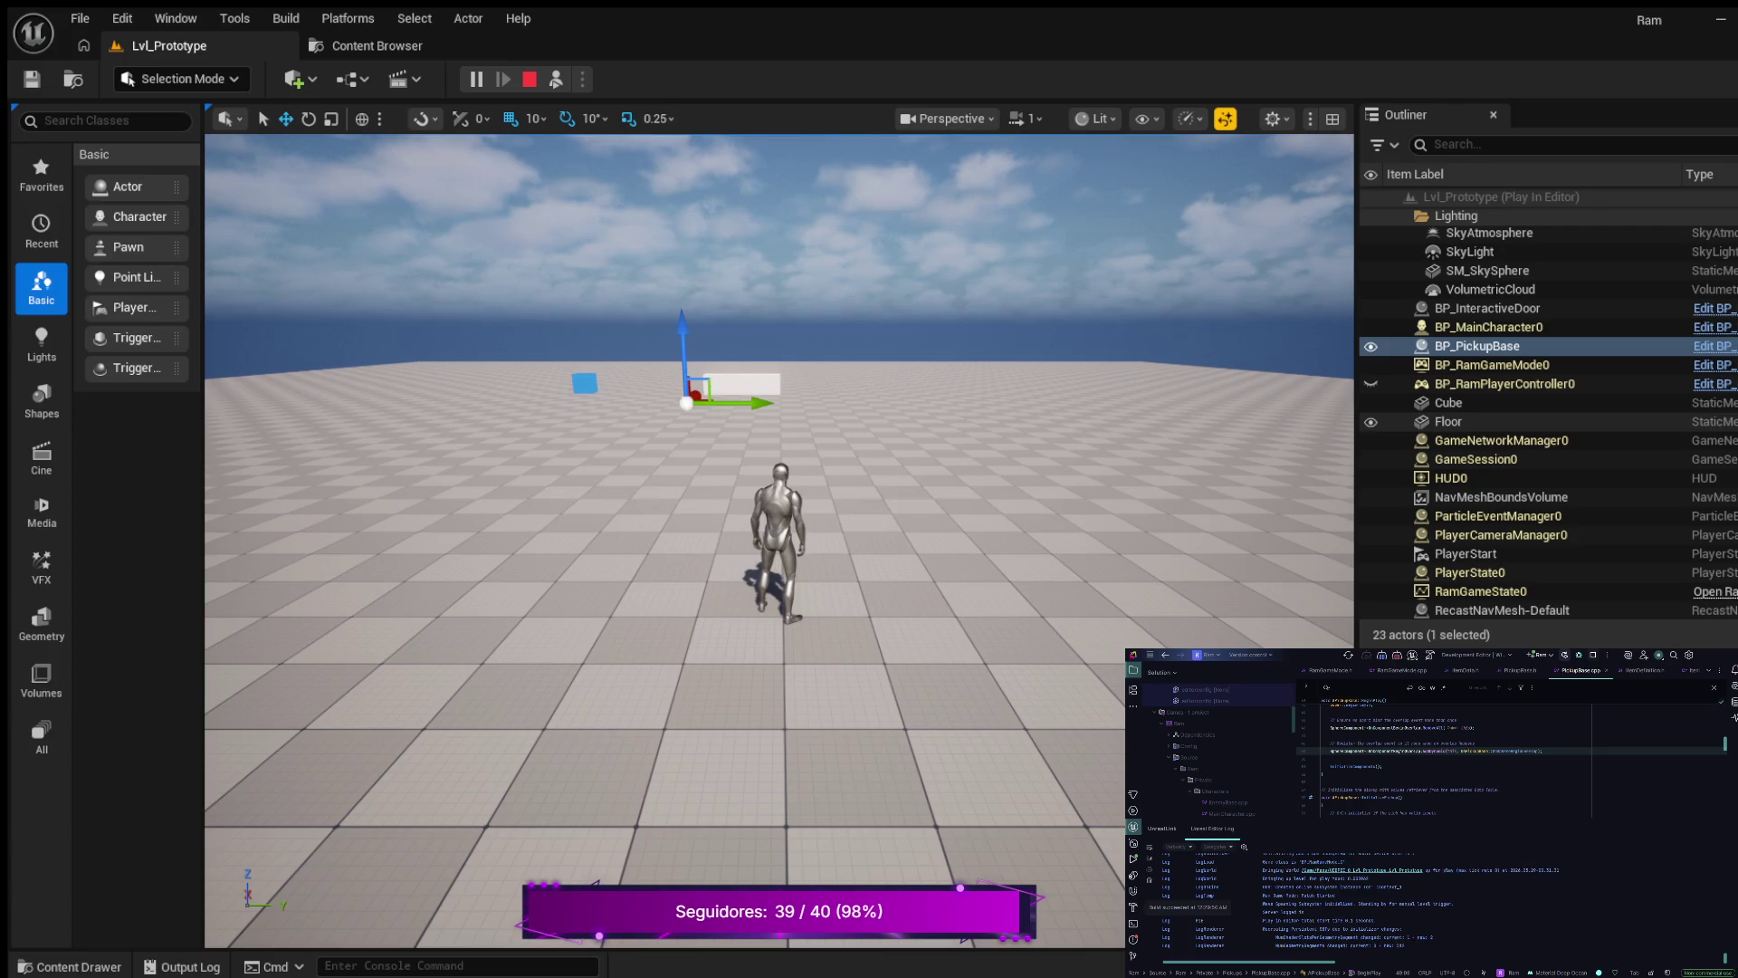
{"action": "left_click", "coordinate": [1484, 346]}
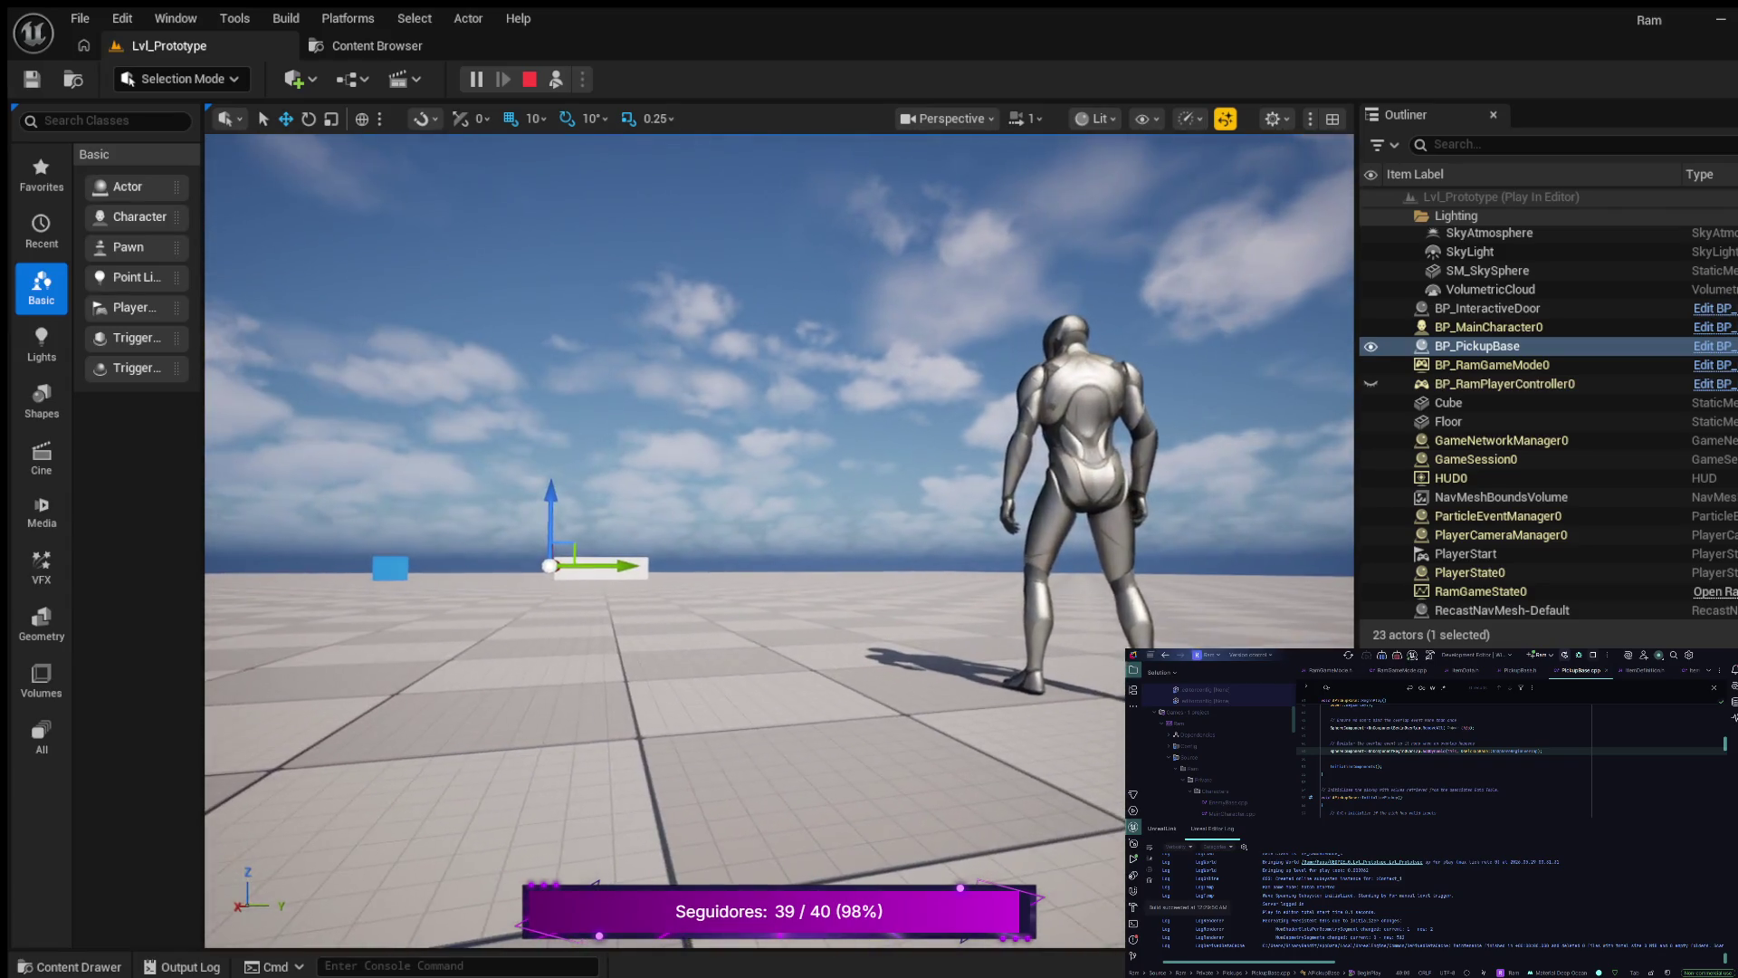
{"action": "key", "text": "F8"}
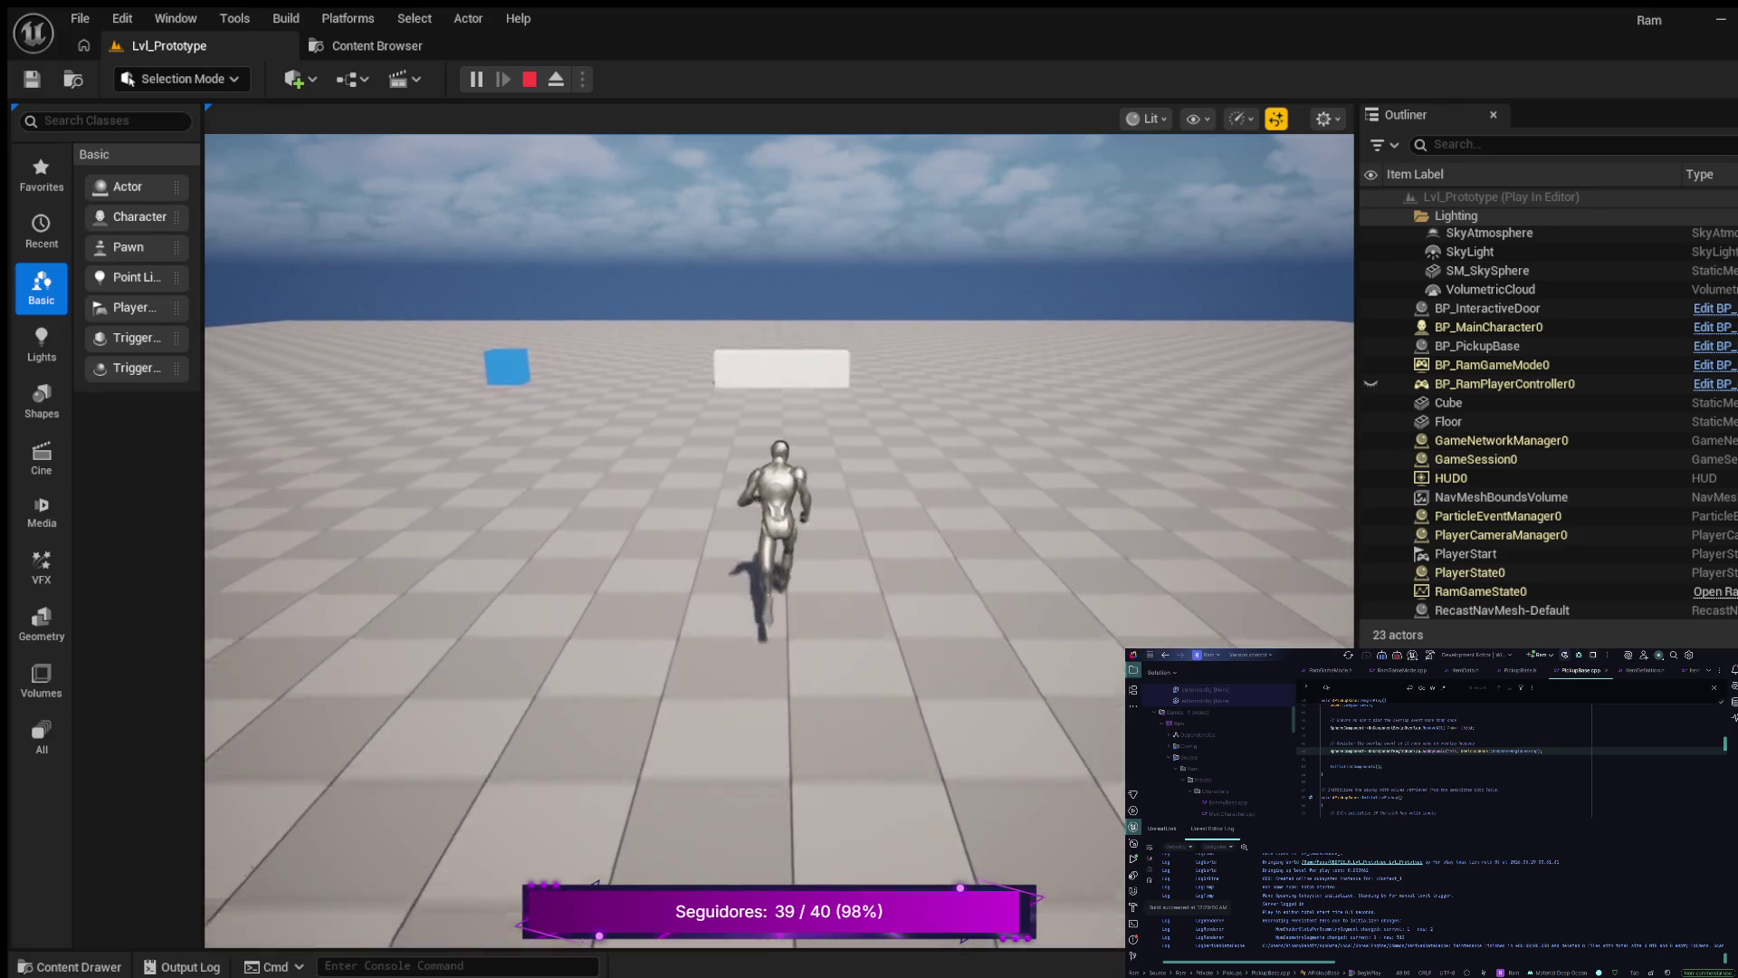
- Run the character into the revolver pickup until 'Attempting a pickup collision' appears, then eject with F8
{"action": "key", "text": "w"}
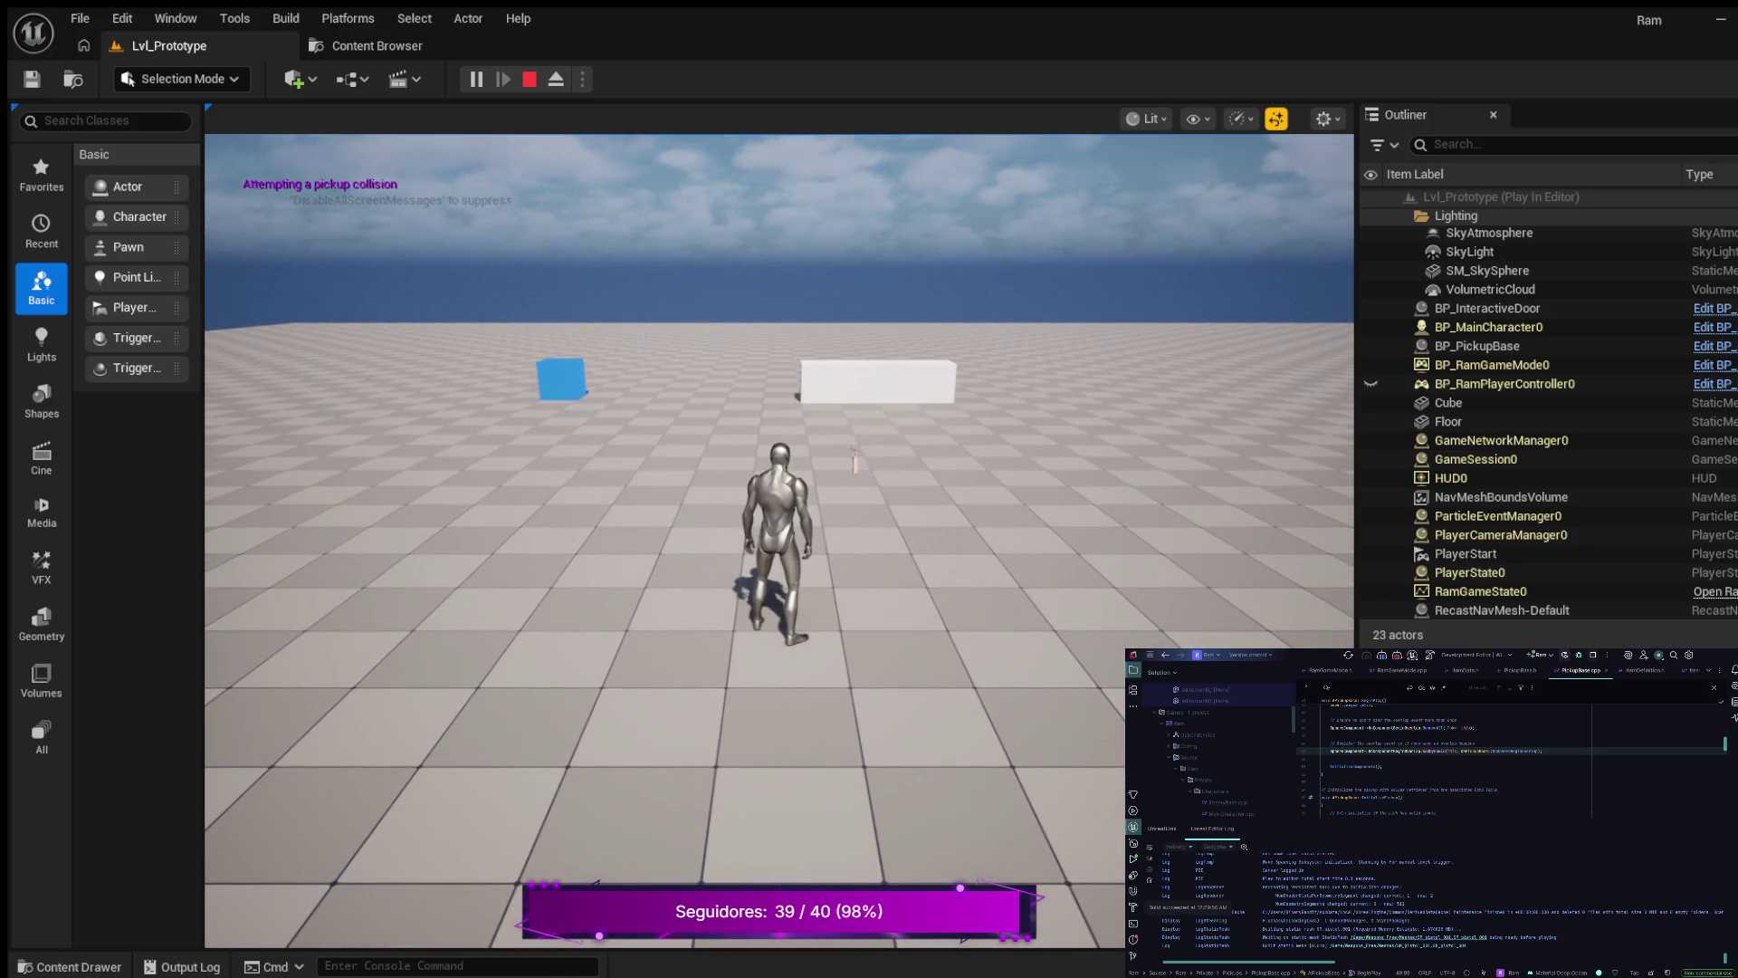
{"action": "key", "text": "w"}
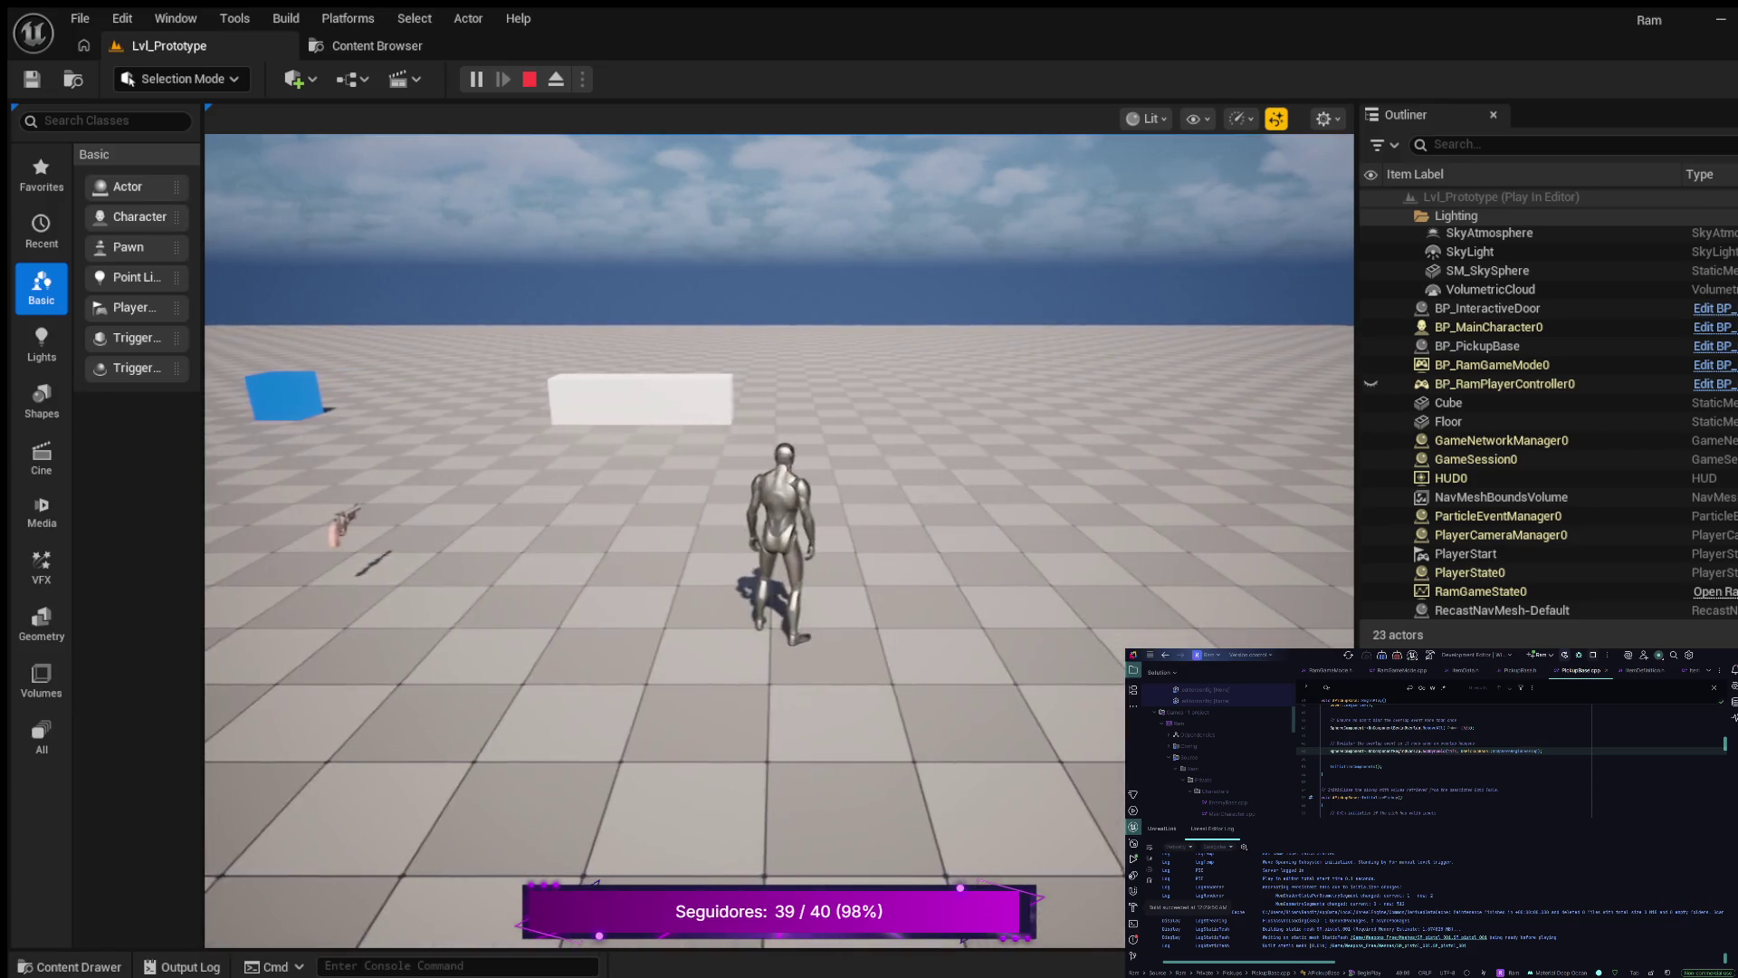
{"action": "key", "text": "w"}
{"action": "key", "text": "a"}
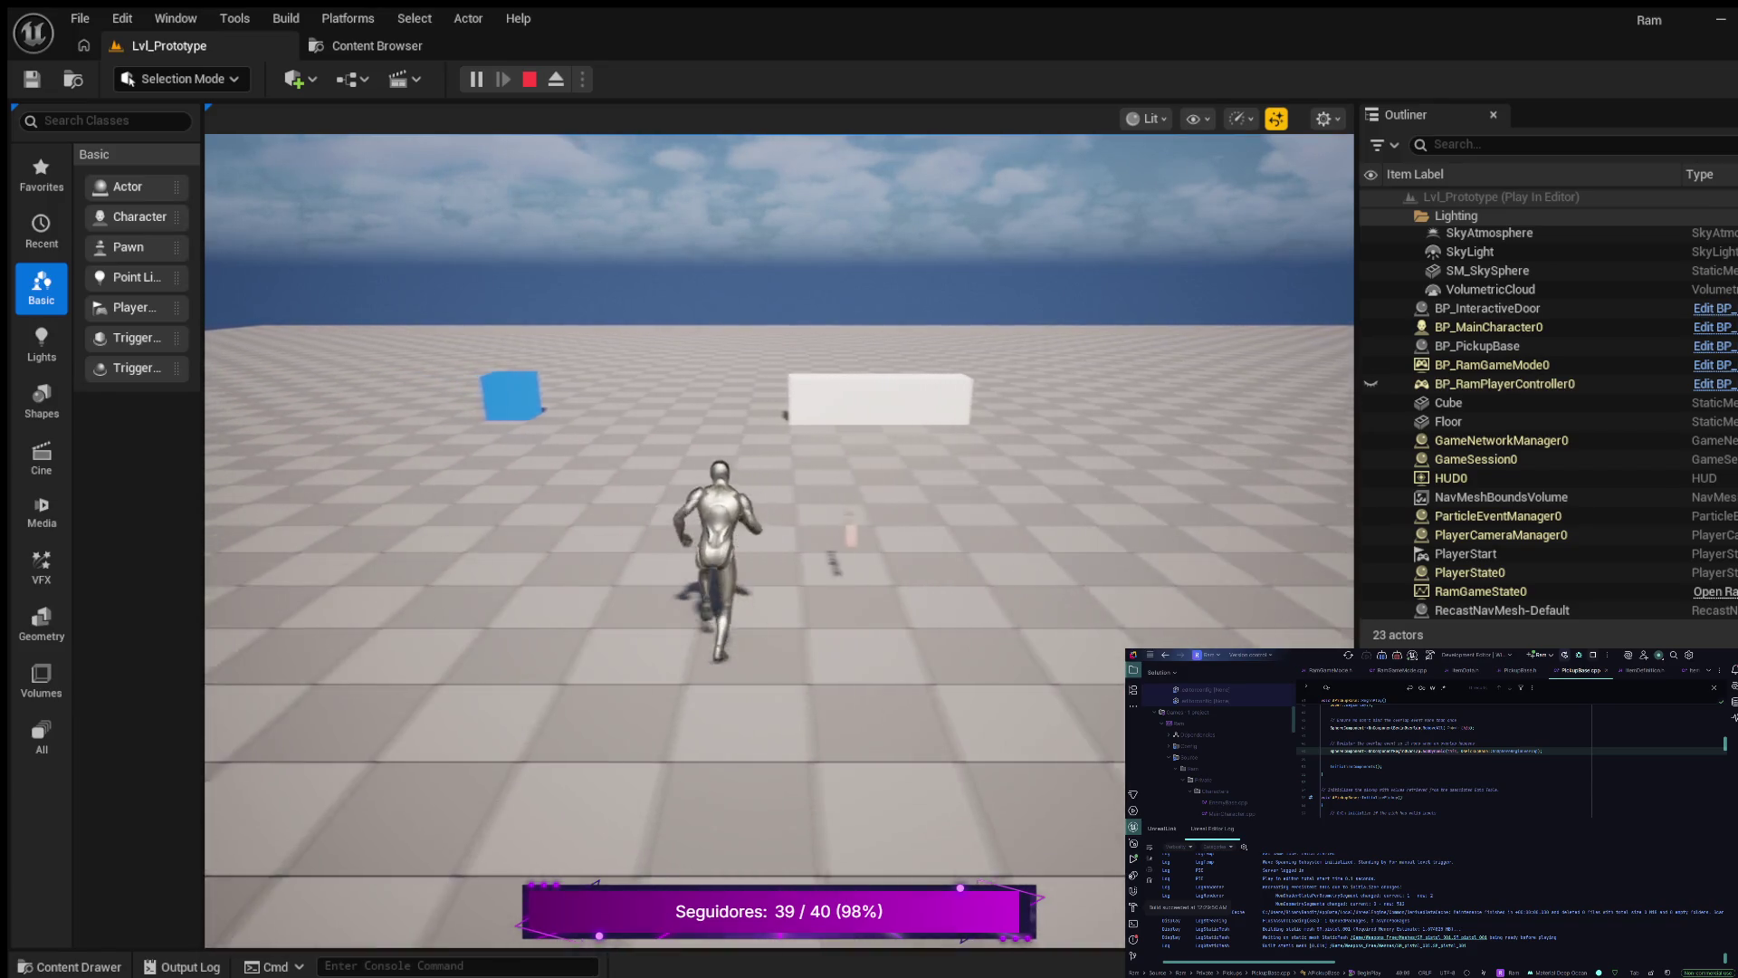
{"action": "key", "text": "w"}
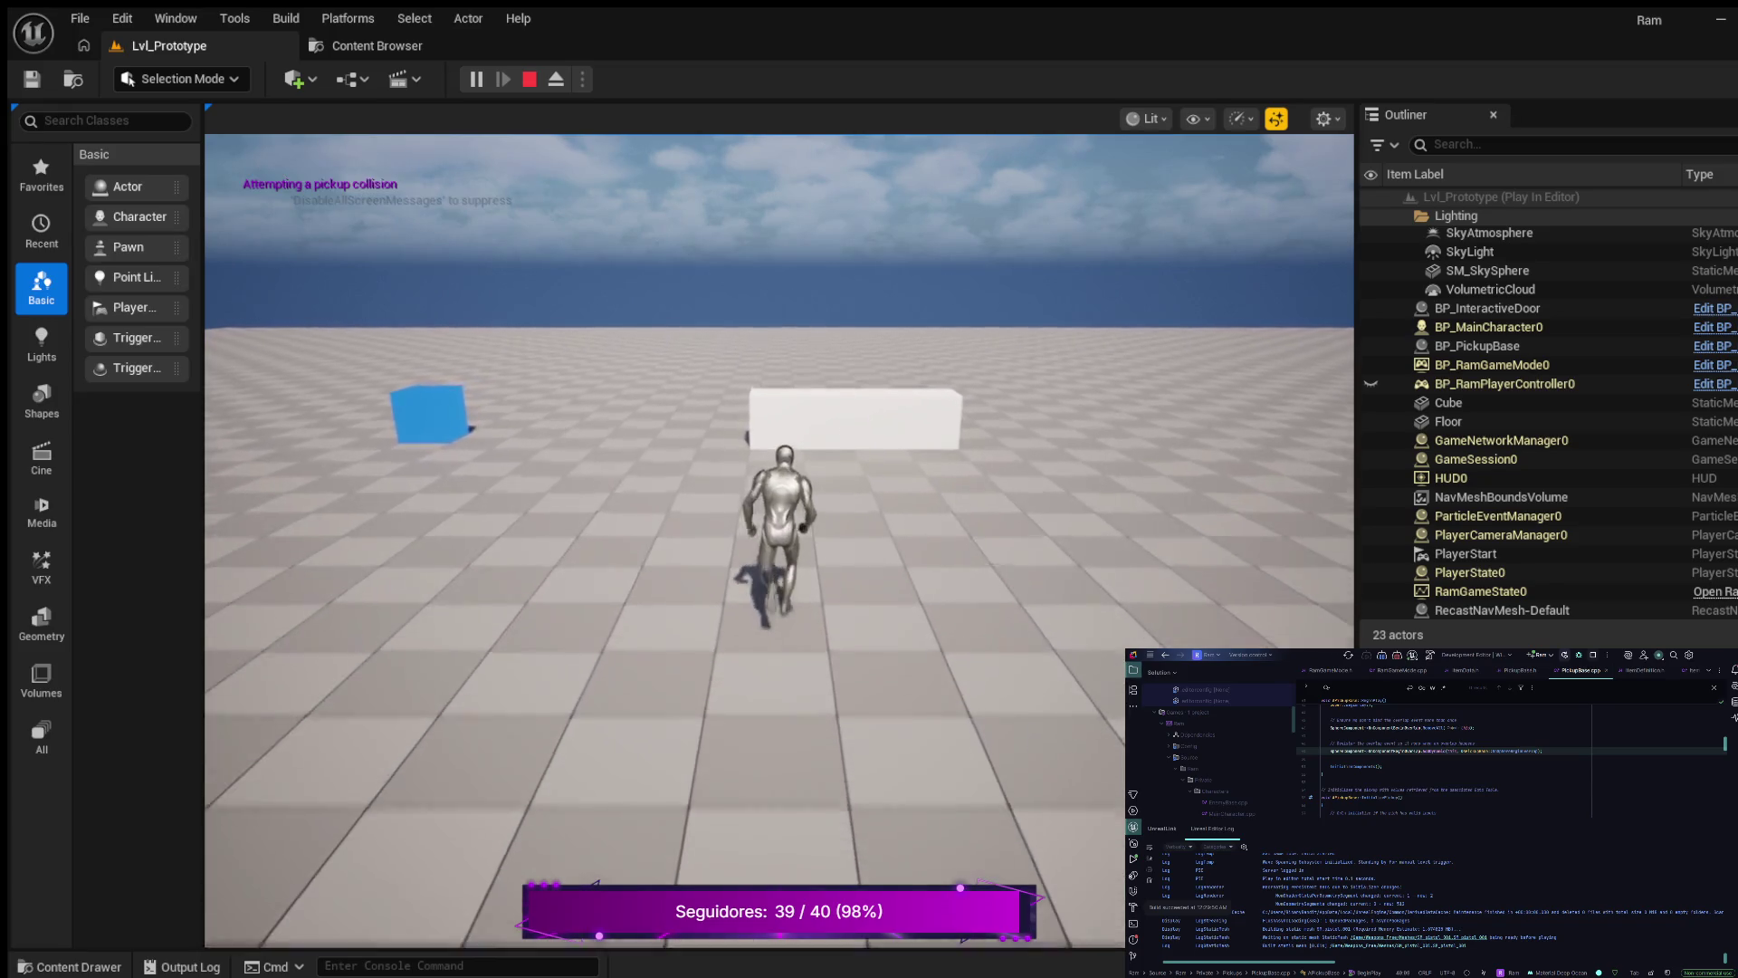
{"action": "key", "text": "s"}
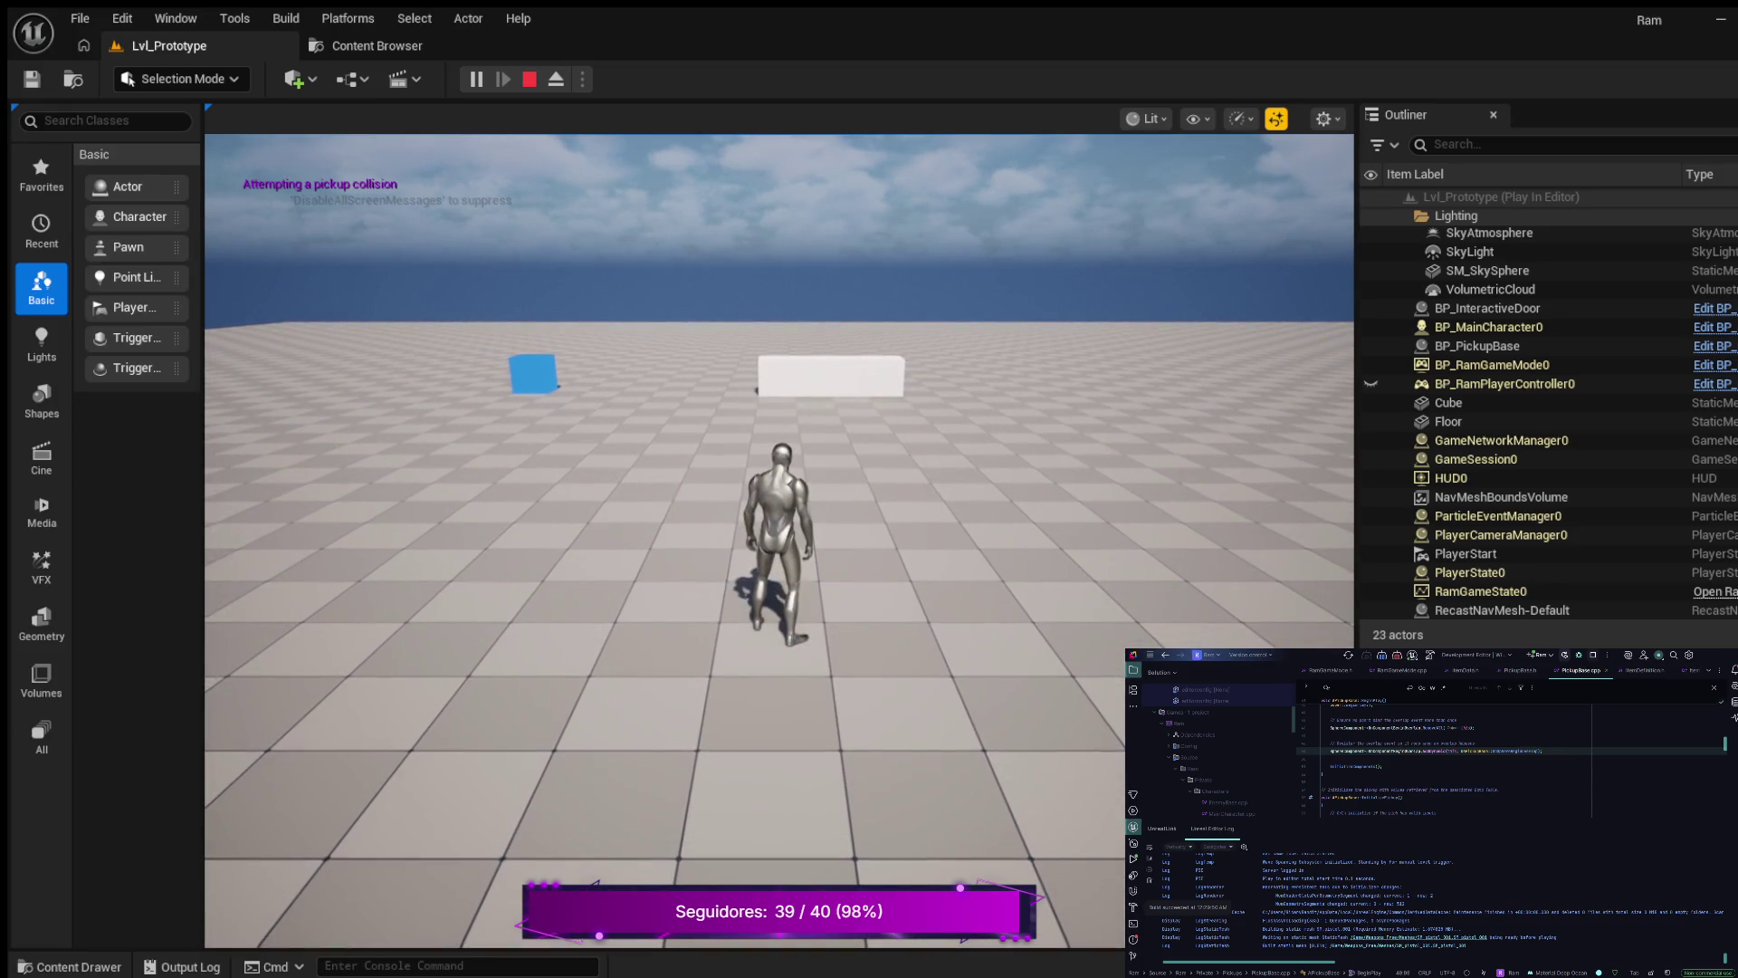
{"action": "key", "text": "F8"}
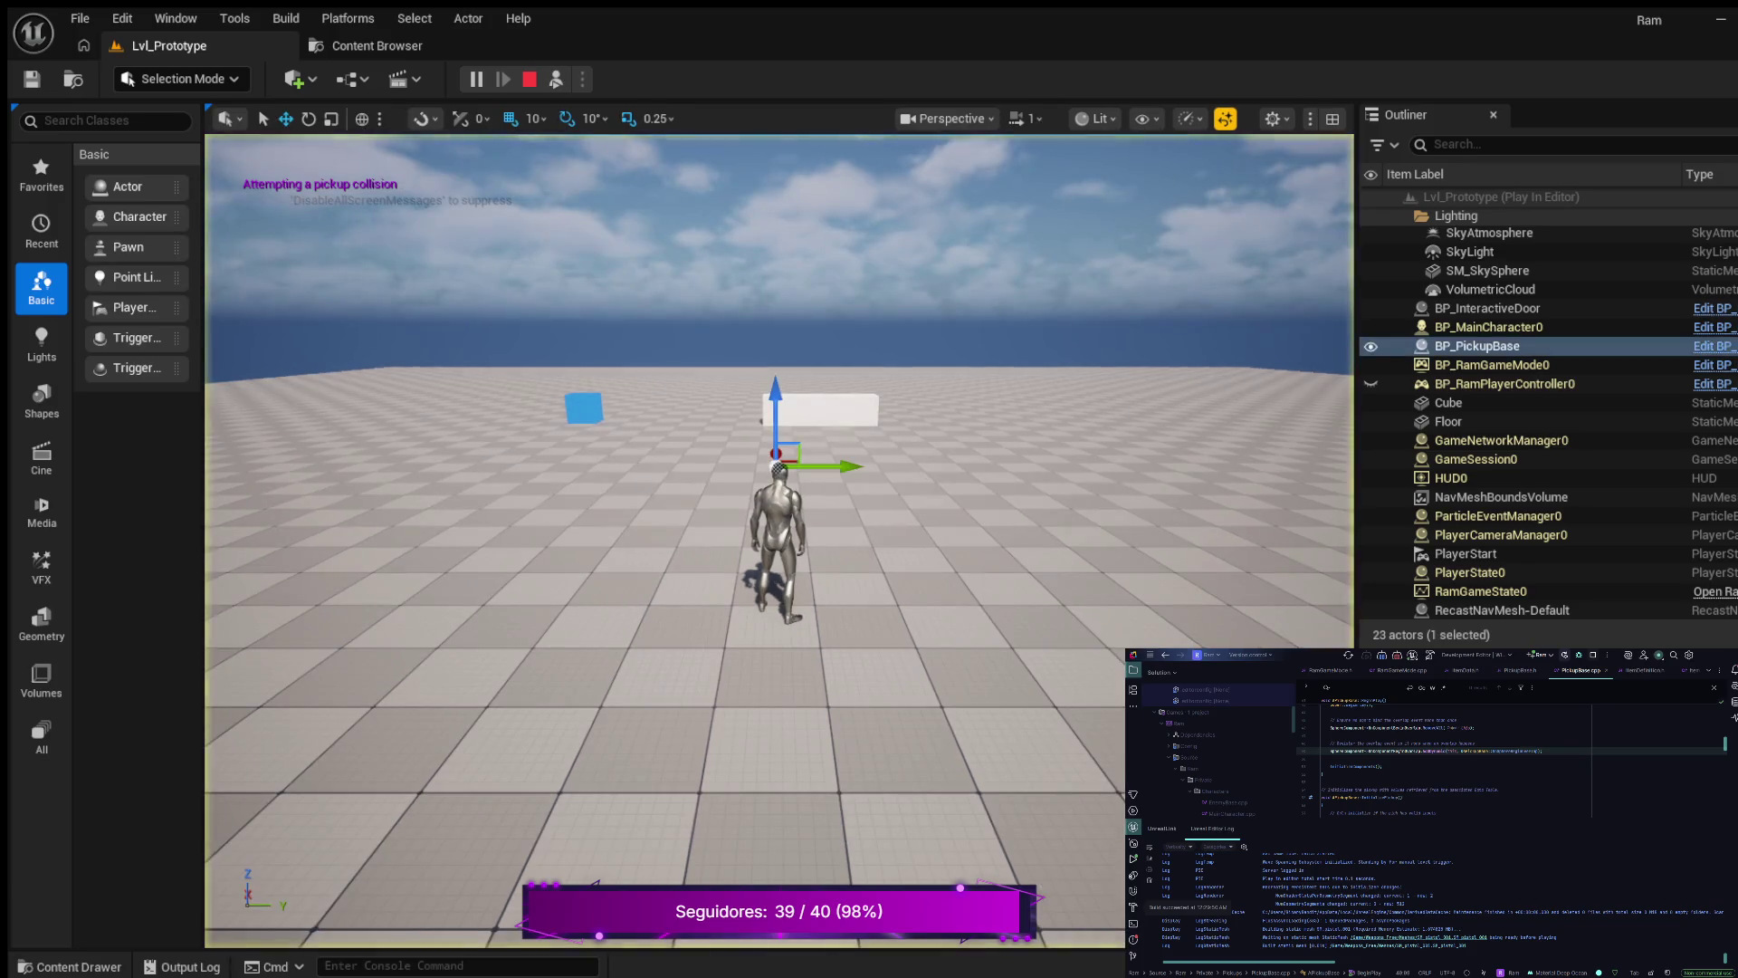
- Fly the ejected camera around the revolver pickup to inspect it, then repossess the character with F8
{"action": "key", "text": "q"}
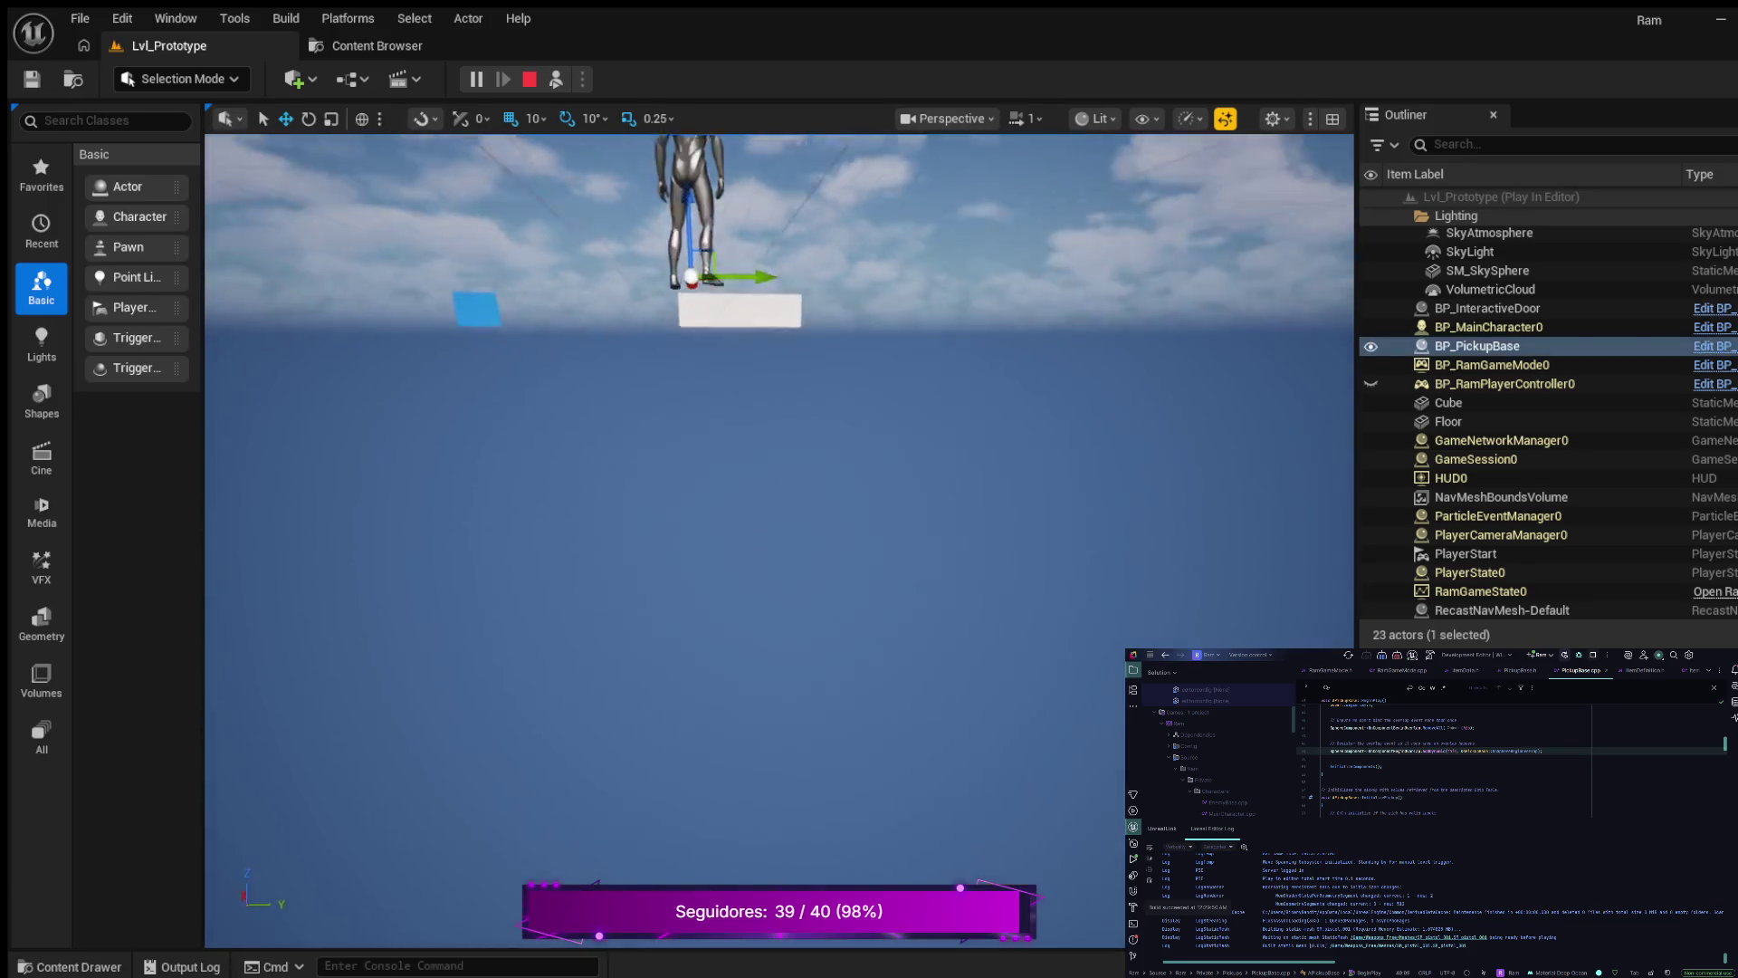
{"action": "key", "text": "q"}
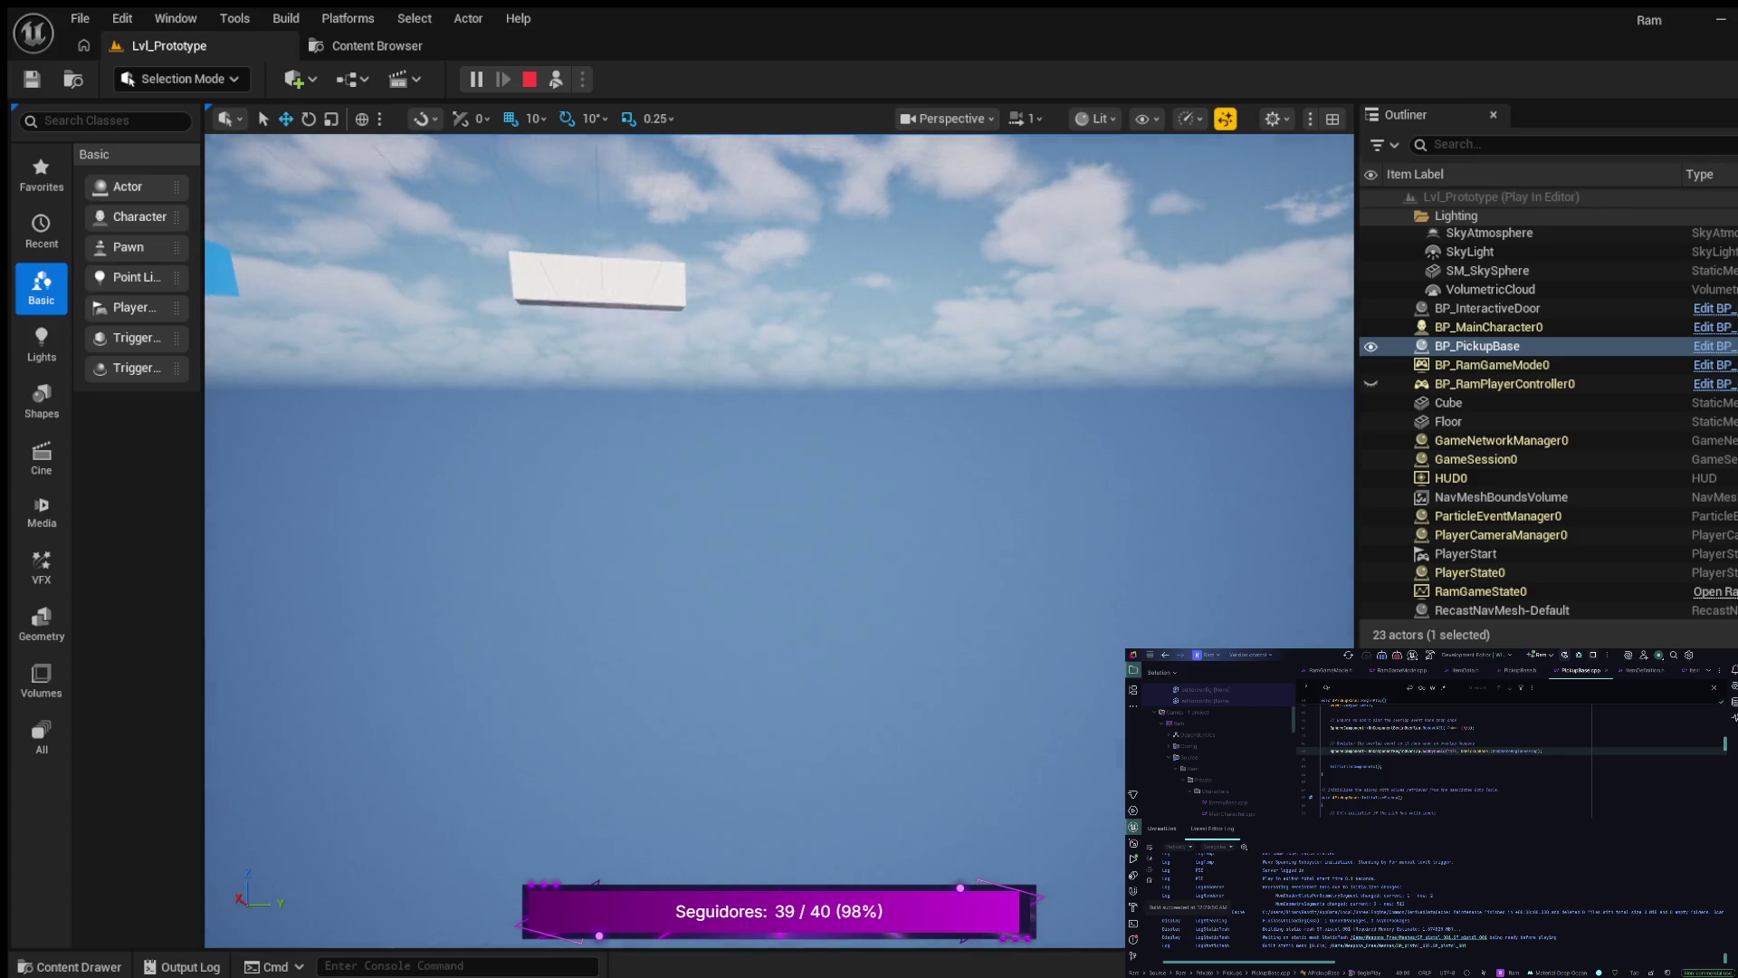
{"action": "key", "text": "q"}
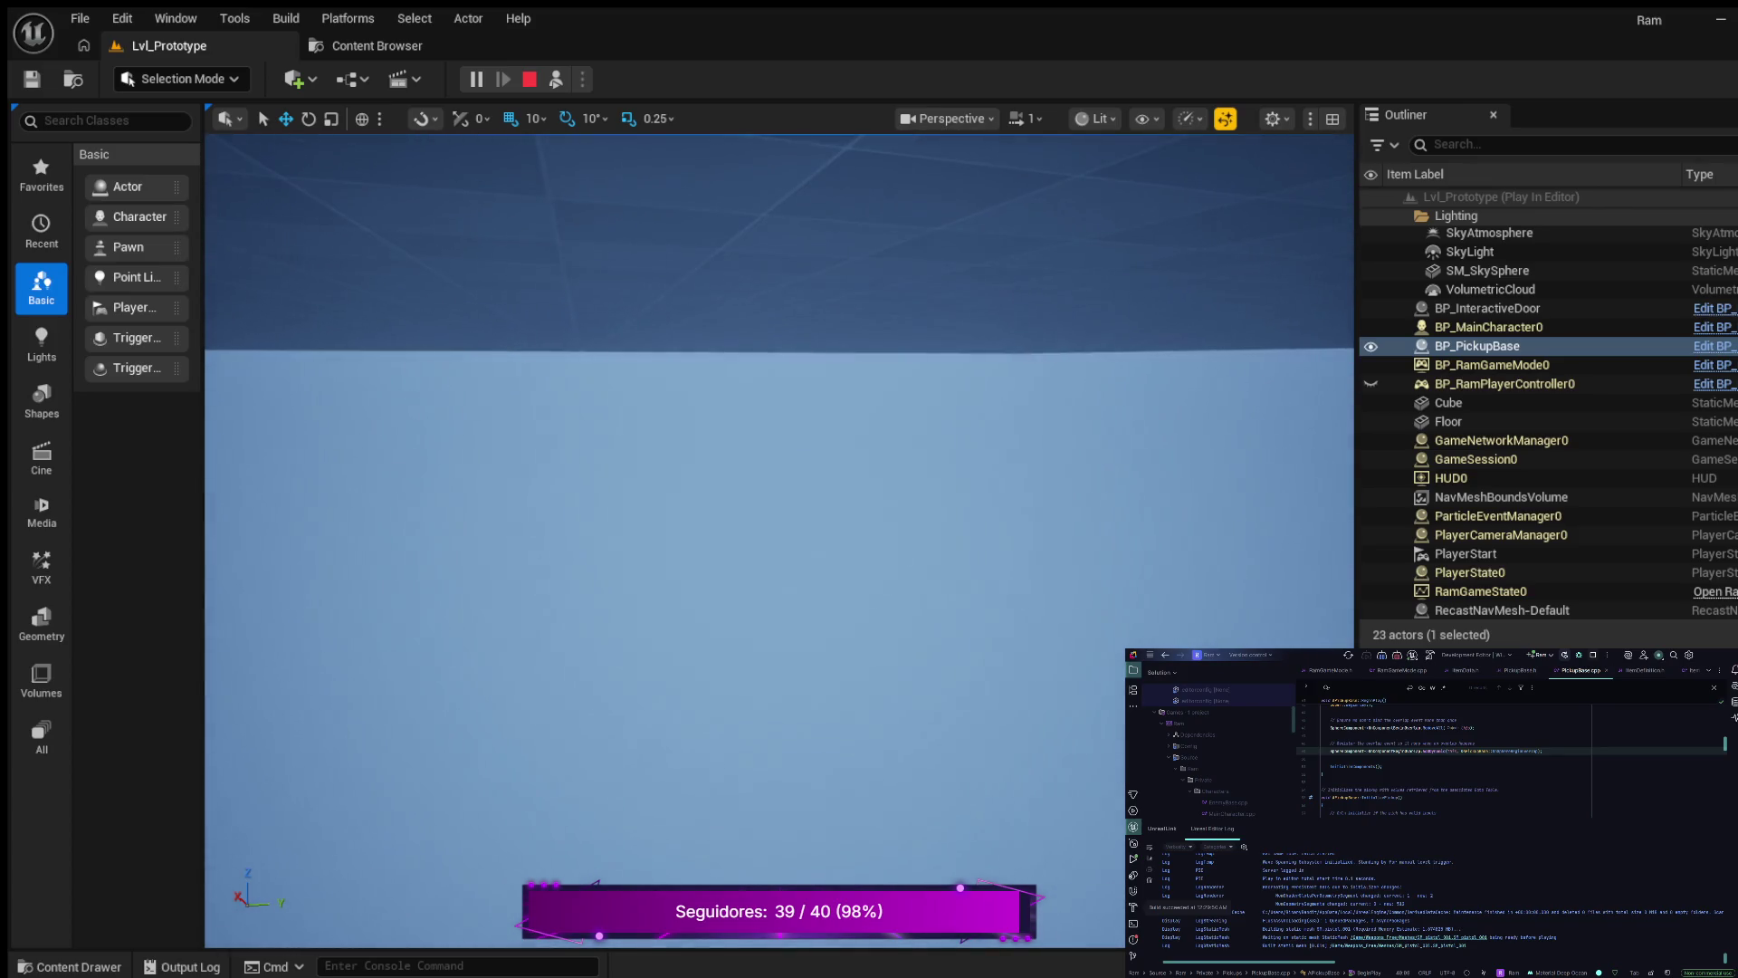
{"action": "key", "text": "e"}
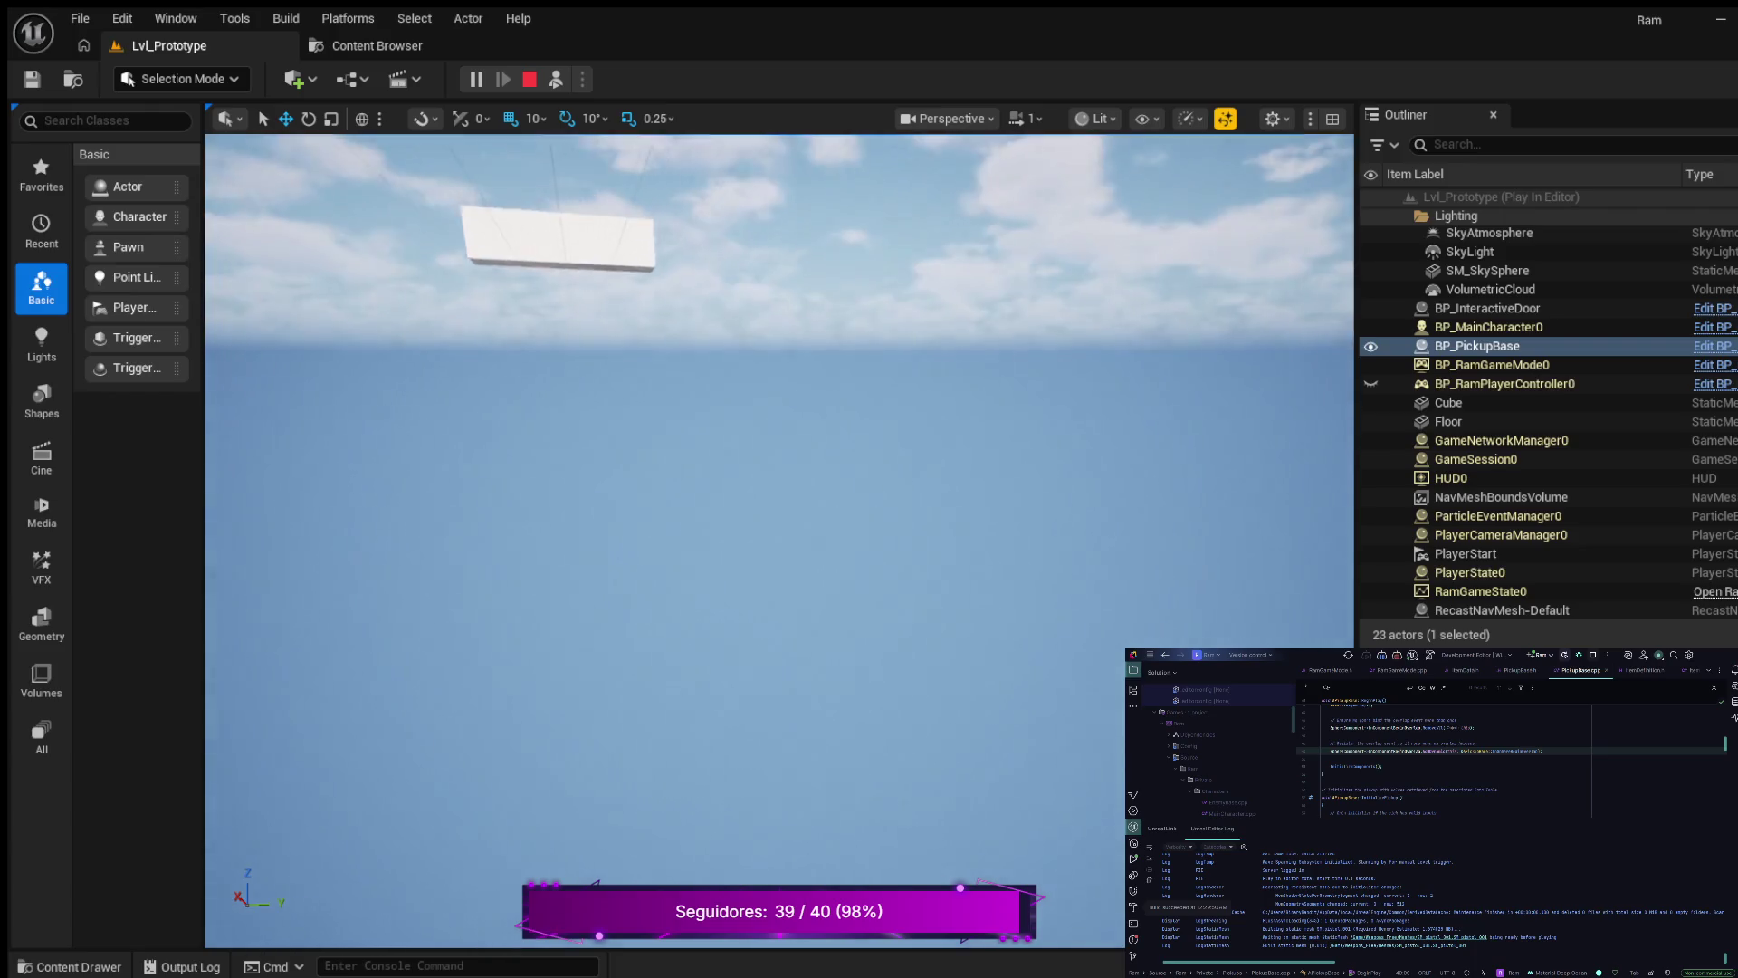
{"action": "key", "text": "e"}
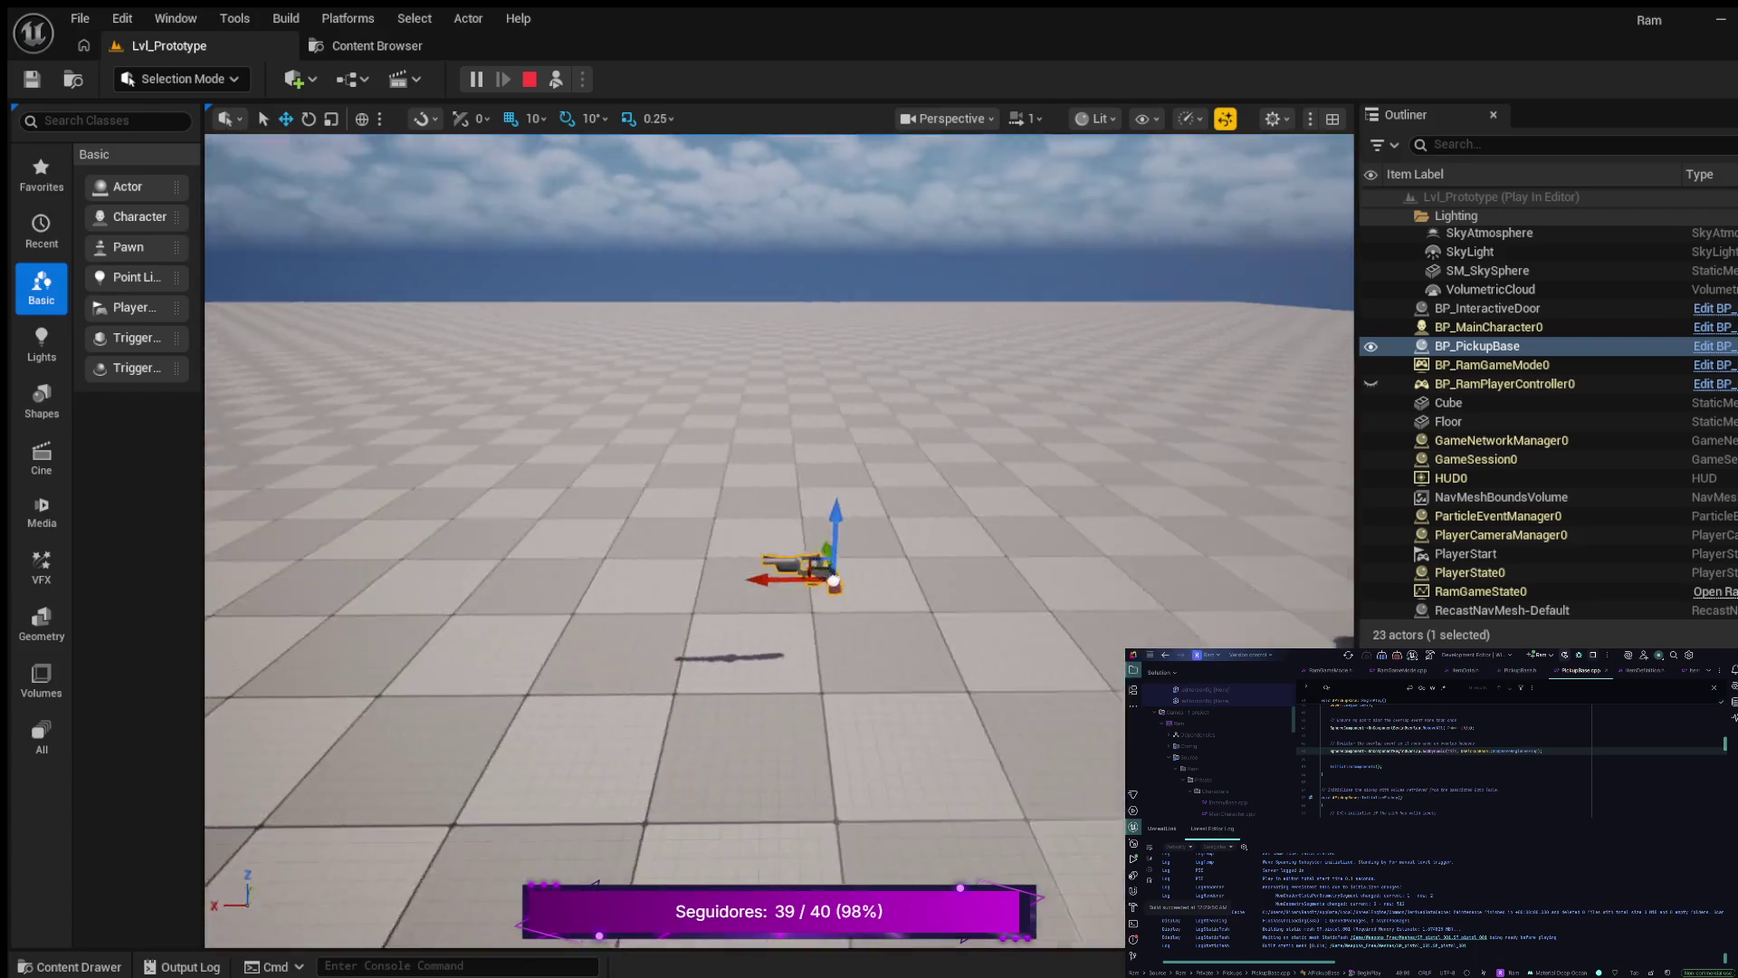
{"action": "key", "text": "w"}
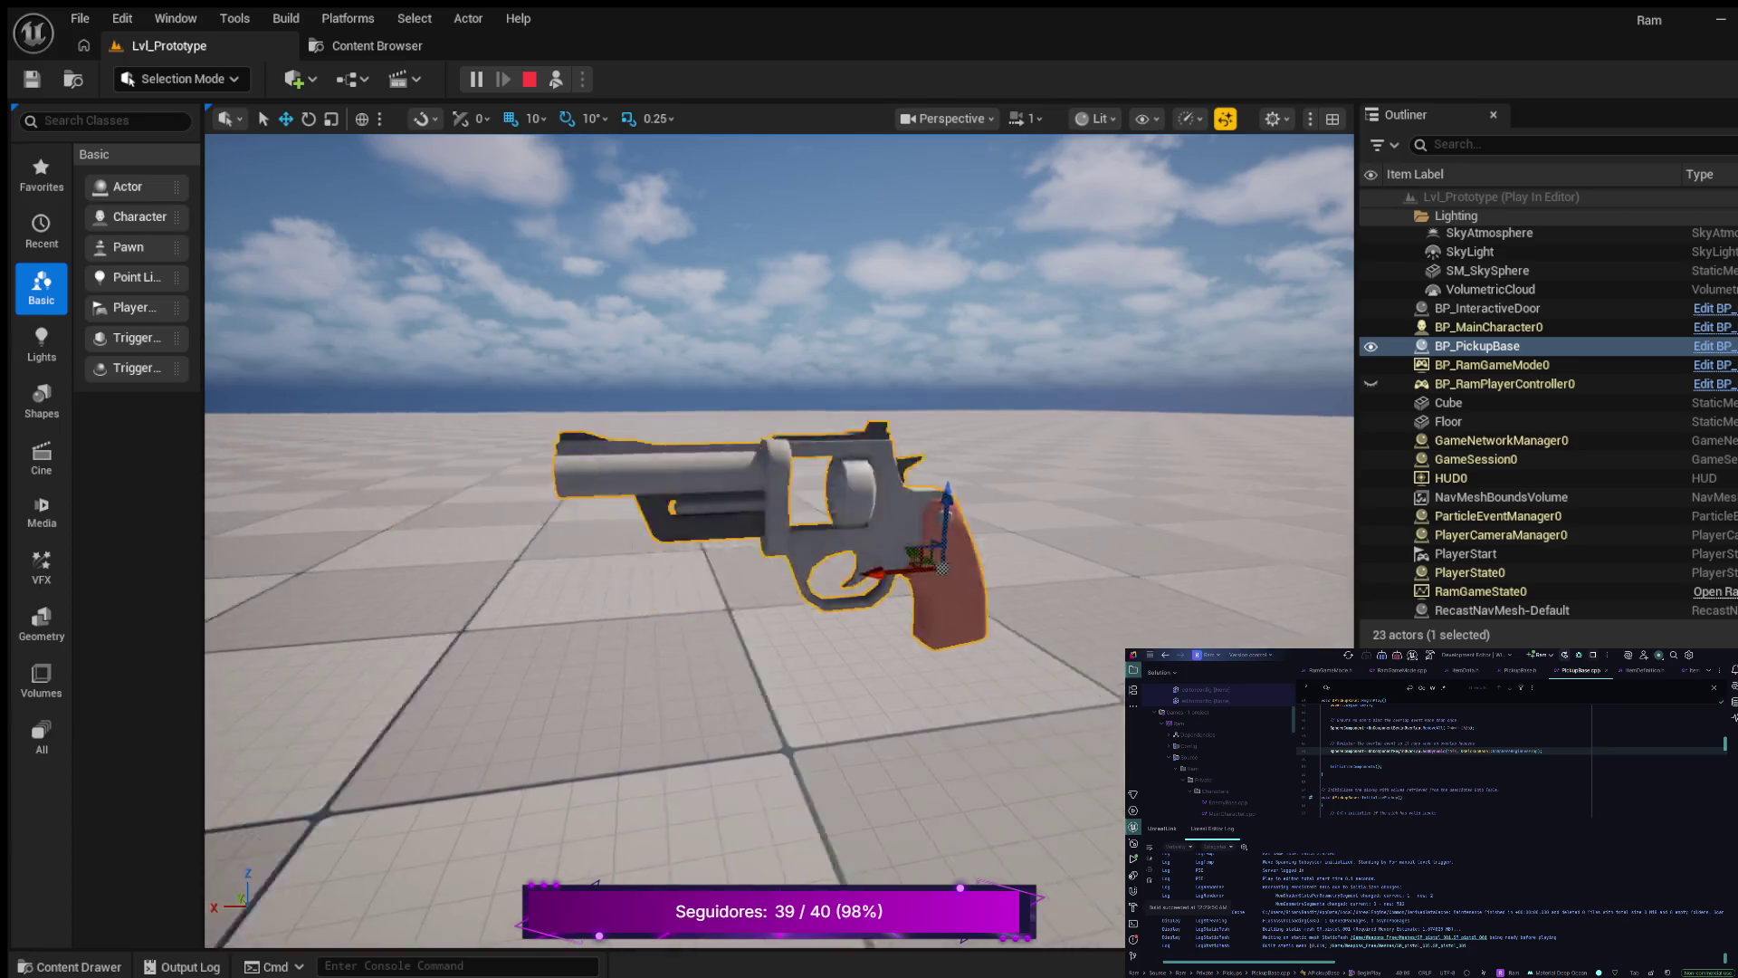
{"action": "key", "text": "s"}
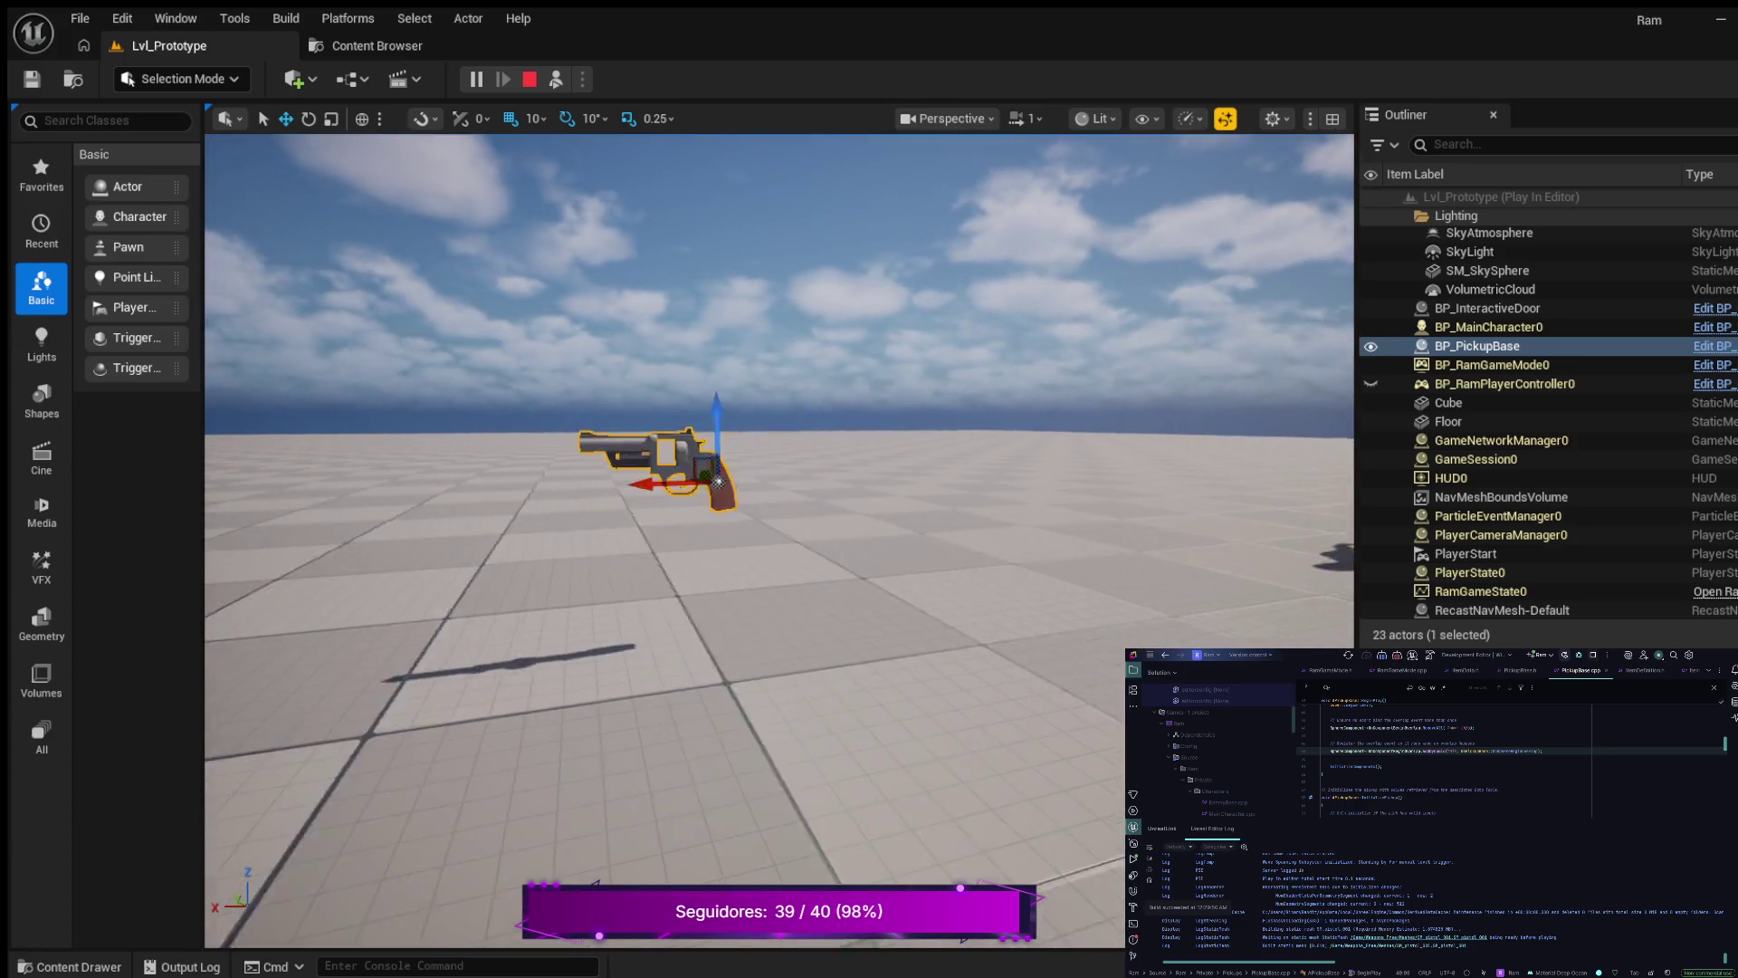
{"action": "key", "text": "e"}
{"action": "key", "text": "s"}
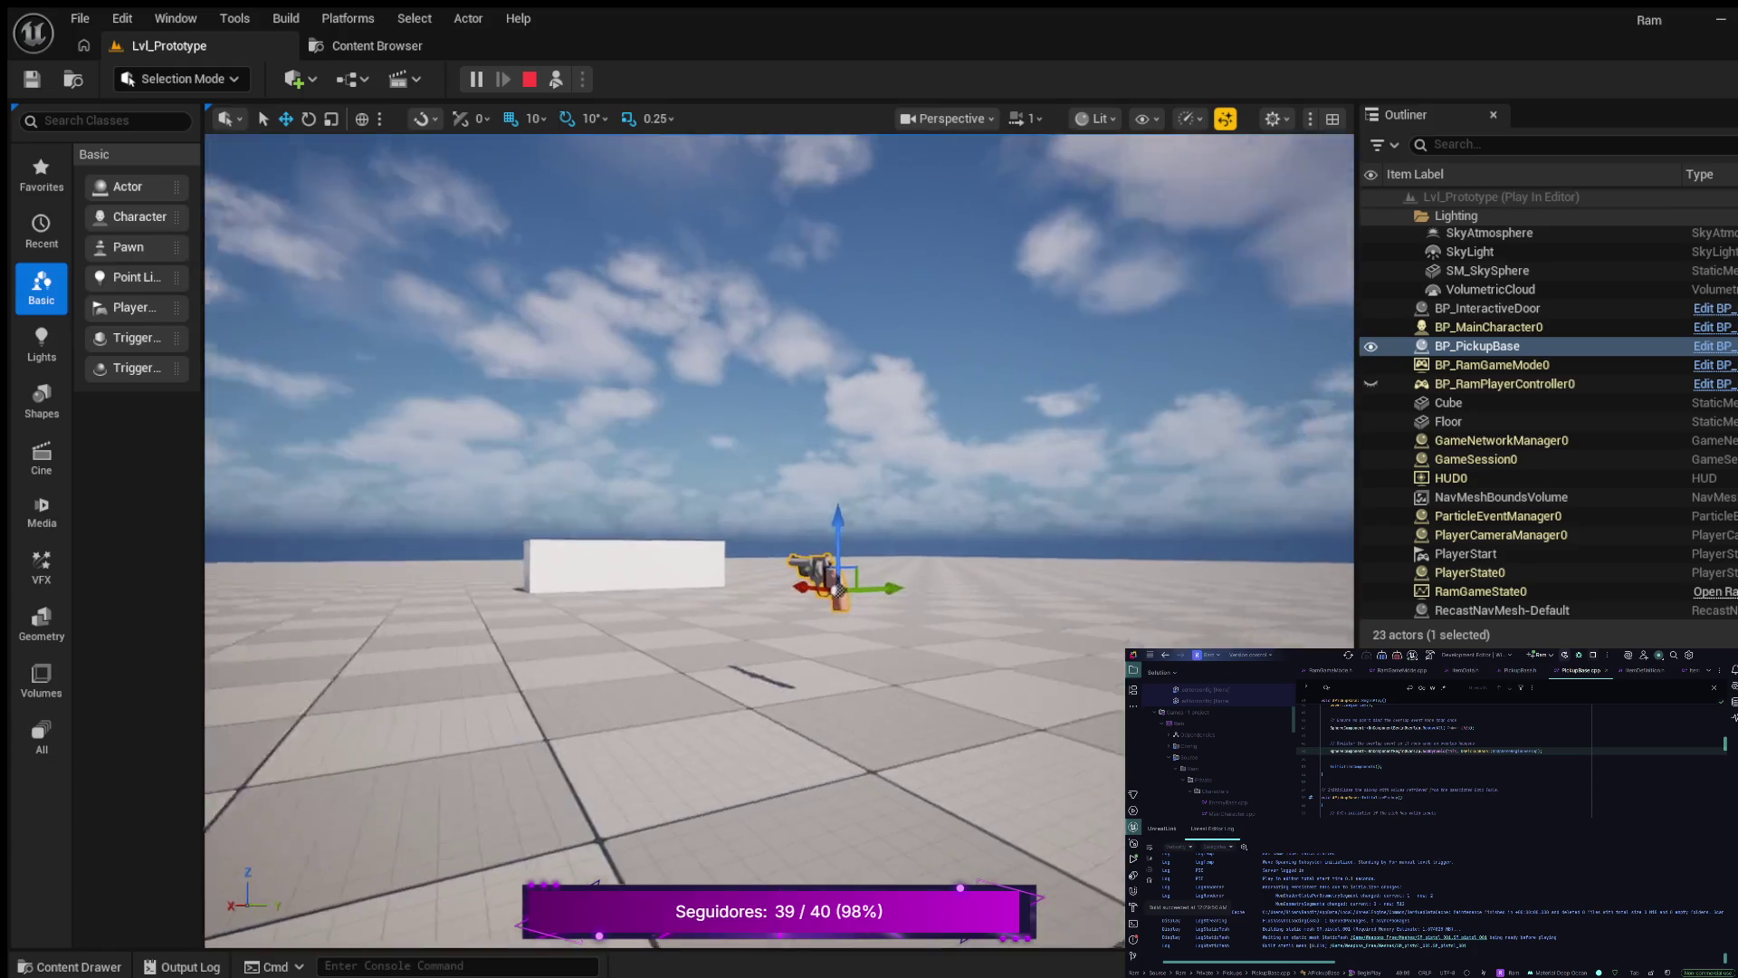
{"action": "key", "text": "w"}
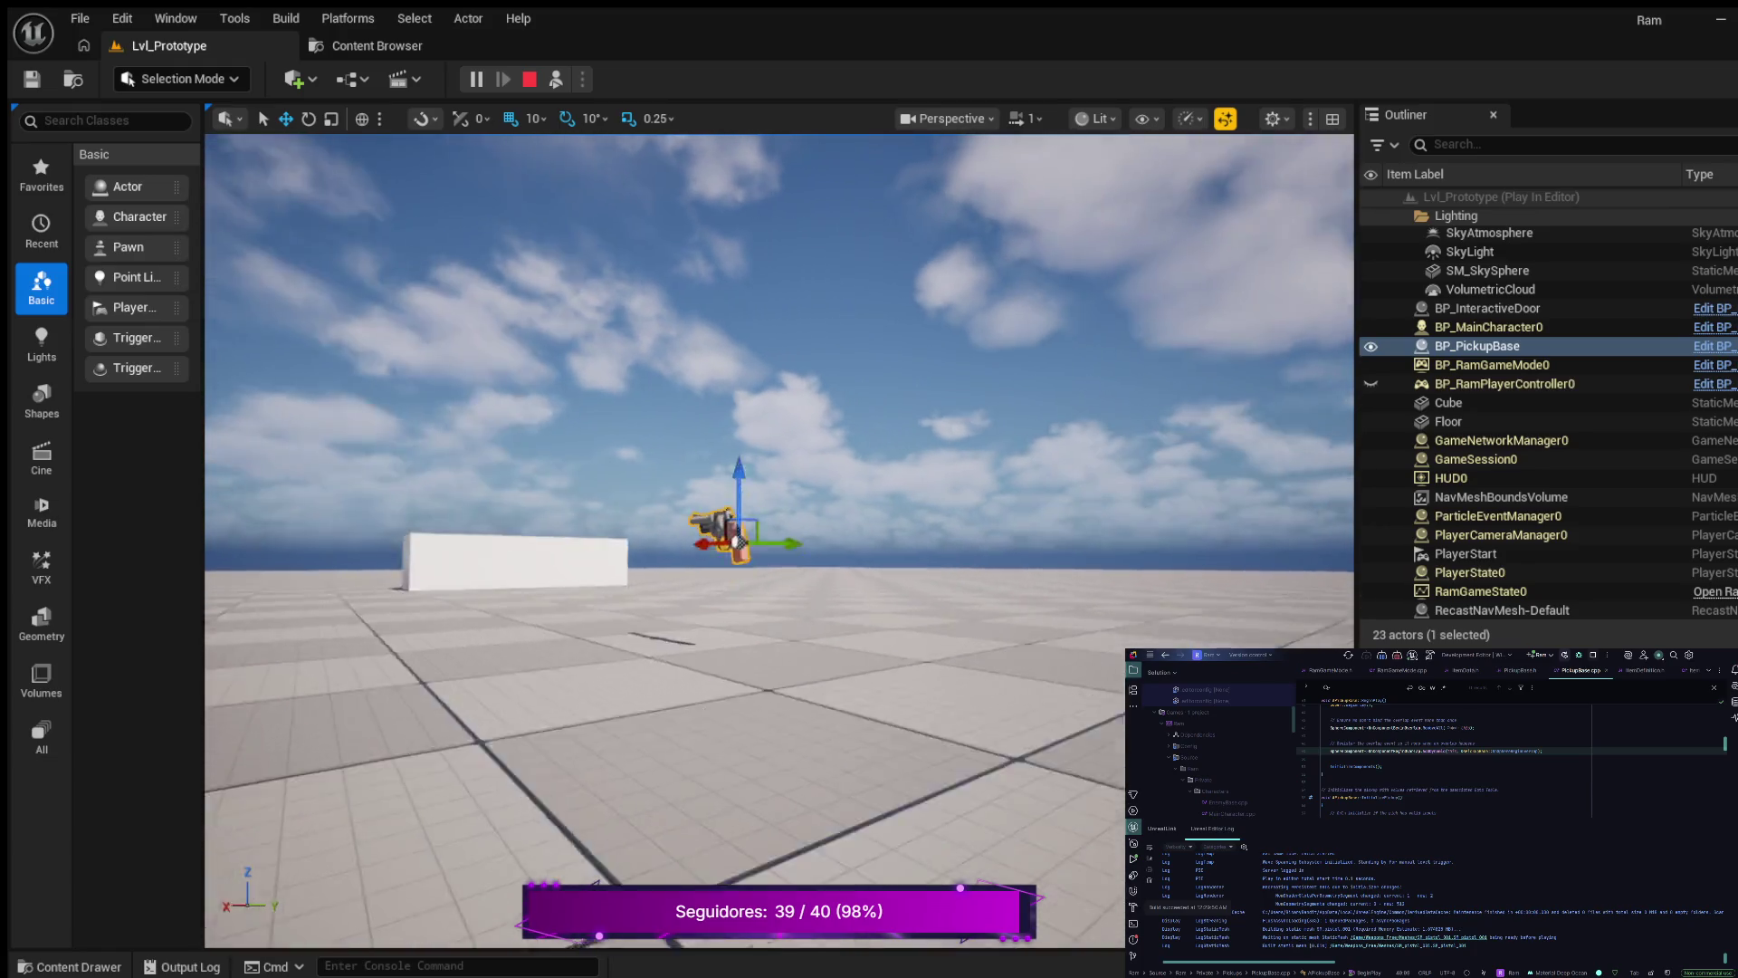
{"action": "key", "text": "s"}
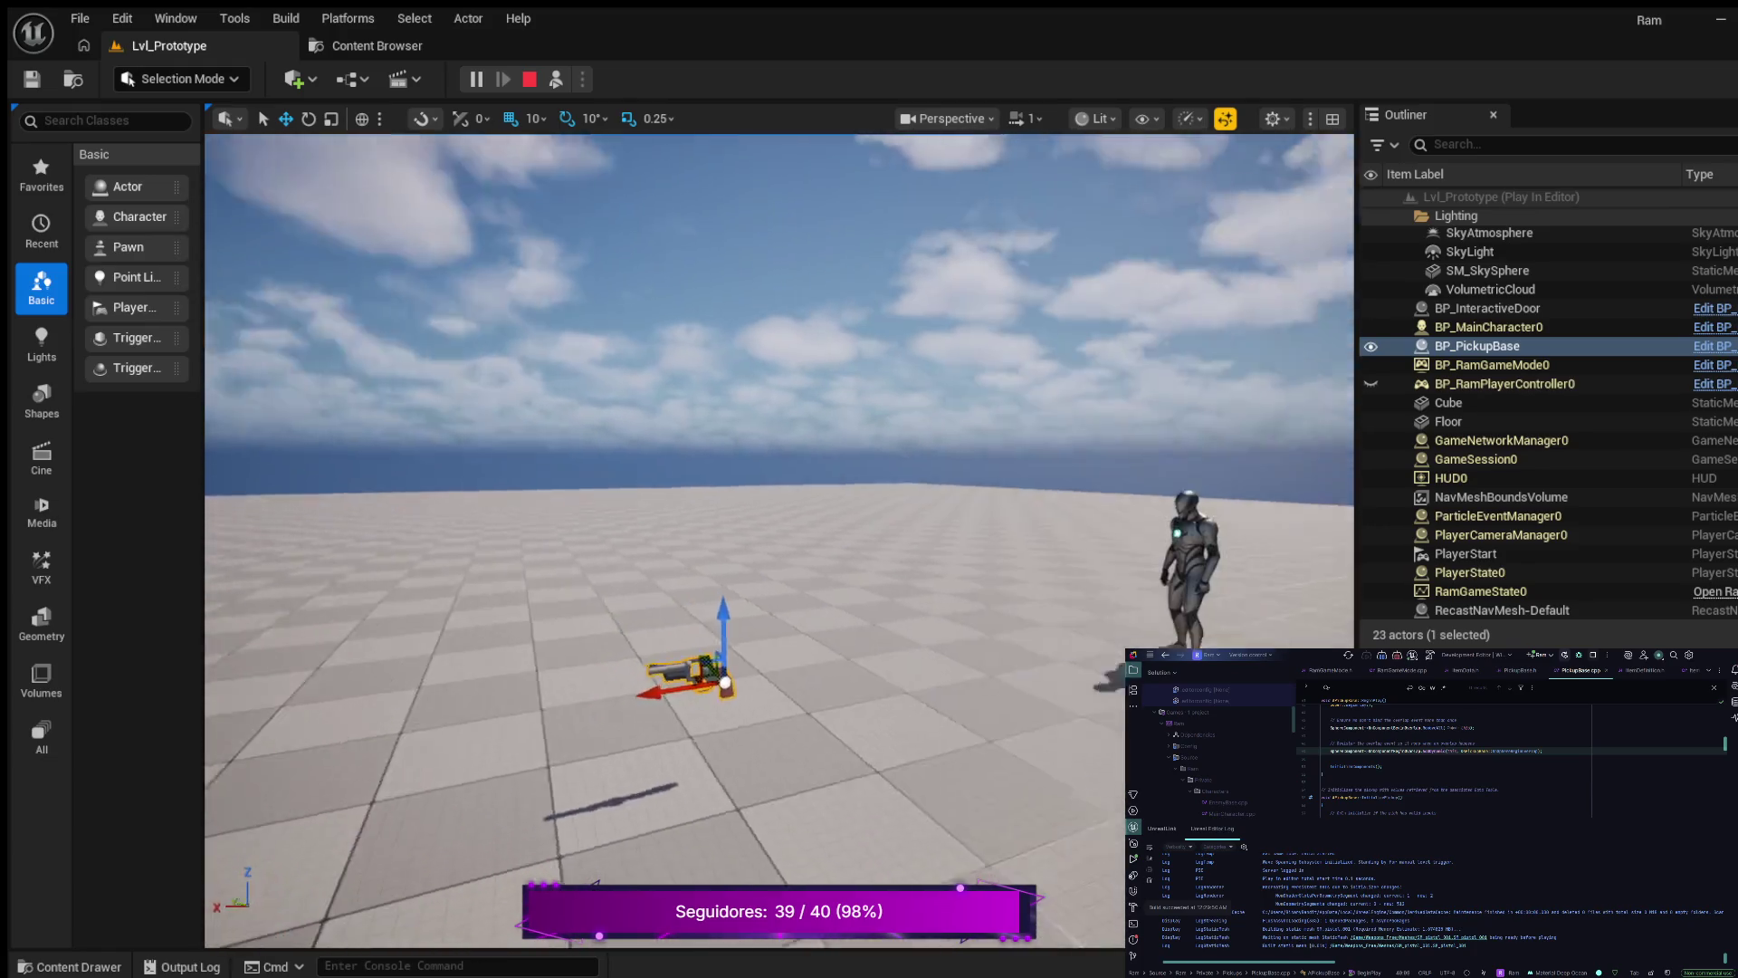
{"action": "key", "text": "F8"}
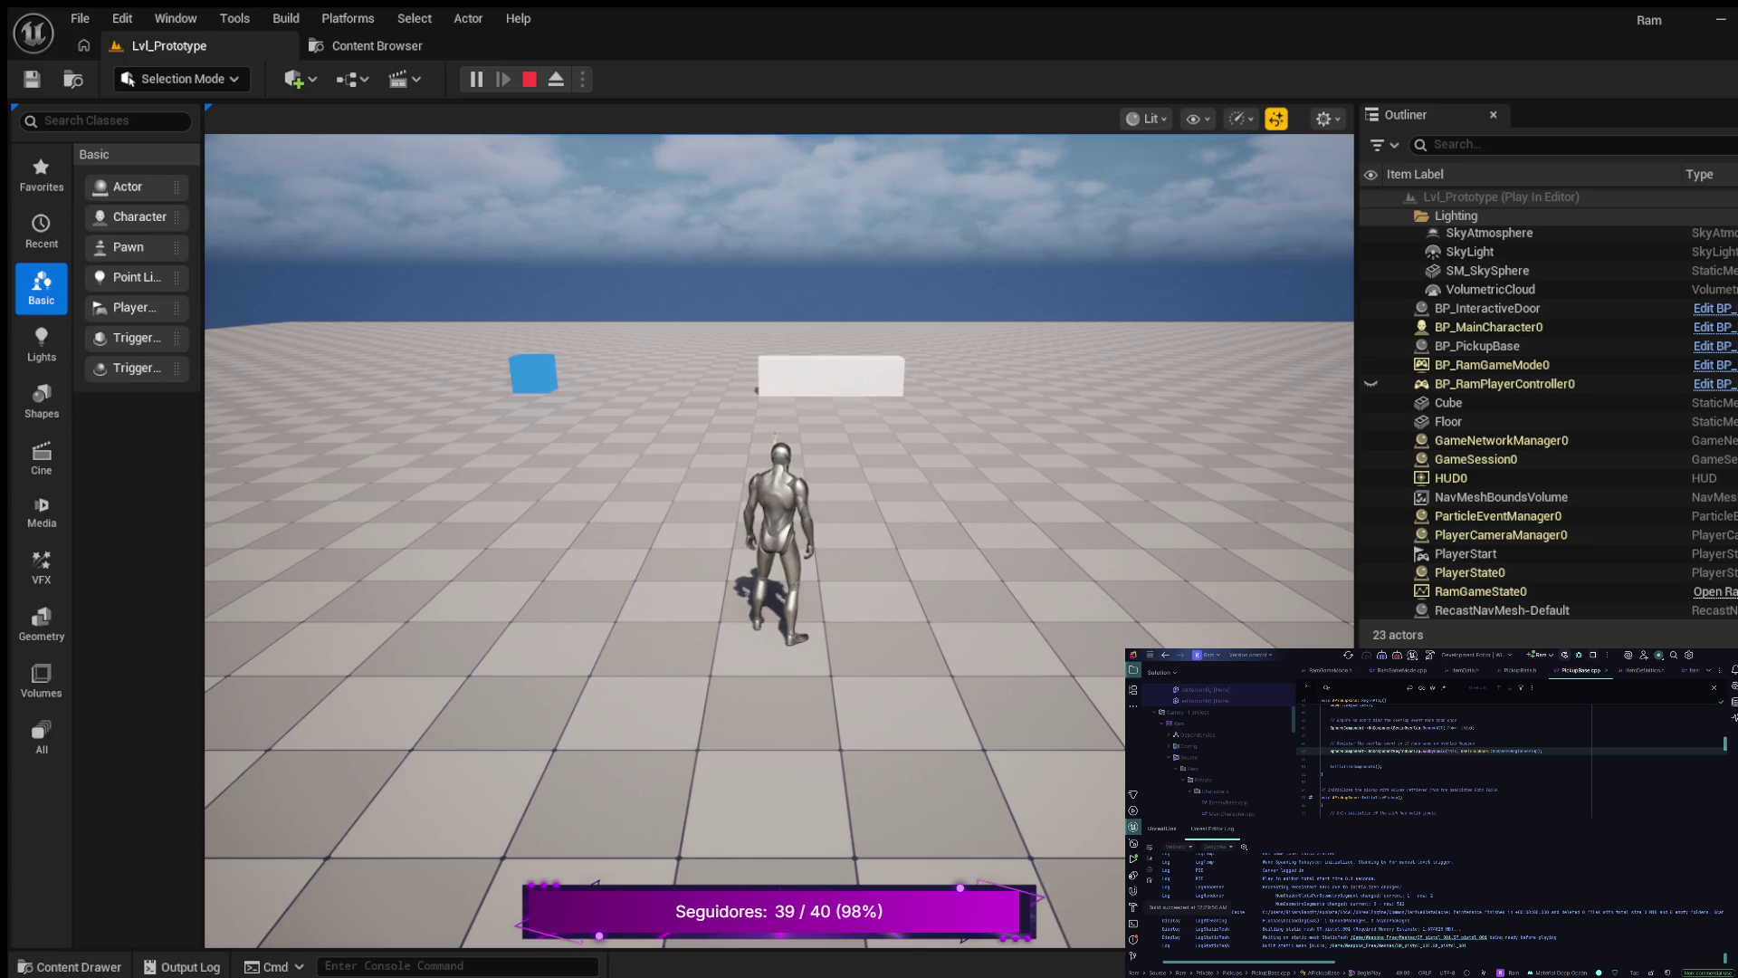
- Eject to the free editor view, select the Floor actor, and retake control of the character
{"action": "key", "text": "F8"}
{"action": "left_click", "coordinate": [1448, 421]}
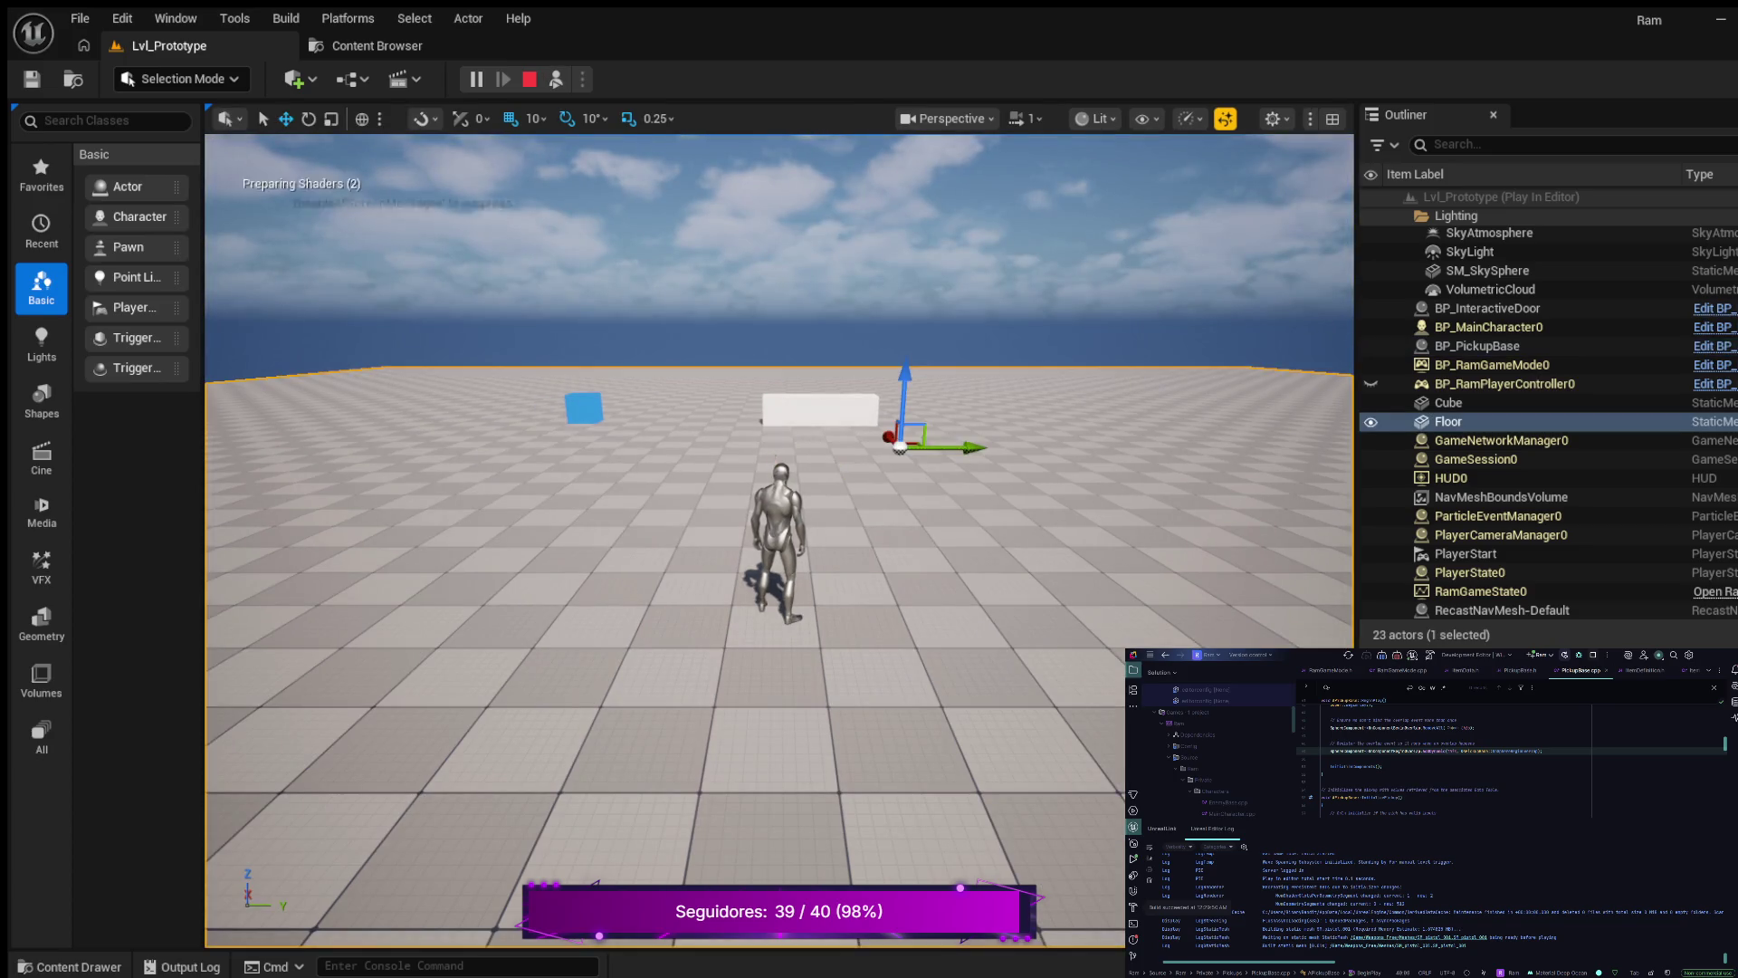
{"action": "key", "text": "F8"}
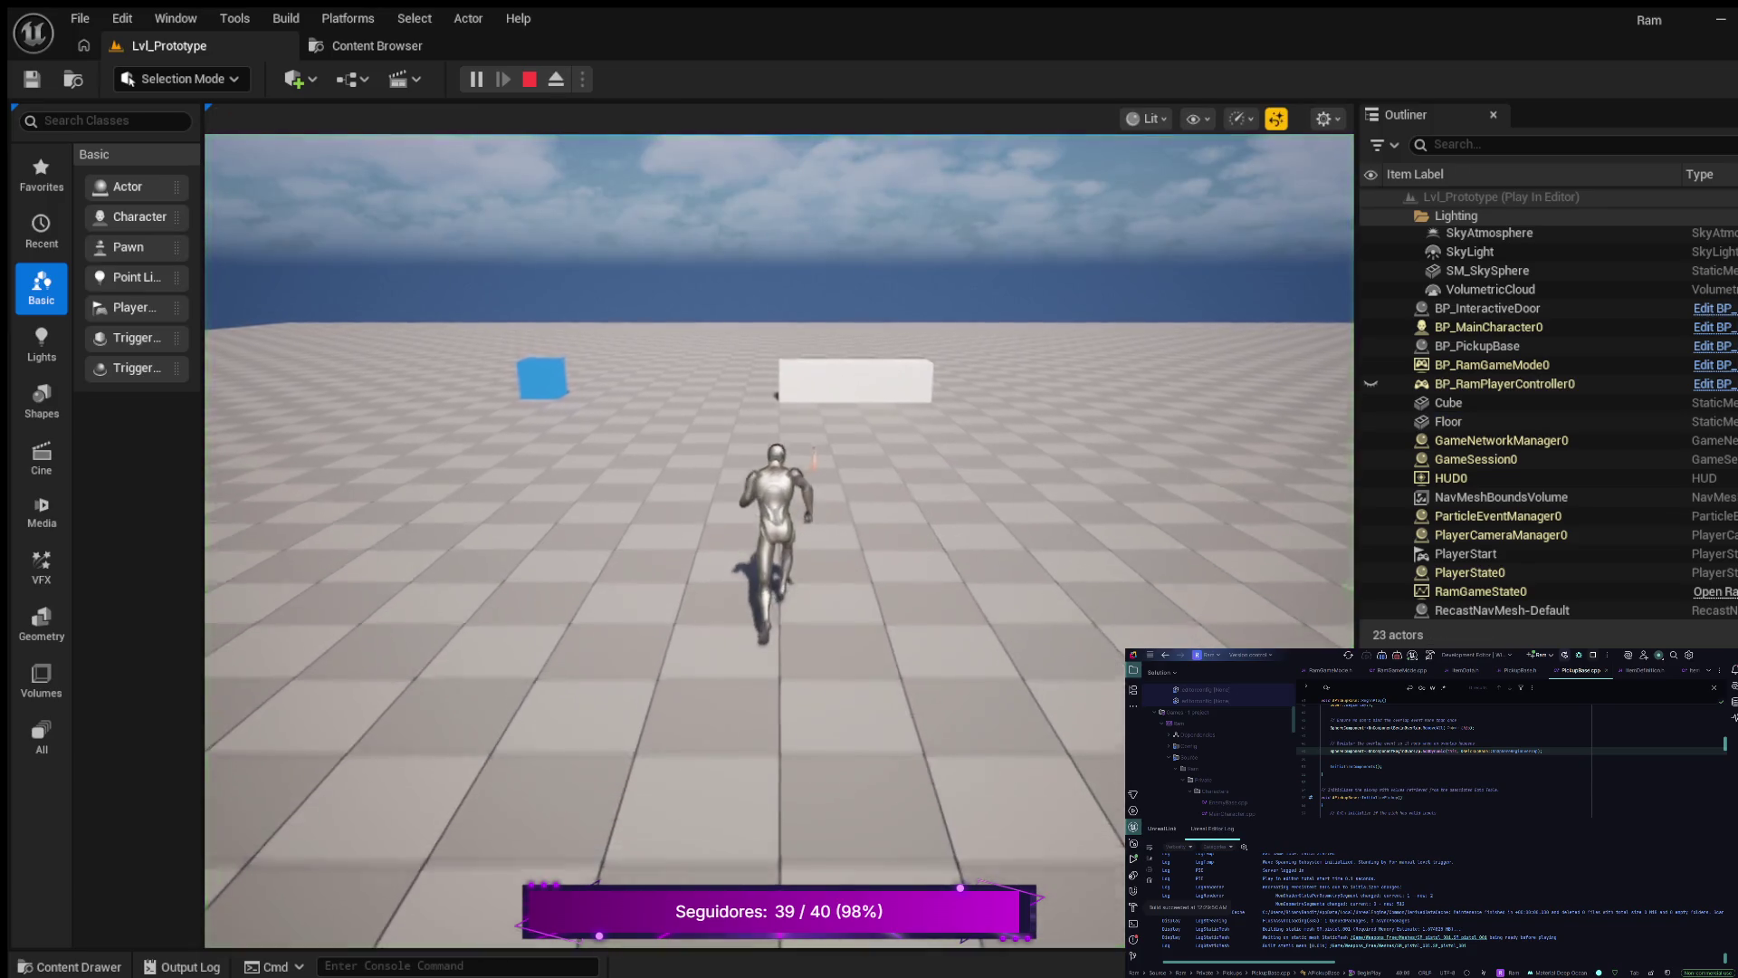
- Walk the mannequin forward and back over the revolver pickup, then stop Play-In-Editor
{"action": "key", "text": "w"}
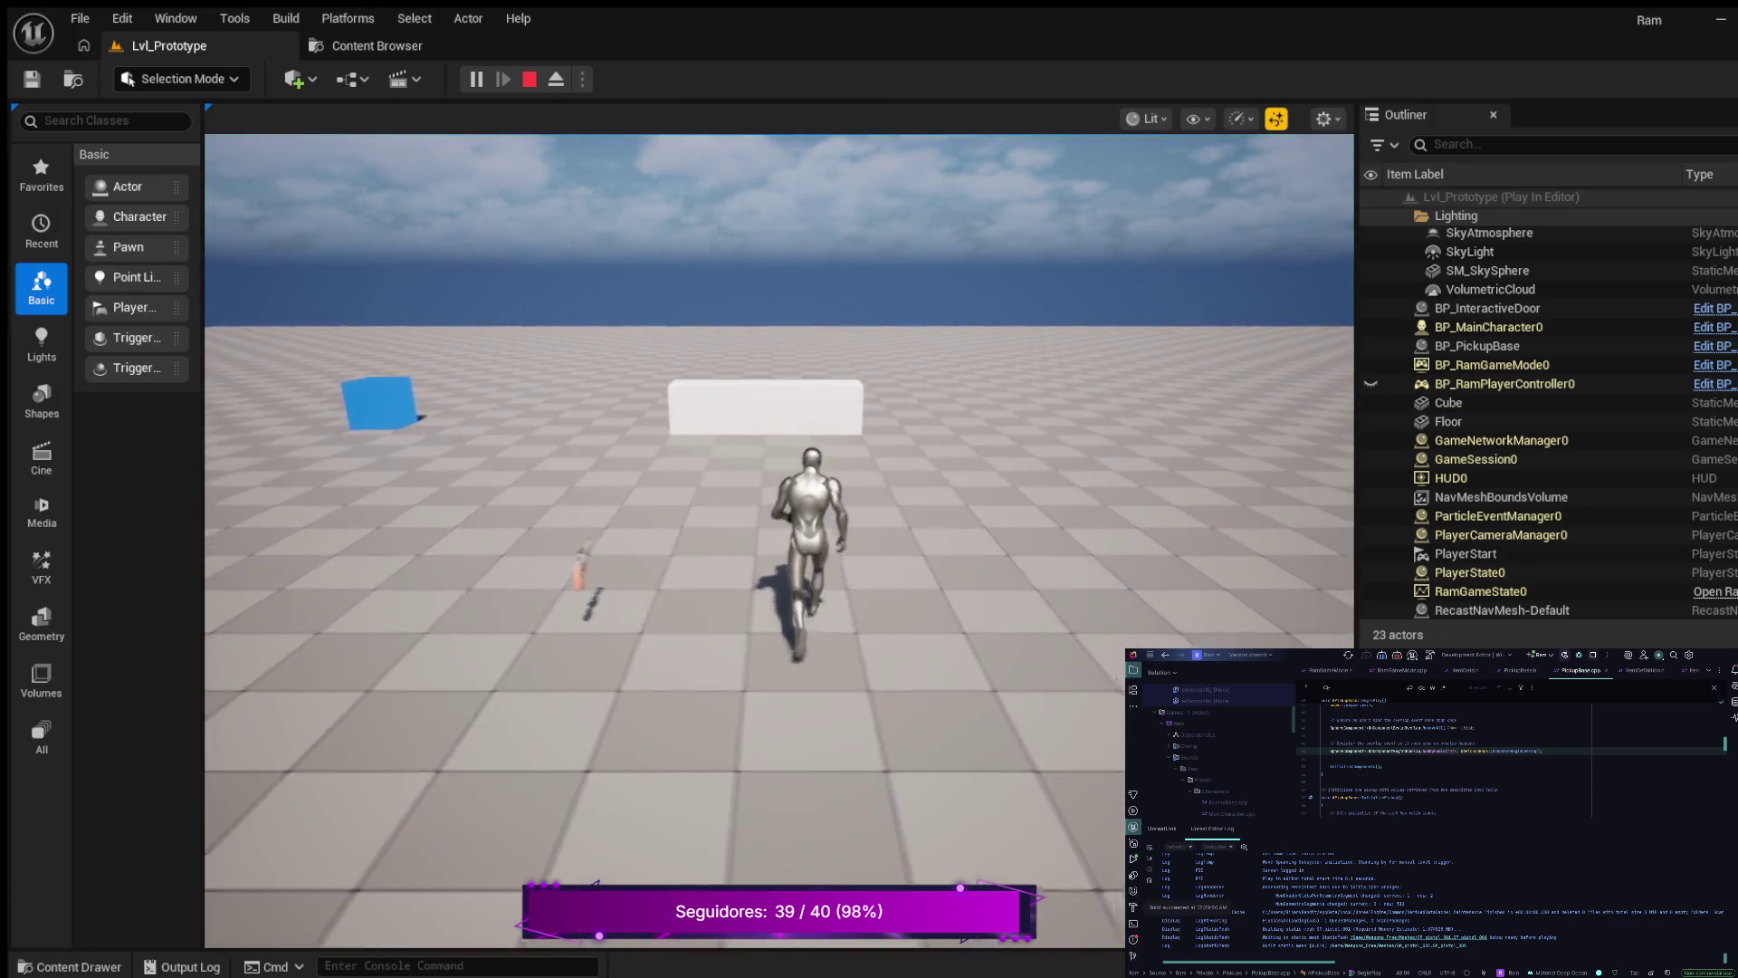
{"action": "key", "text": "s"}
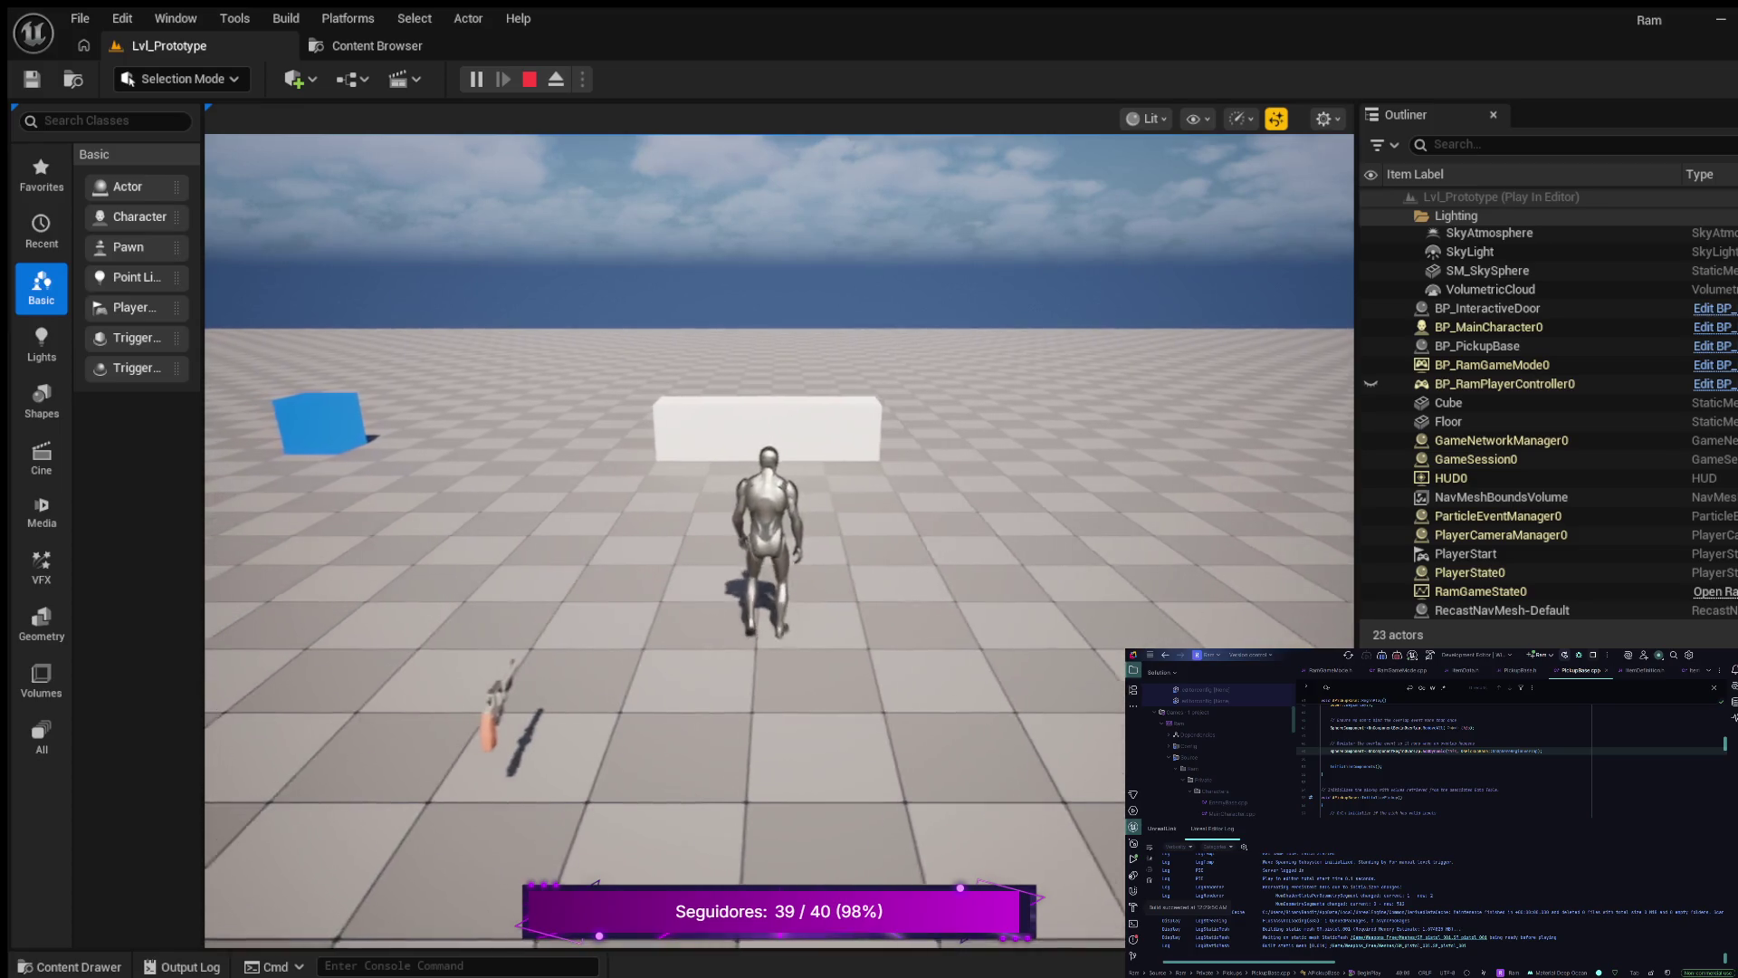
{"action": "key", "text": "s"}
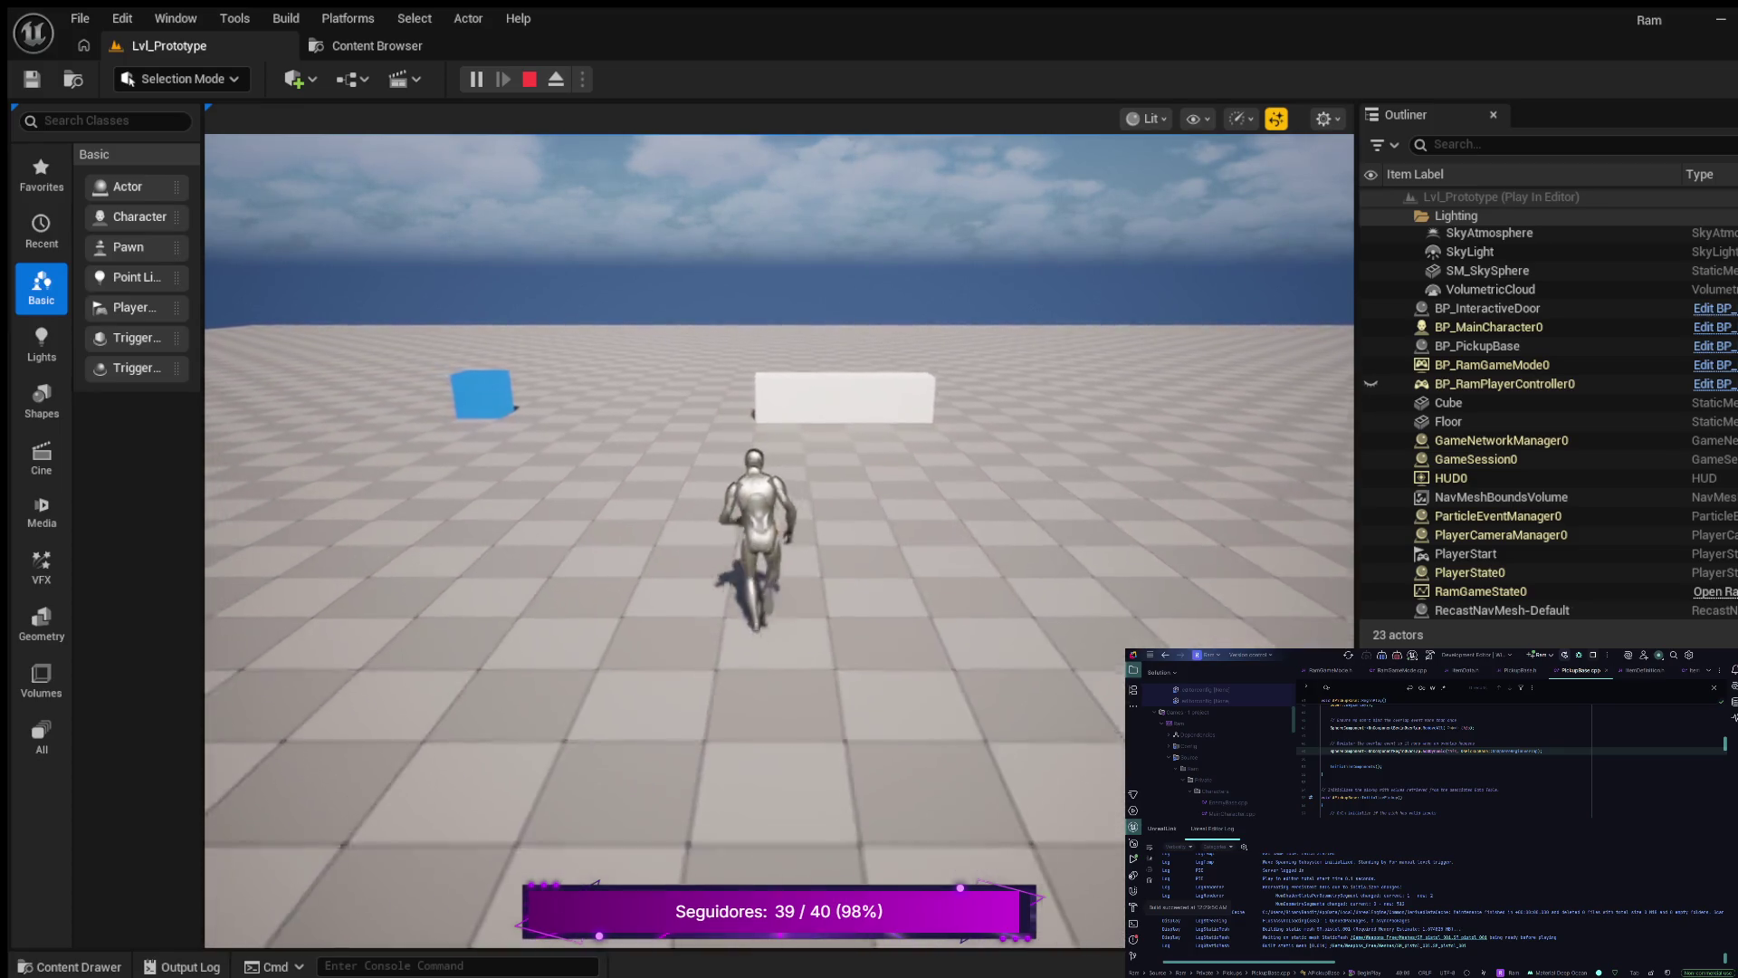
{"action": "key", "text": "s"}
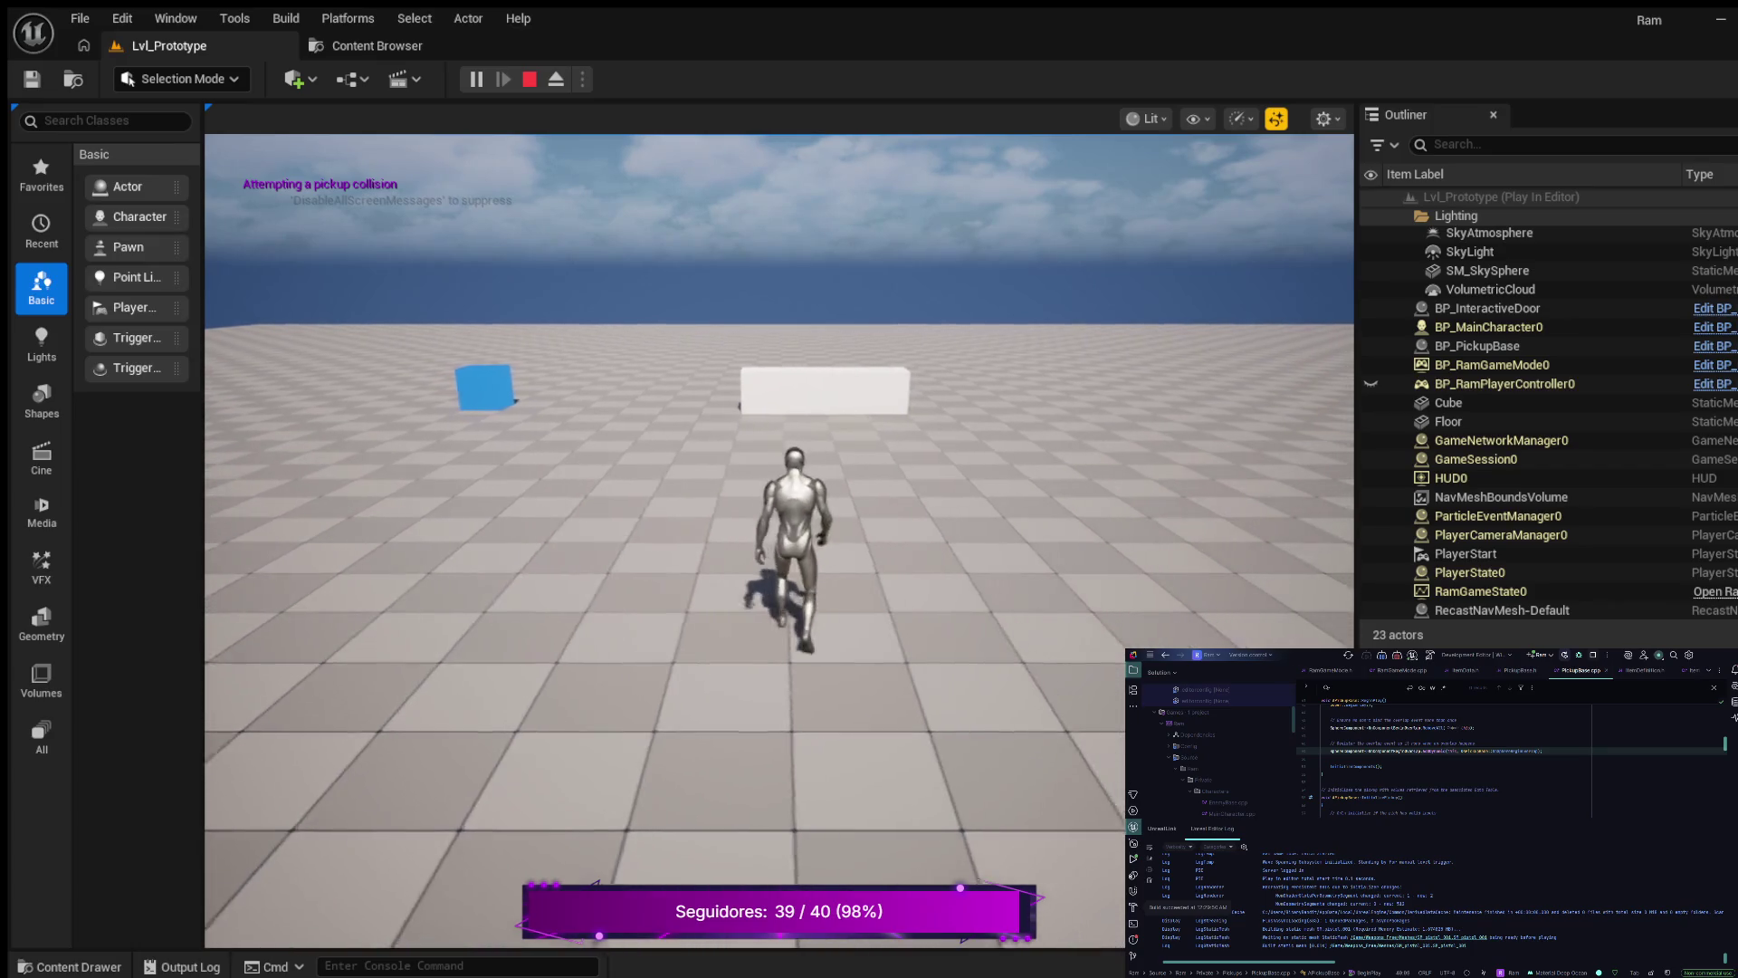
{"action": "key", "text": "Escape"}
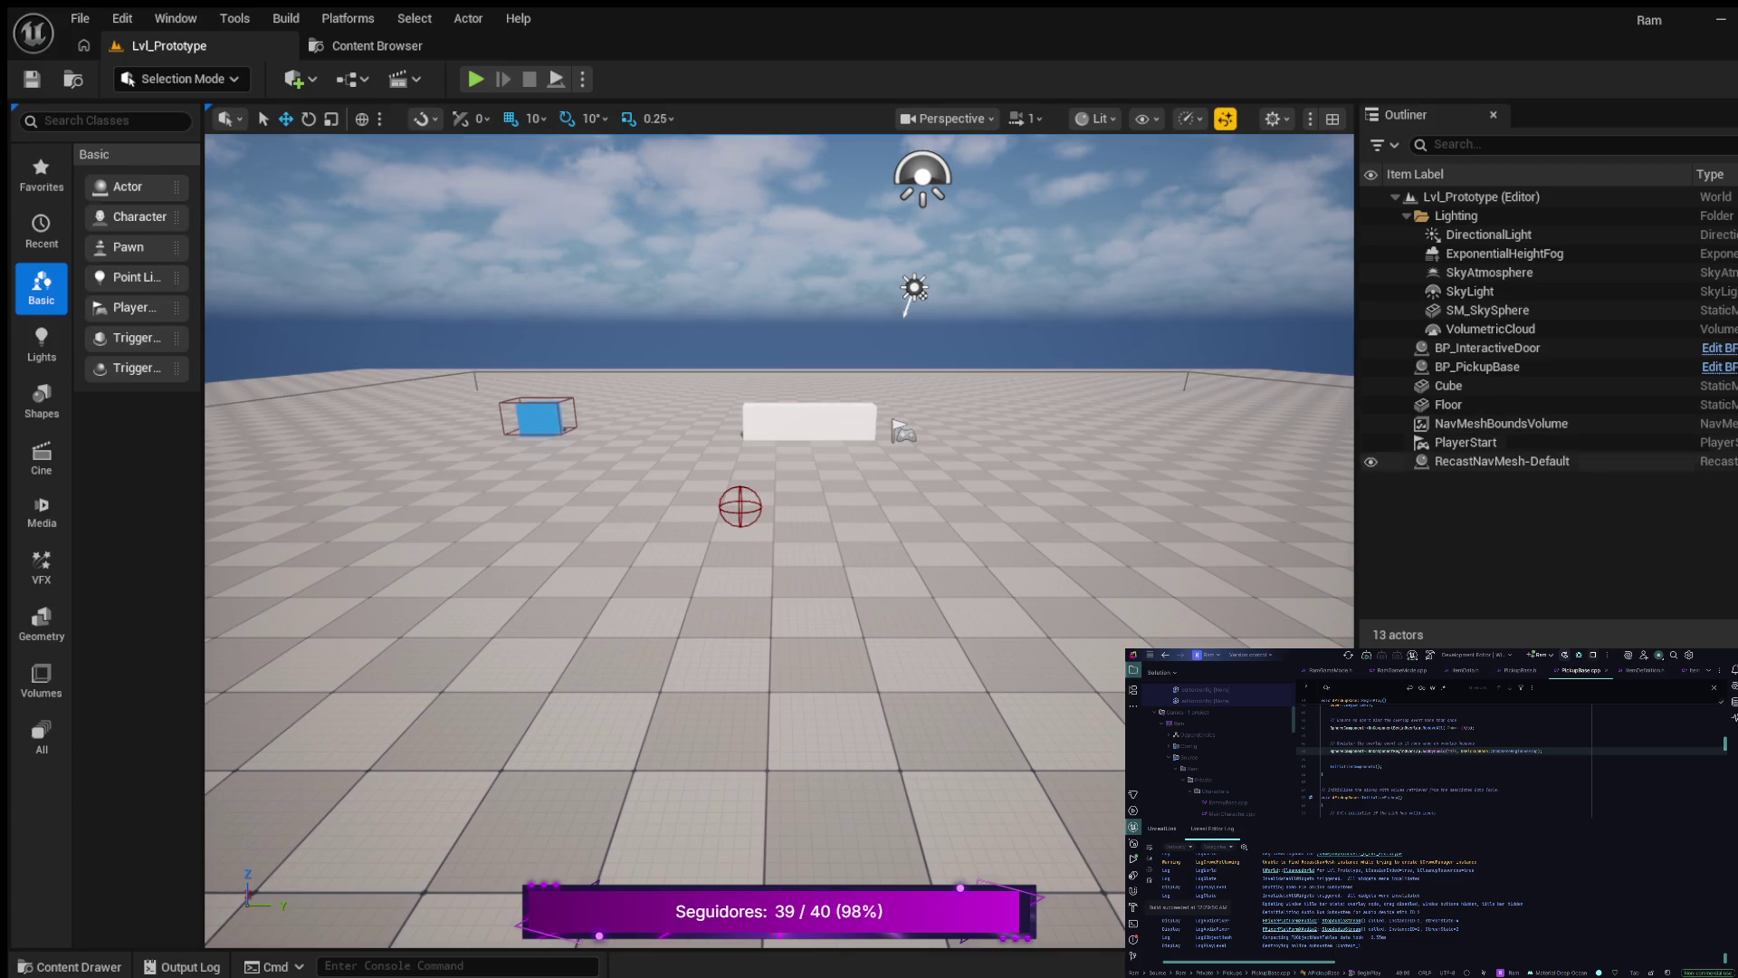
- Select BP_PickupBase, then the Floor actor, and scroll through their Details panel
{"action": "left_click", "coordinate": [1478, 367]}
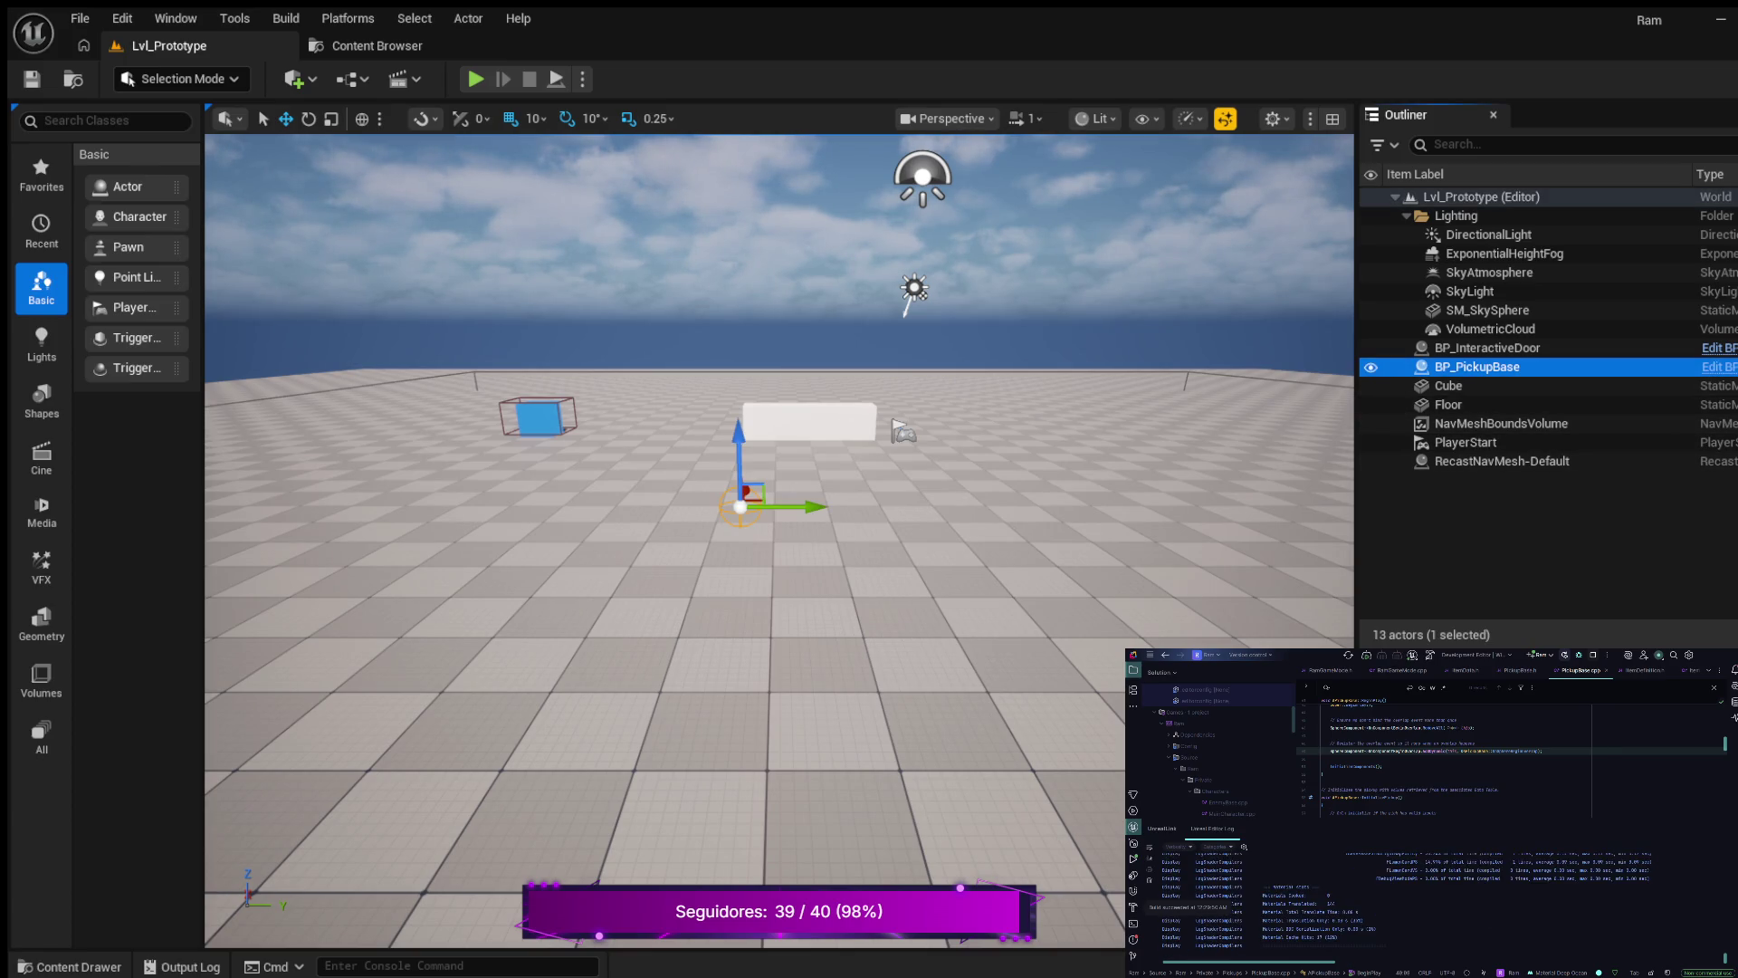
{"action": "key", "text": "alt+Tab"}
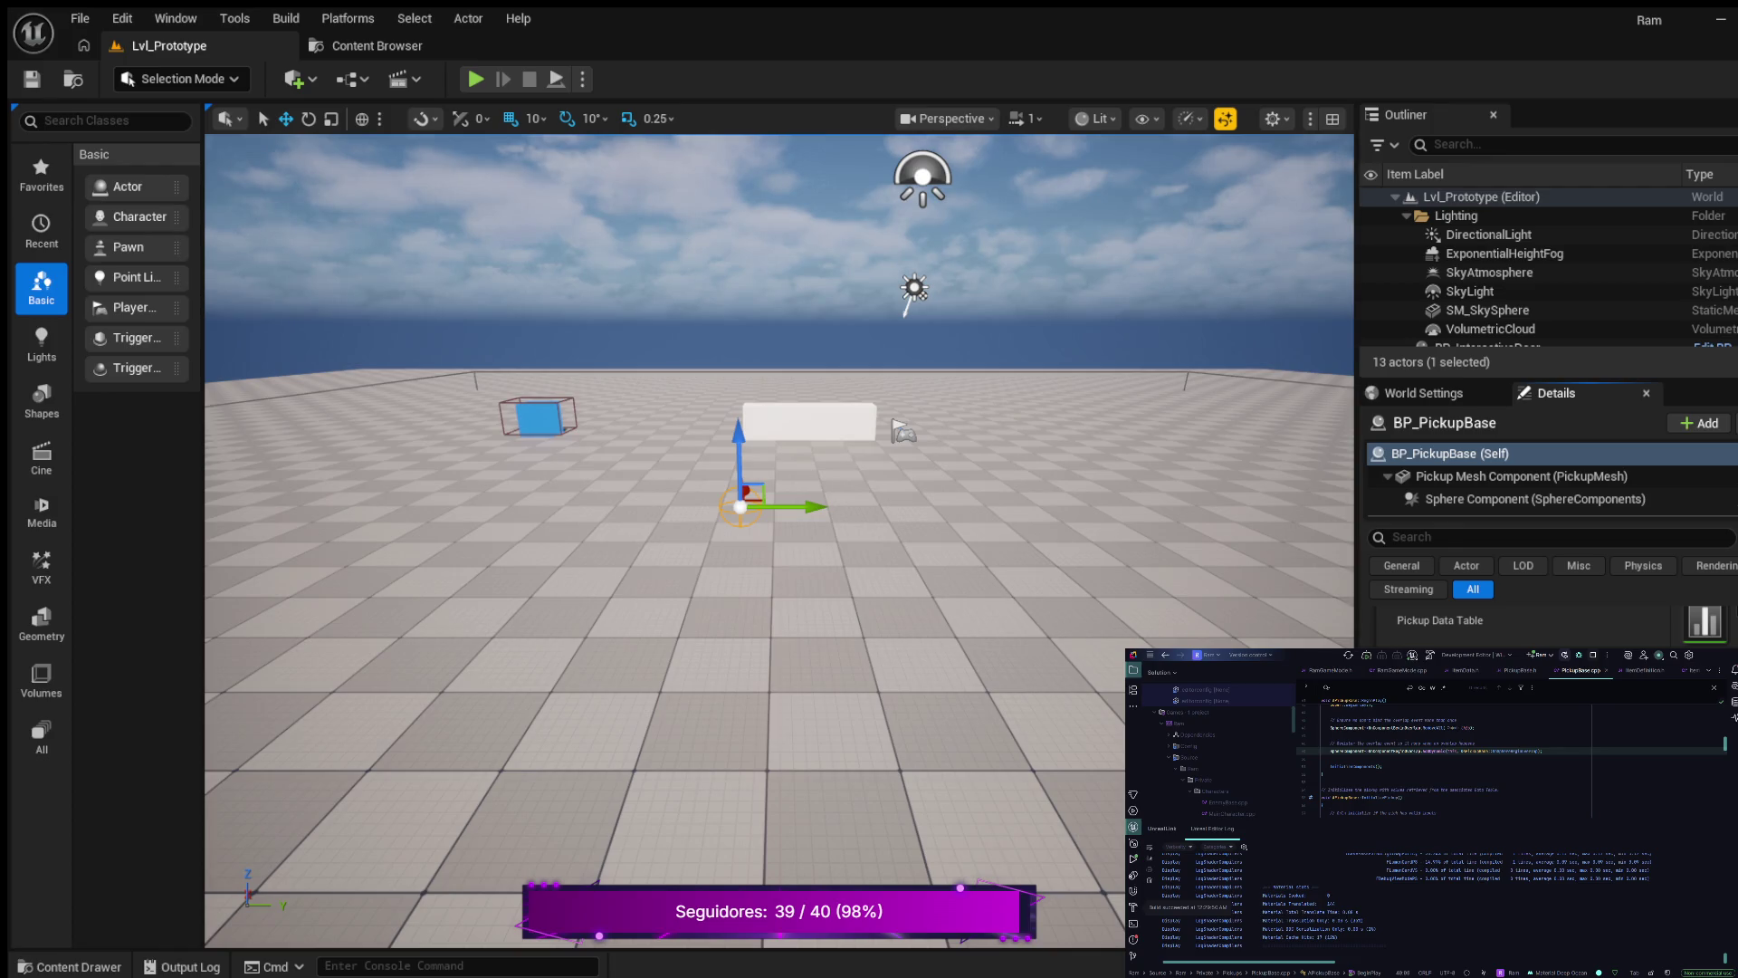
{"action": "left_click", "coordinate": [815, 588]}
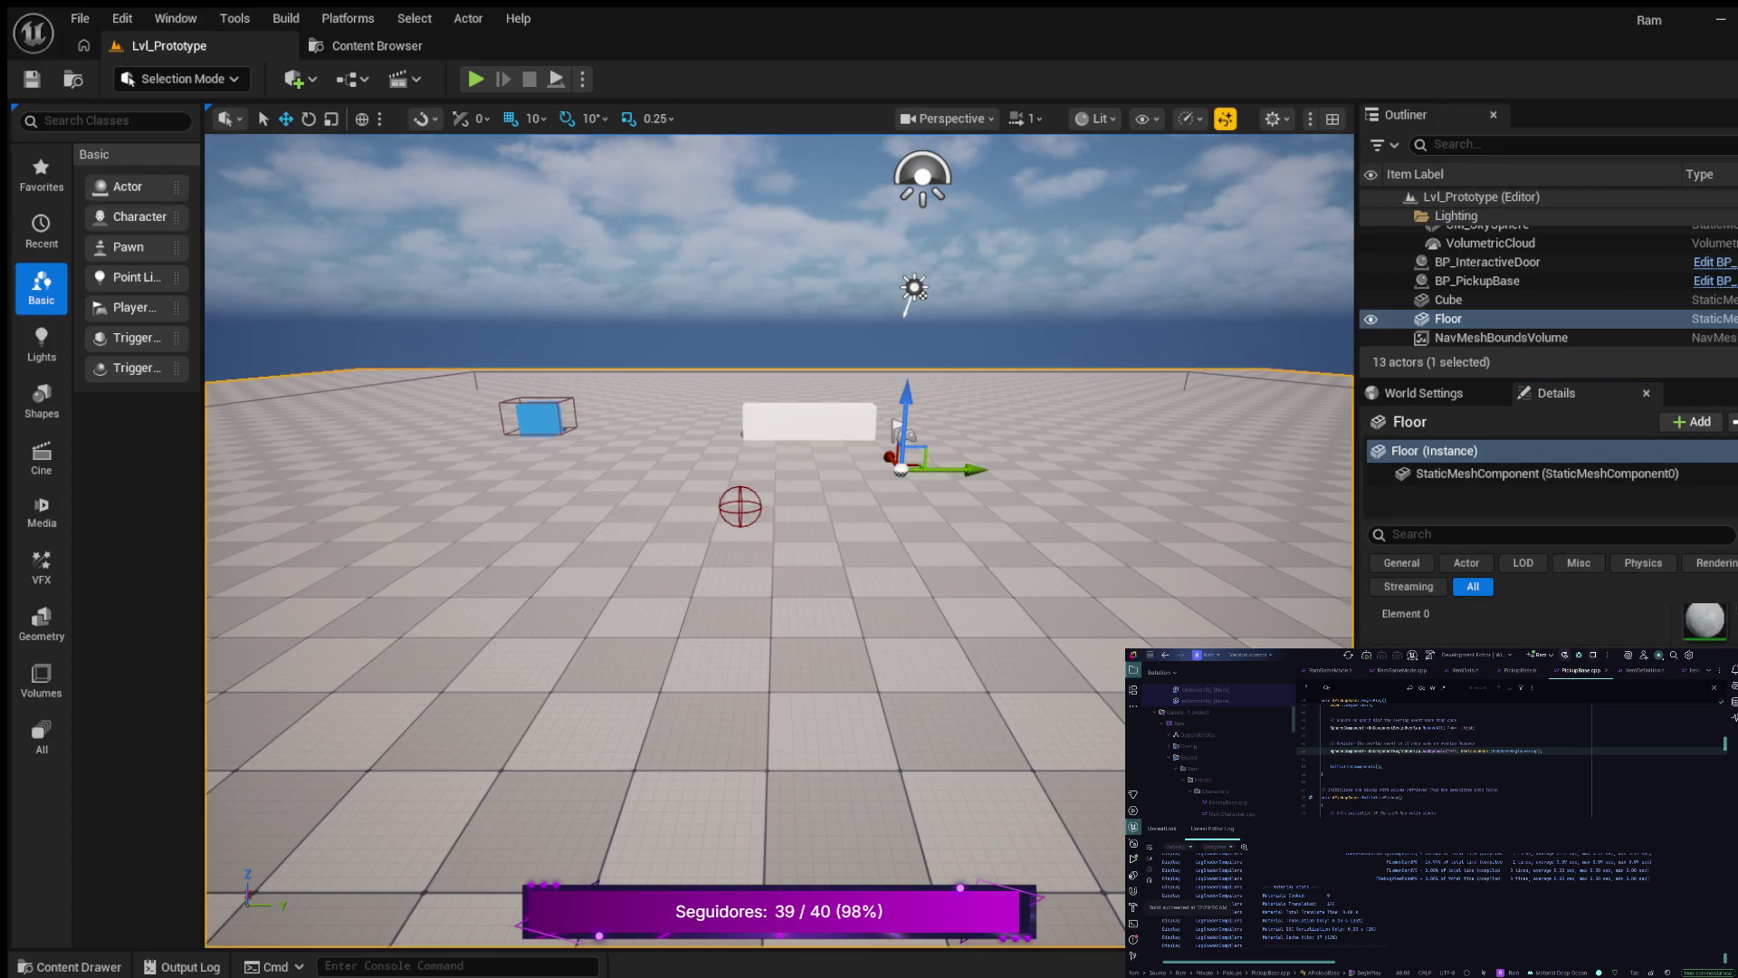
{"action": "scroll", "coordinate": [1493, 300], "scroll_direction": "down", "scroll_amount": 2}
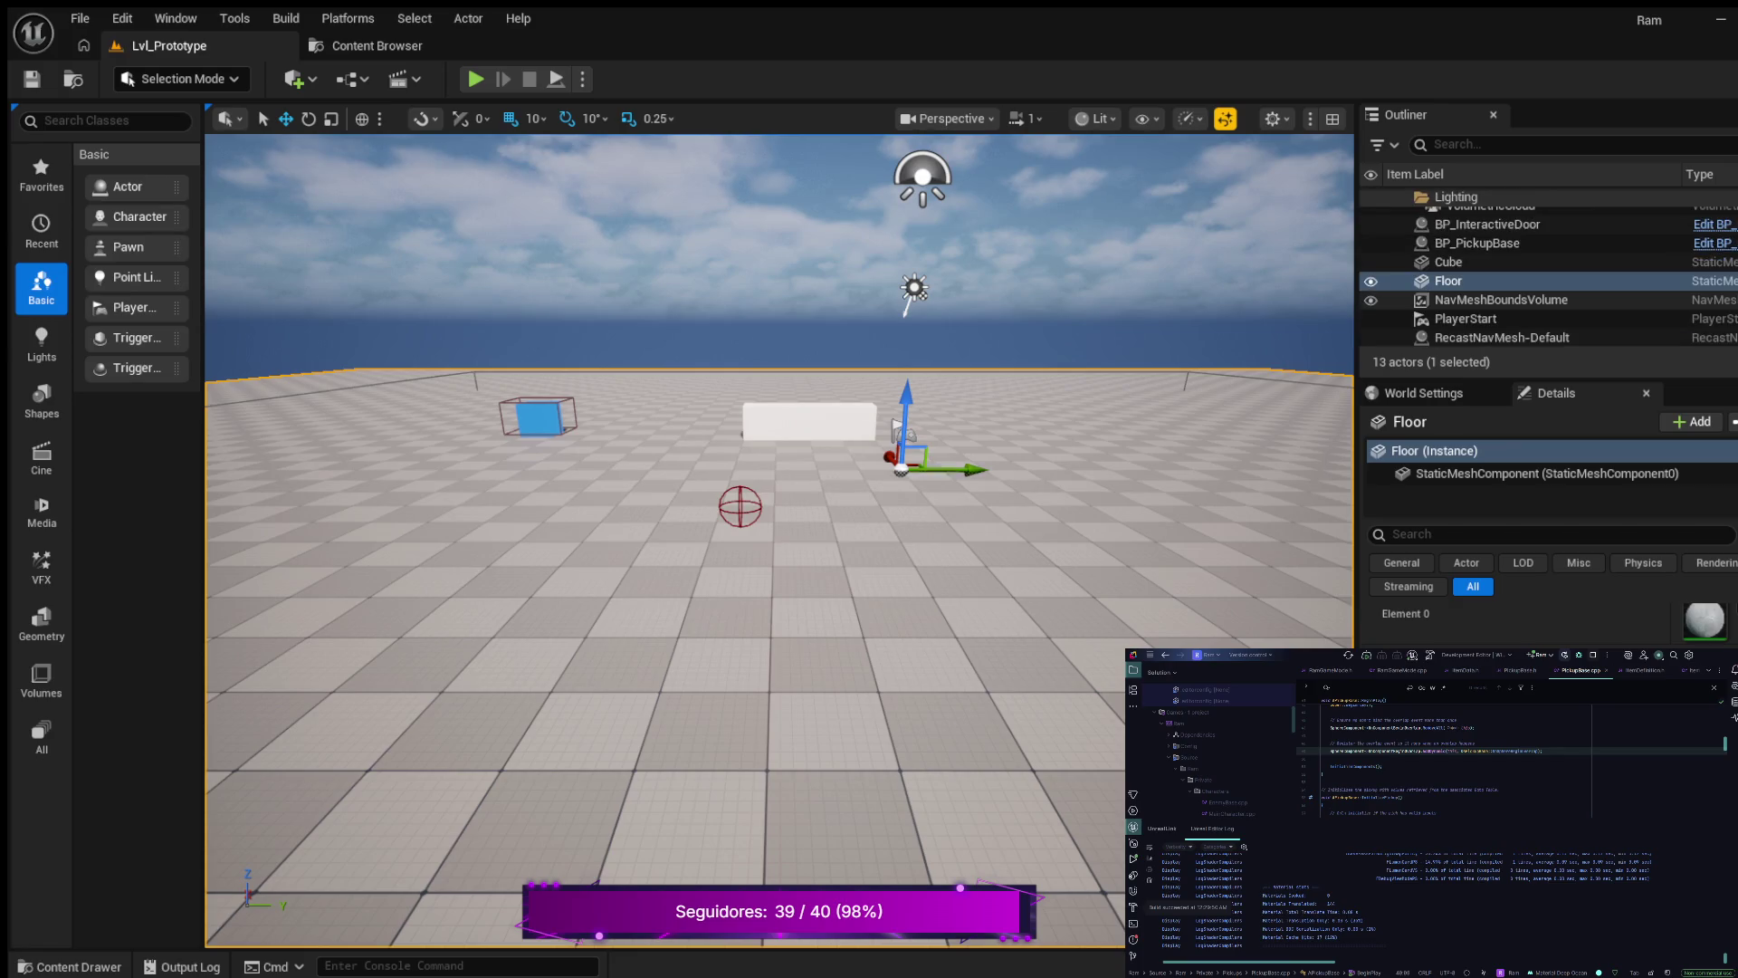
{"action": "scroll", "coordinate": [1493, 272], "scroll_direction": "up", "scroll_amount": 5}
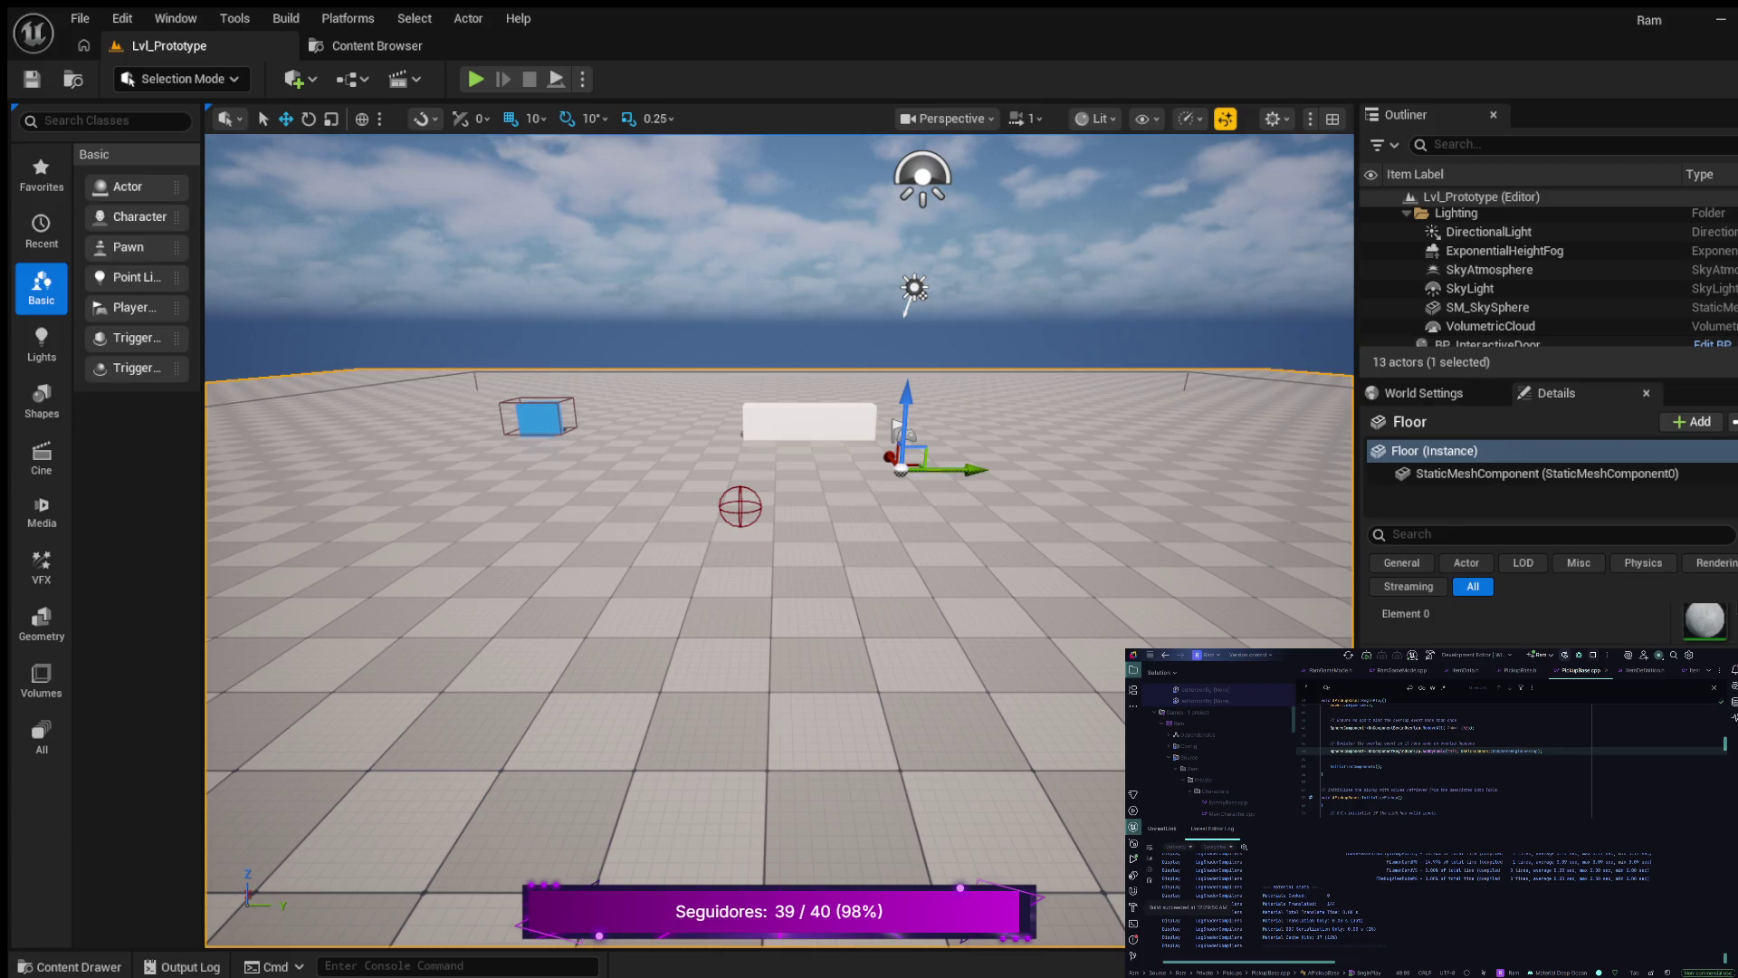
- Review the Pickup Data Table property in Details, then bring up the Data content folder
{"action": "left_click", "coordinate": [905, 473]}
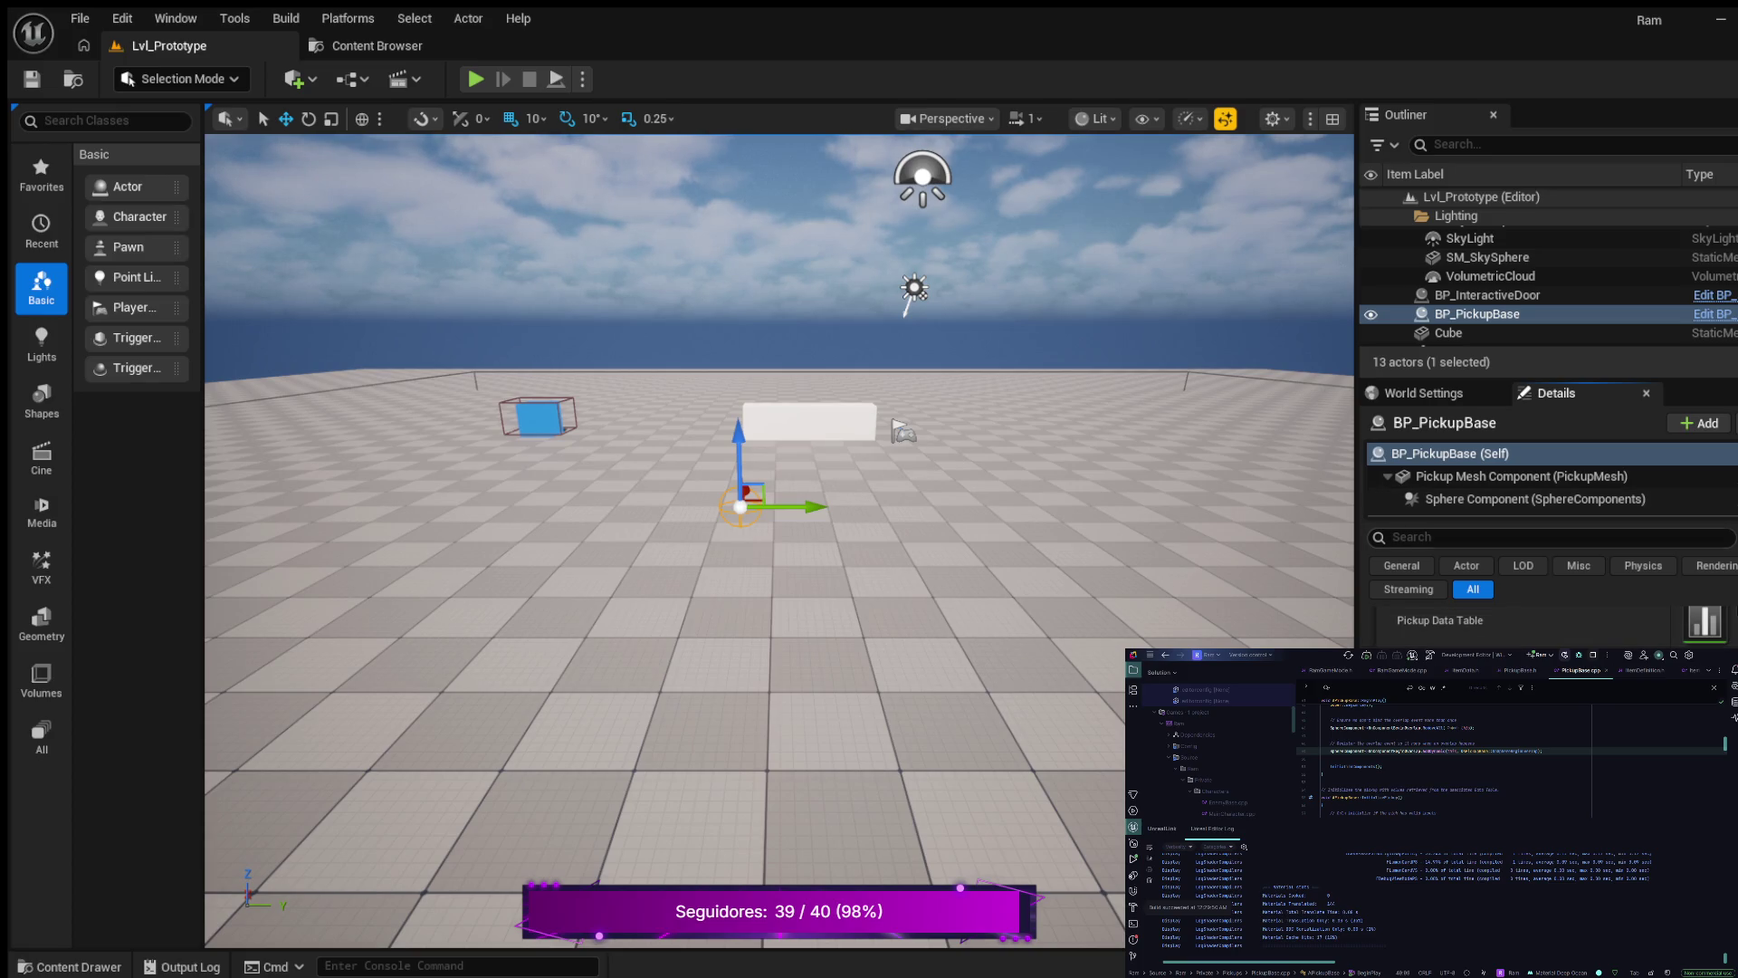
{"action": "scroll", "coordinate": [1548, 616], "scroll_direction": "down", "scroll_amount": 2}
{"action": "scroll", "coordinate": [1548, 628], "scroll_direction": "up", "scroll_amount": 2}
{"action": "scroll", "coordinate": [1548, 624], "scroll_direction": "down", "scroll_amount": 3}
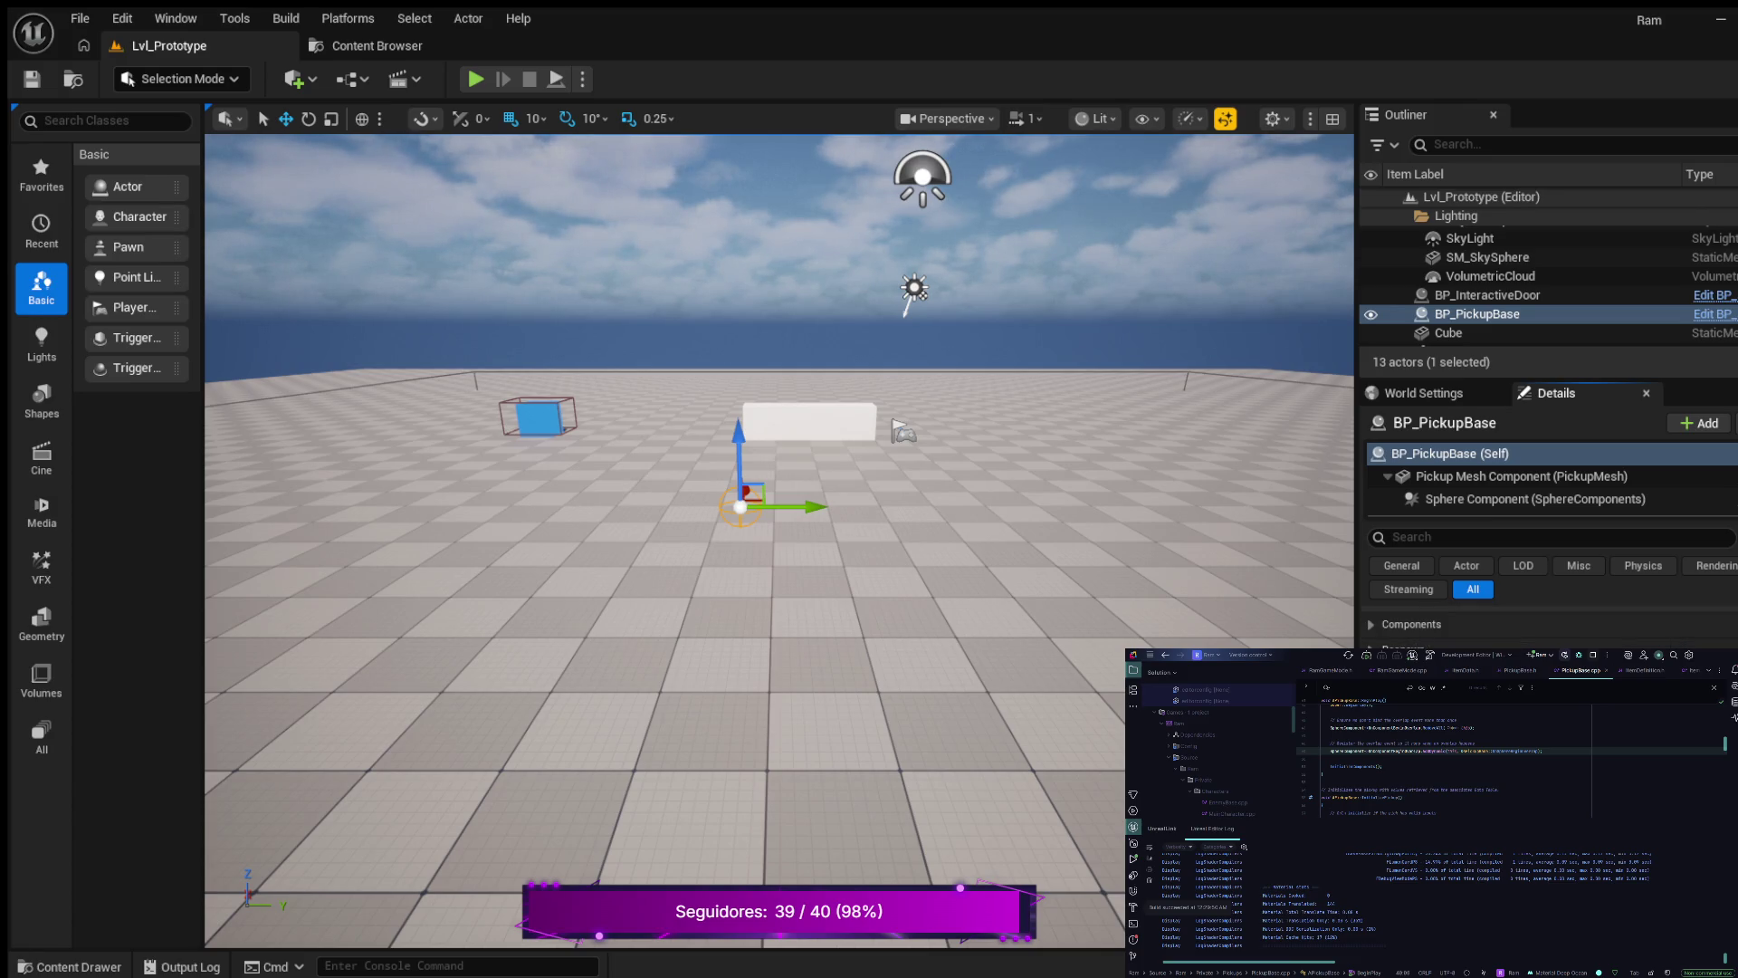
{"action": "left_click", "coordinate": [365, 46]}
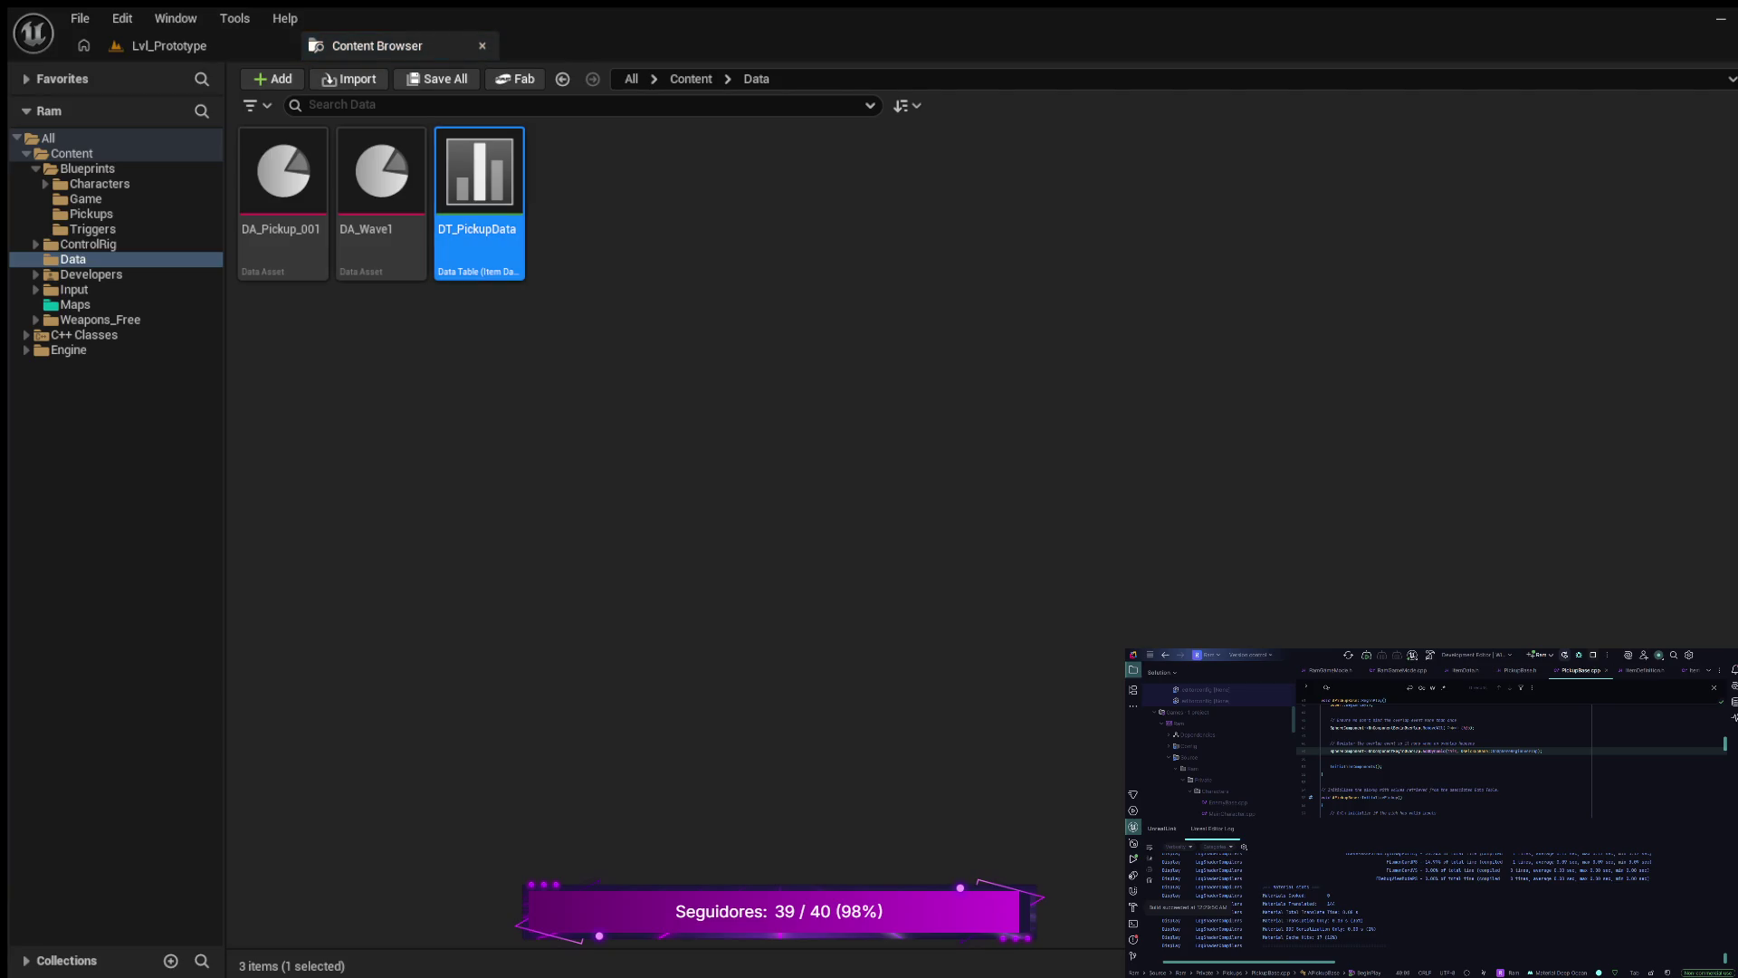
- Open the DT_PickupData table and the DA_Pickup_001 data asset from the Data folder
{"action": "double_click", "coordinate": [479, 182]}
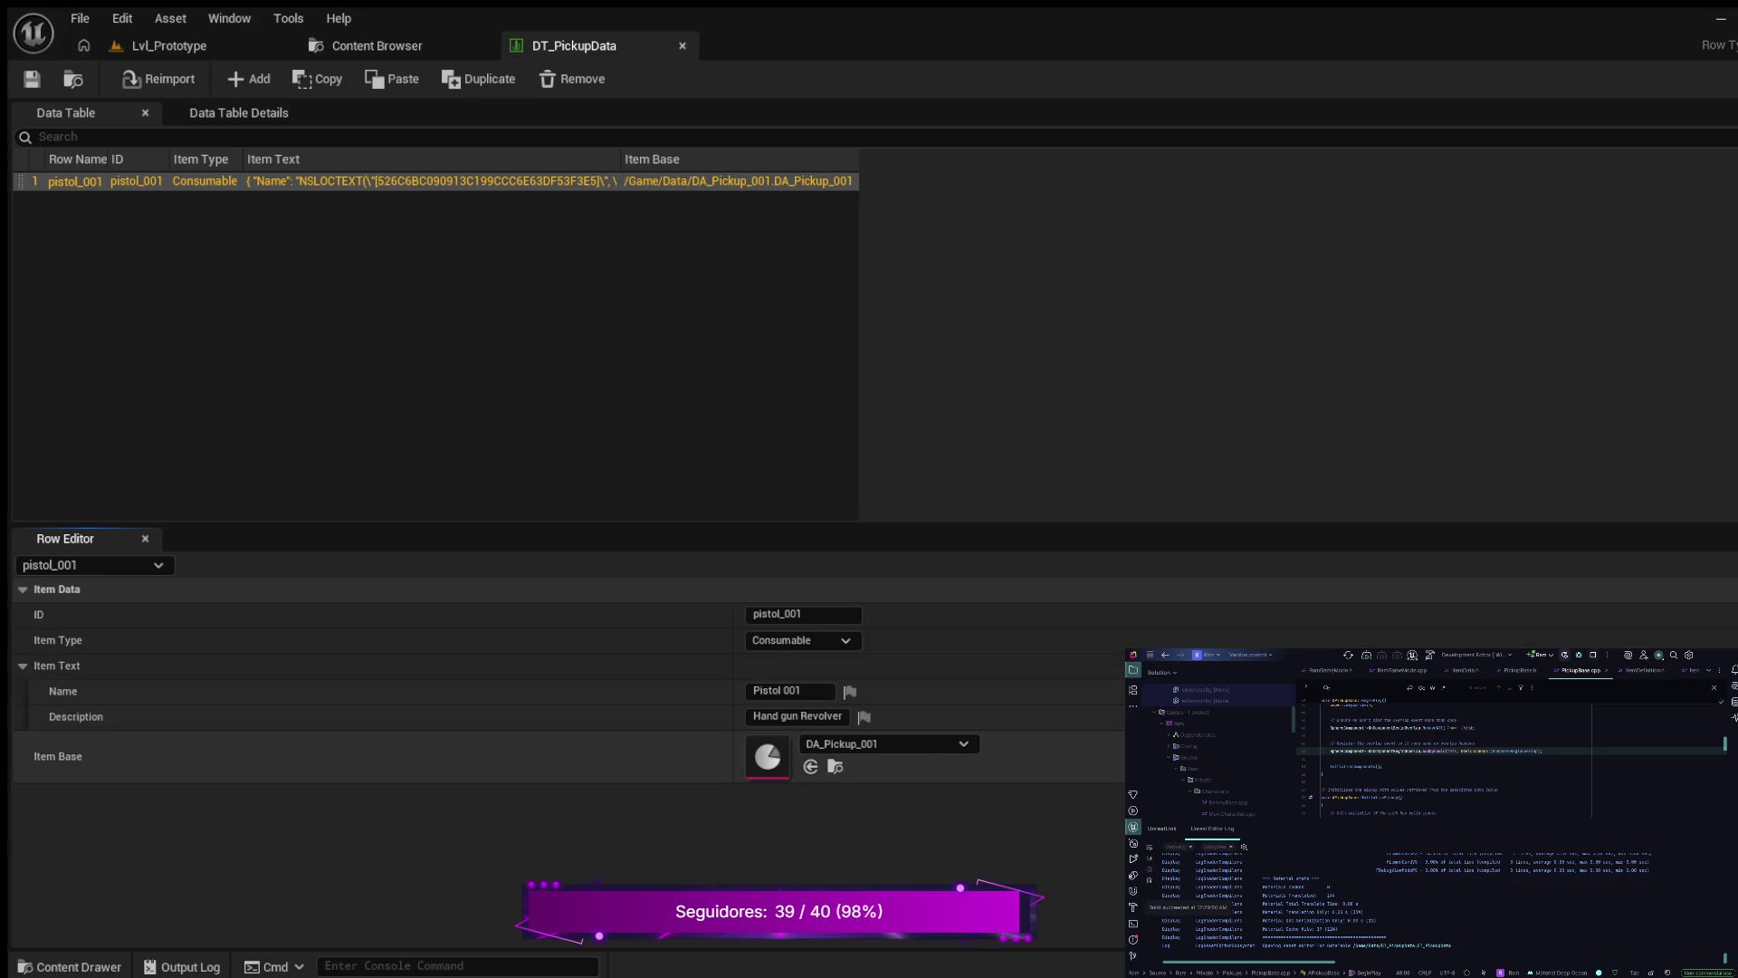
{"action": "left_click", "coordinate": [835, 766]}
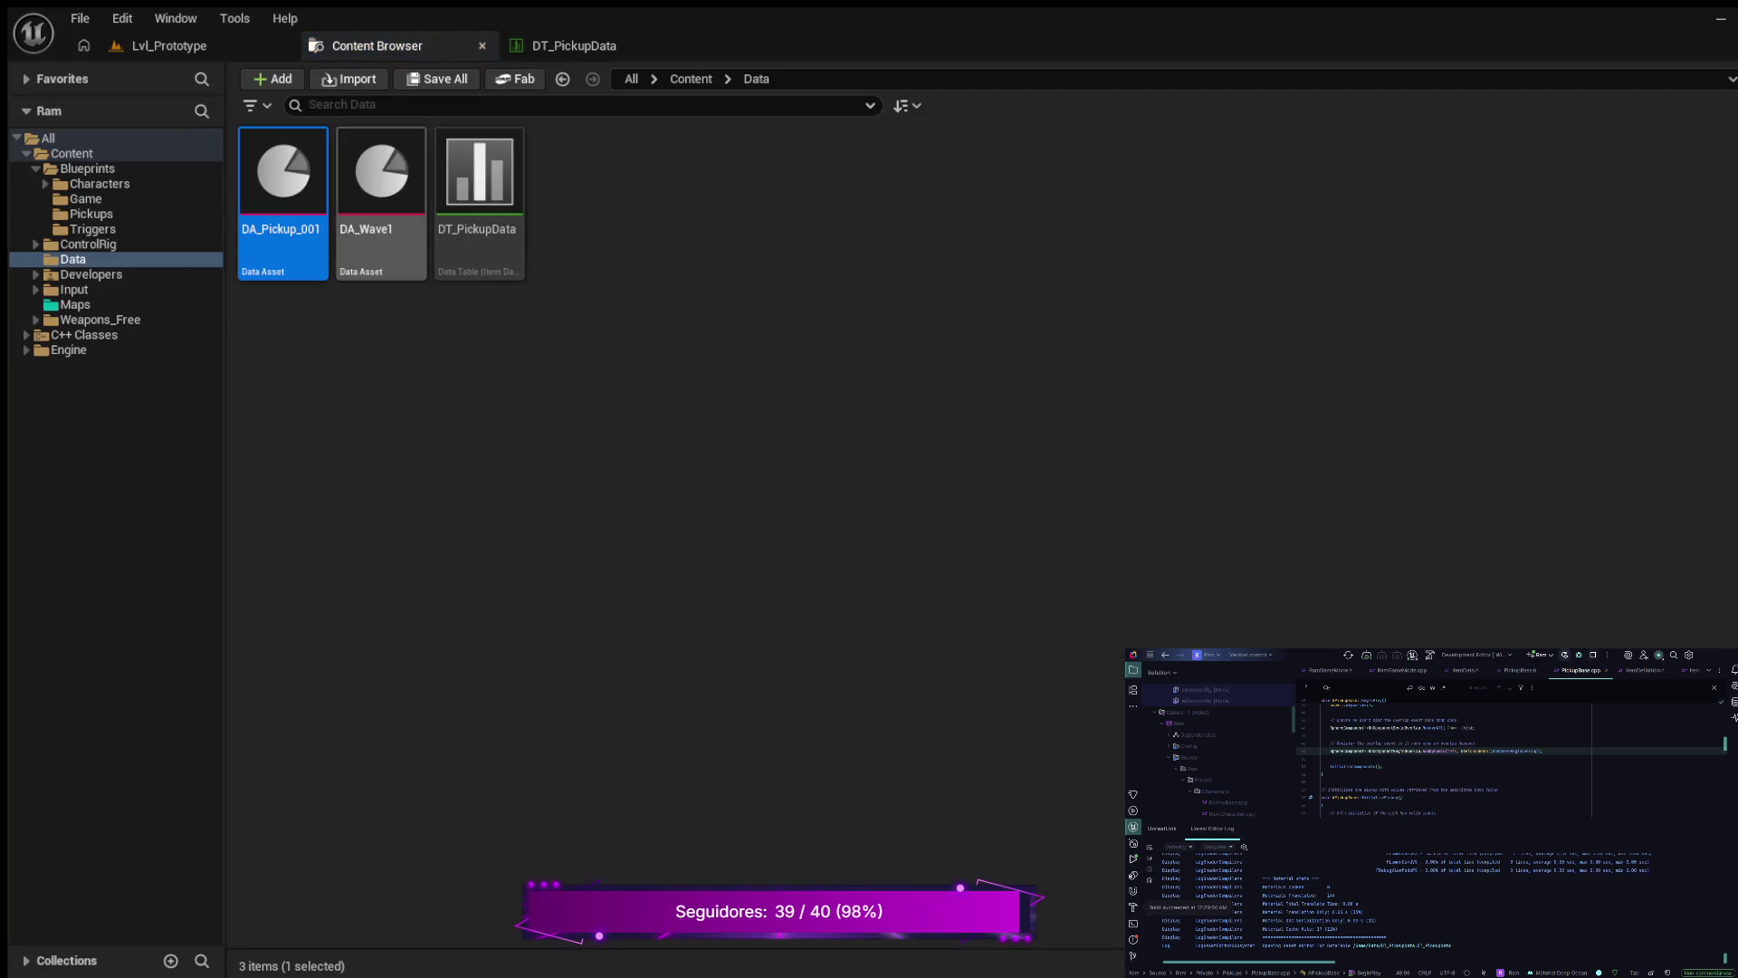
{"action": "key", "text": "Return"}
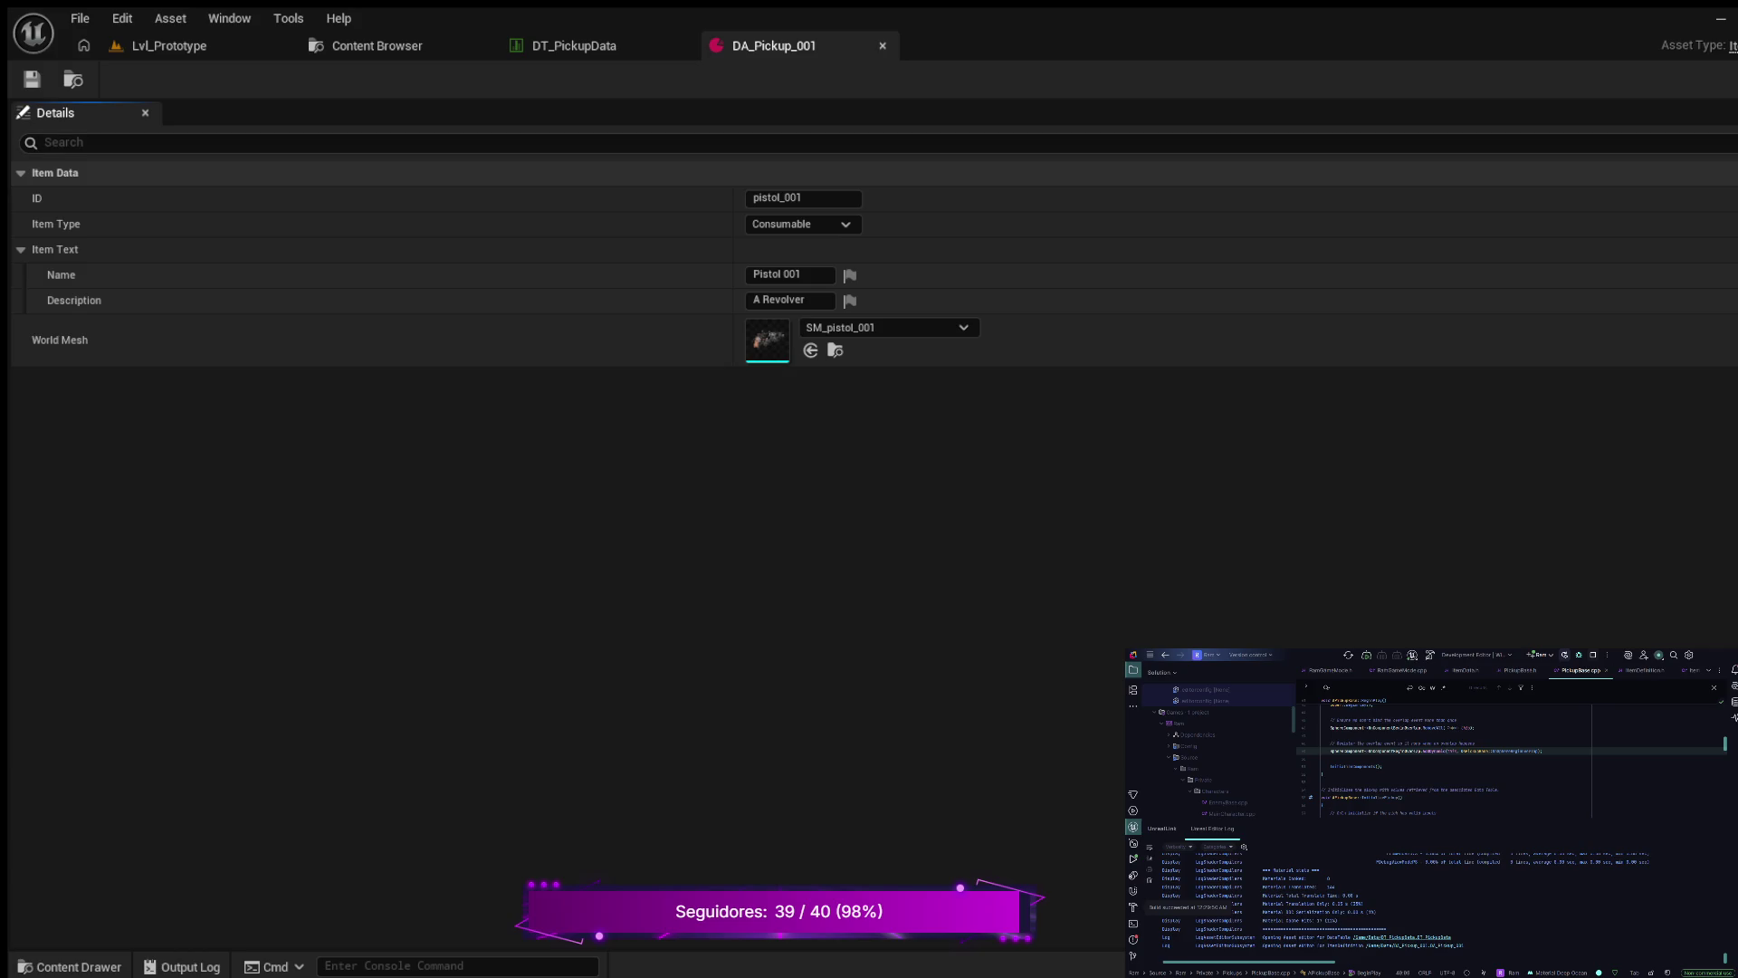
- Recheck DA_Pickup_001 and the pistol_001 row in DT_PickupData, then return to Lvl_Prototype
{"action": "left_click", "coordinate": [169, 45]}
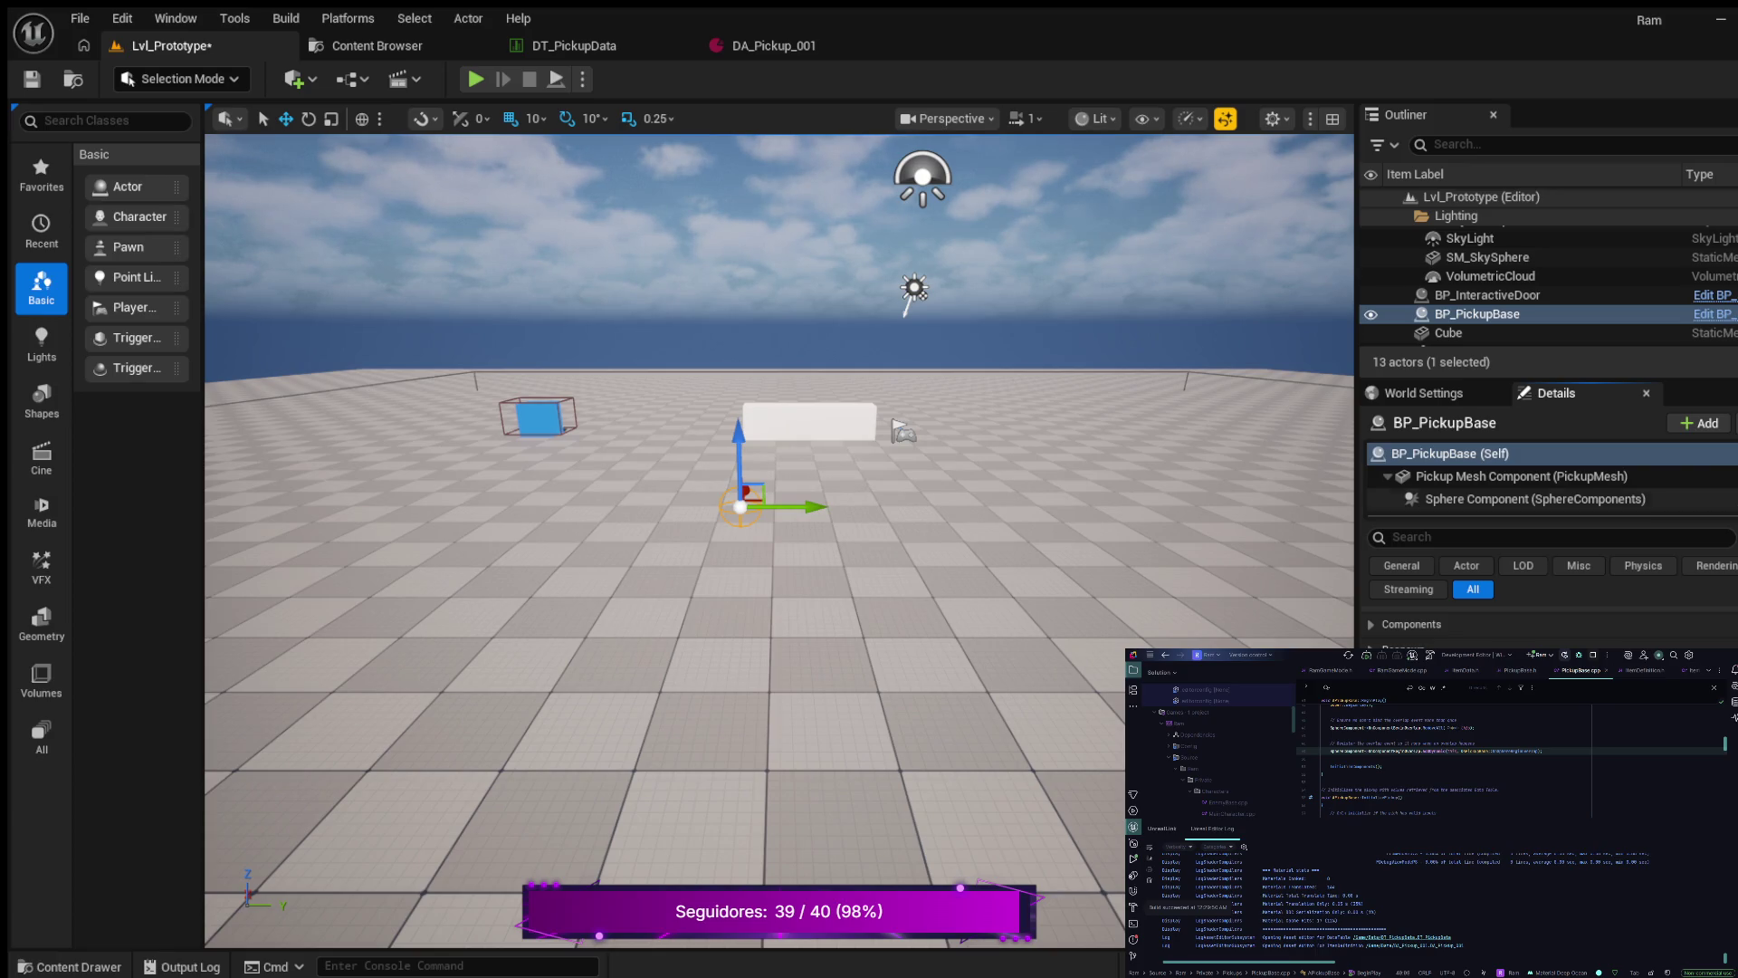
{"action": "left_click", "coordinate": [774, 45]}
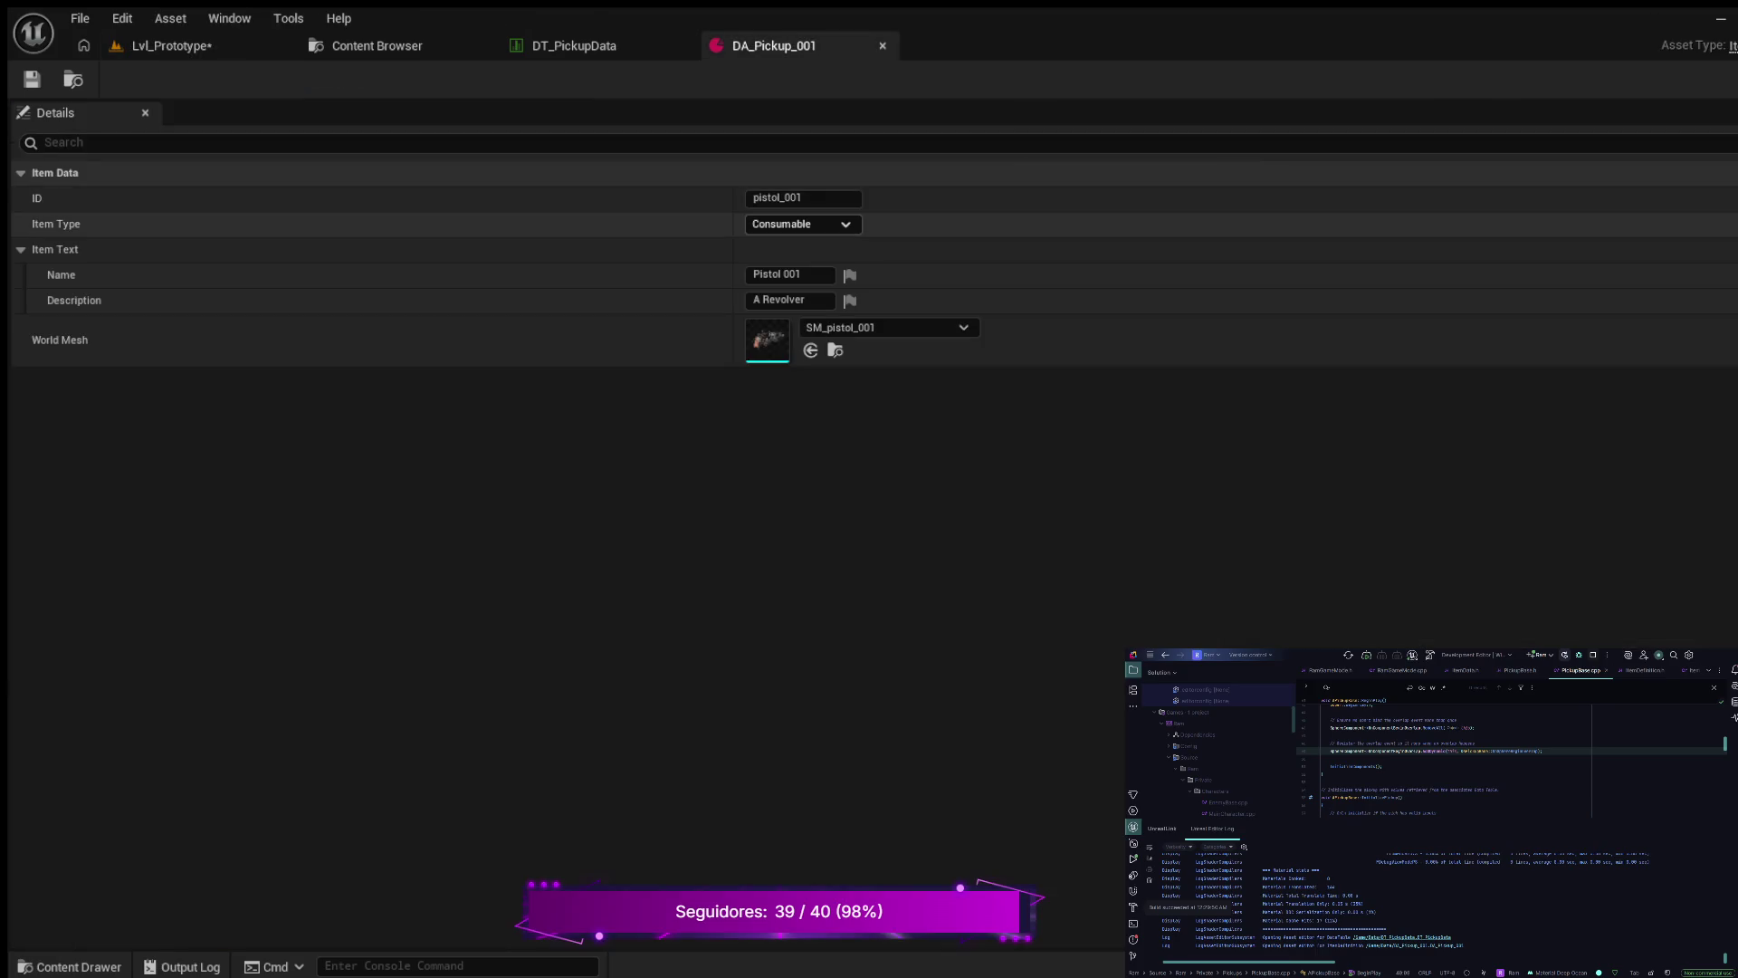
{"action": "left_click", "coordinate": [574, 45]}
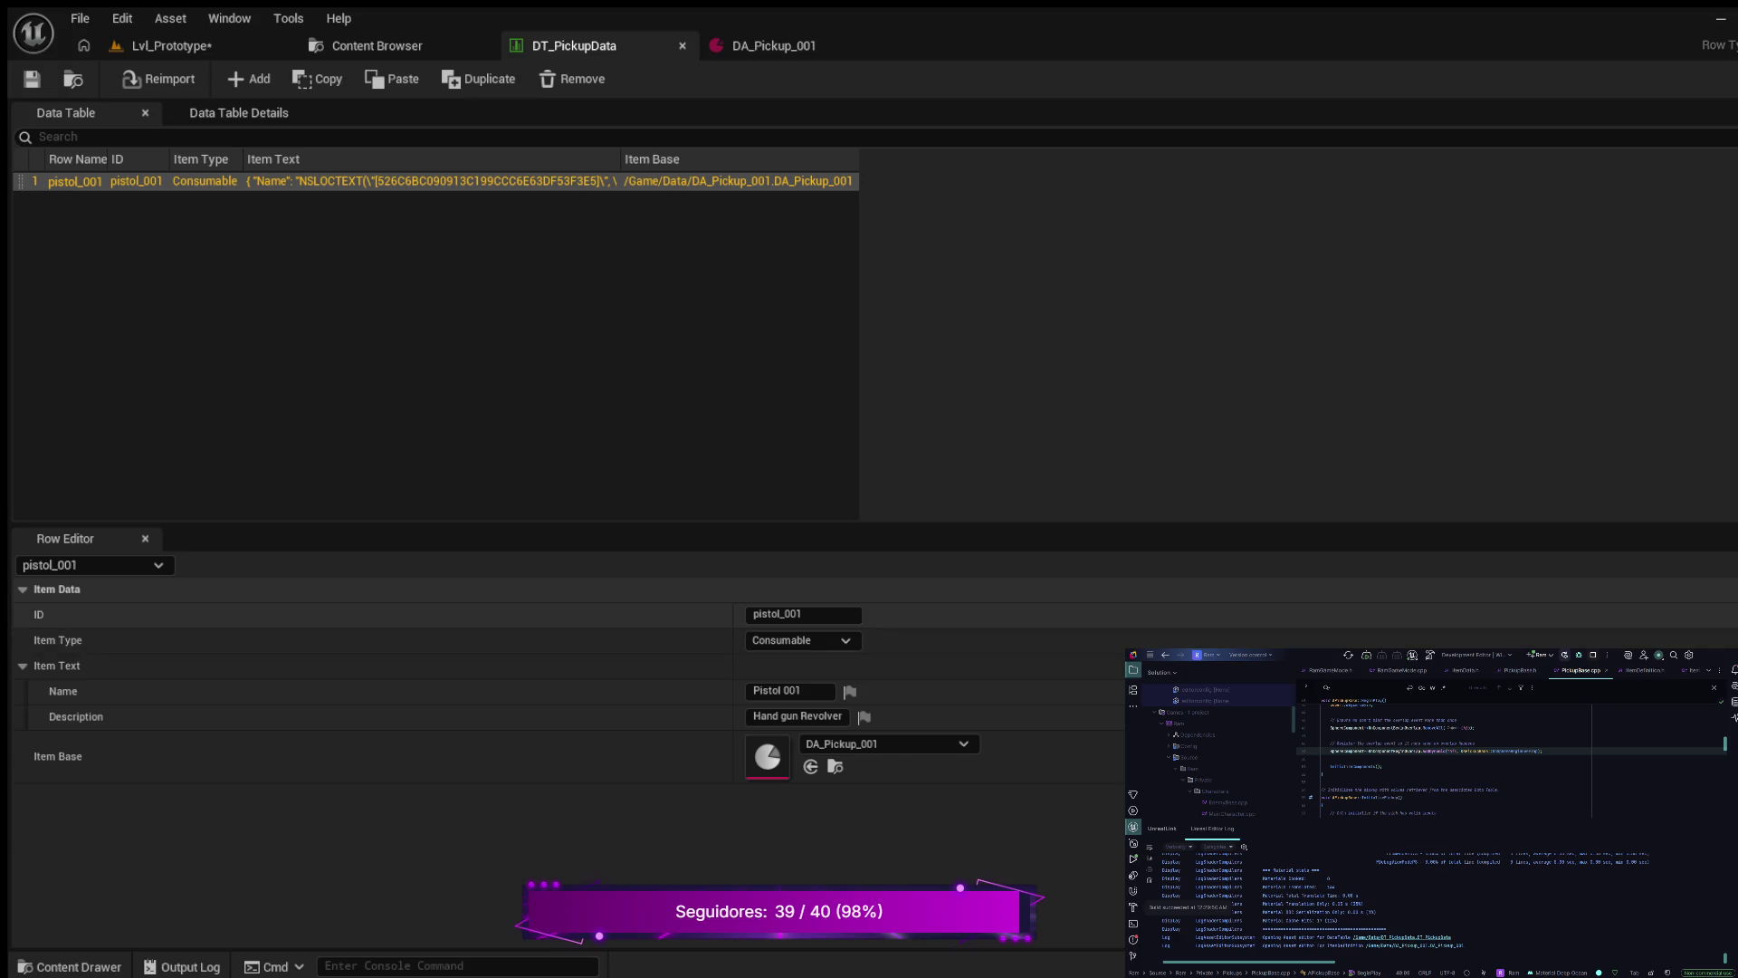
{"action": "left_click", "coordinate": [802, 613]}
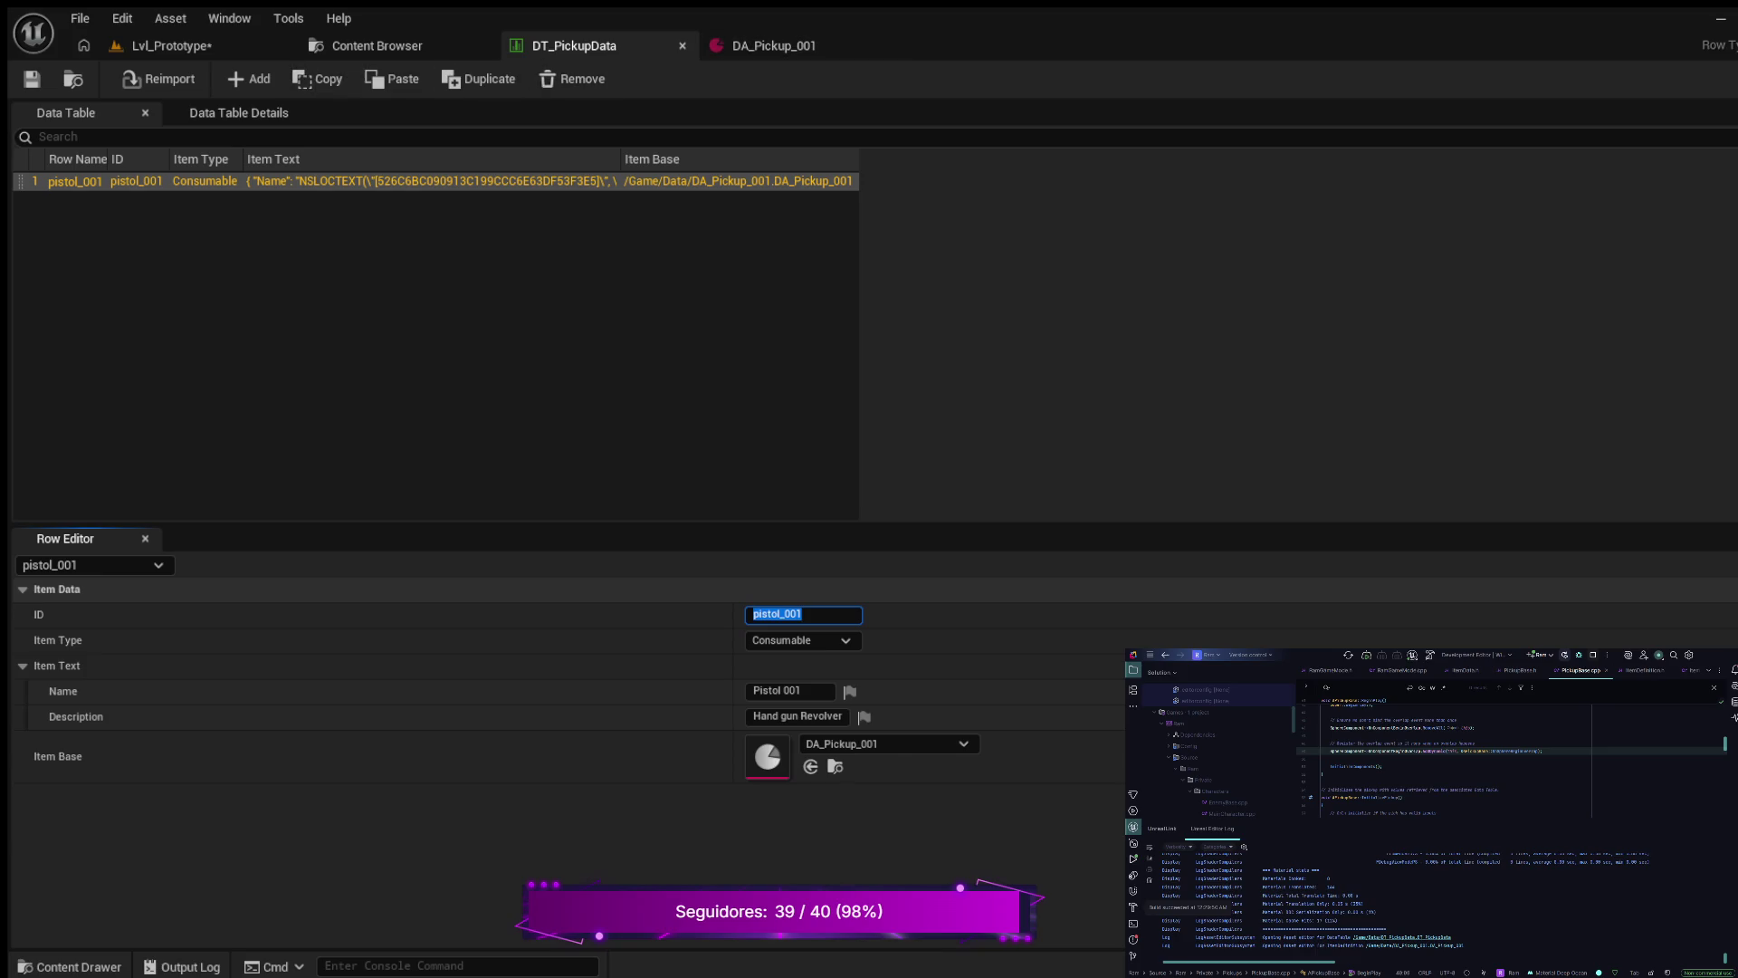
{"action": "left_click", "coordinate": [163, 45]}
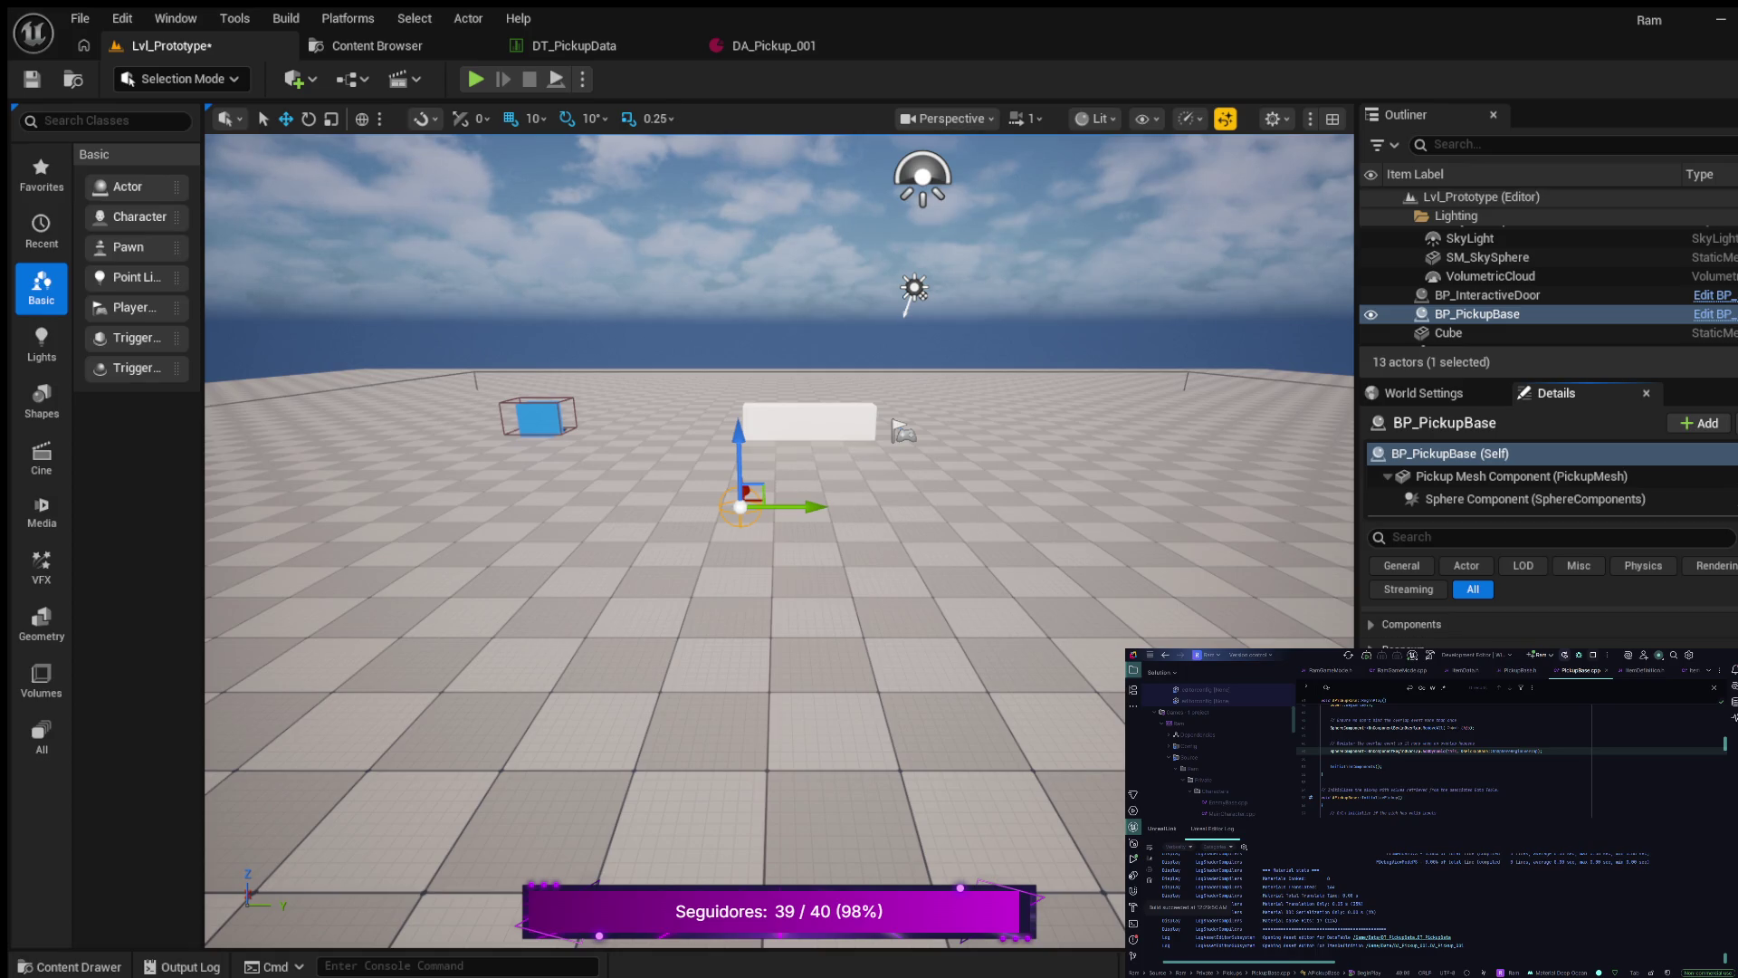
- Save Lvl_Prototype and glance again at DA_Pickup_001 and DT_PickupData
{"action": "key", "text": "ctrl+s"}
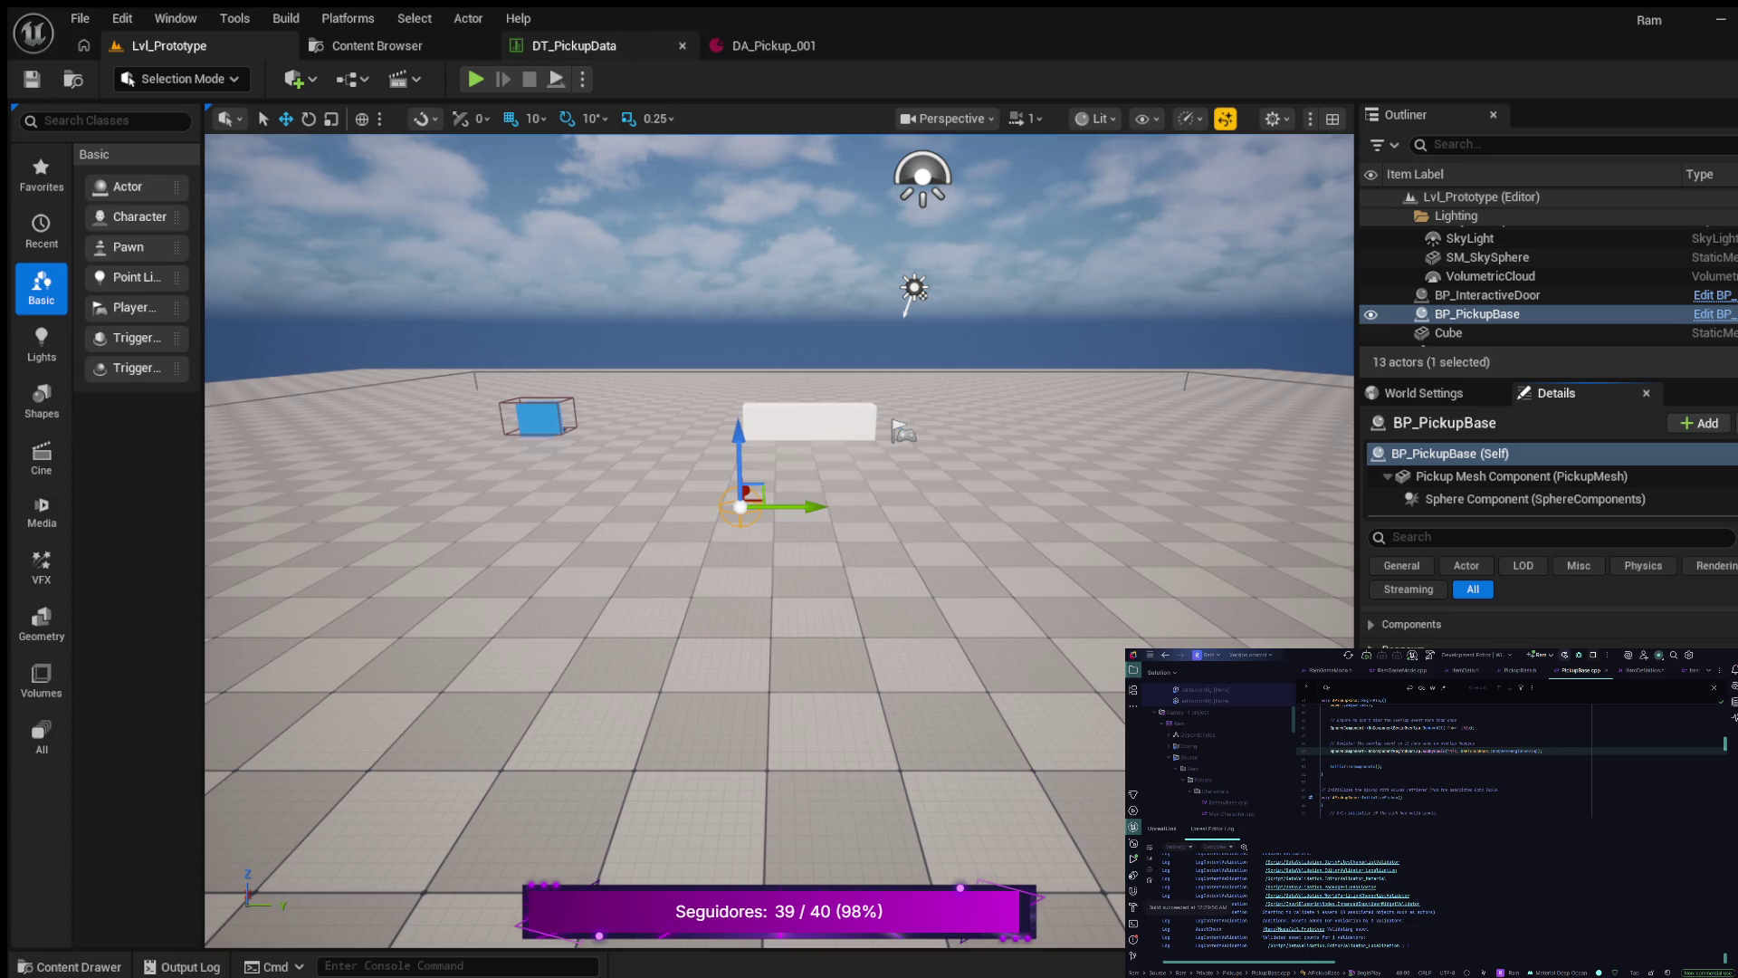
{"action": "left_click", "coordinate": [774, 45]}
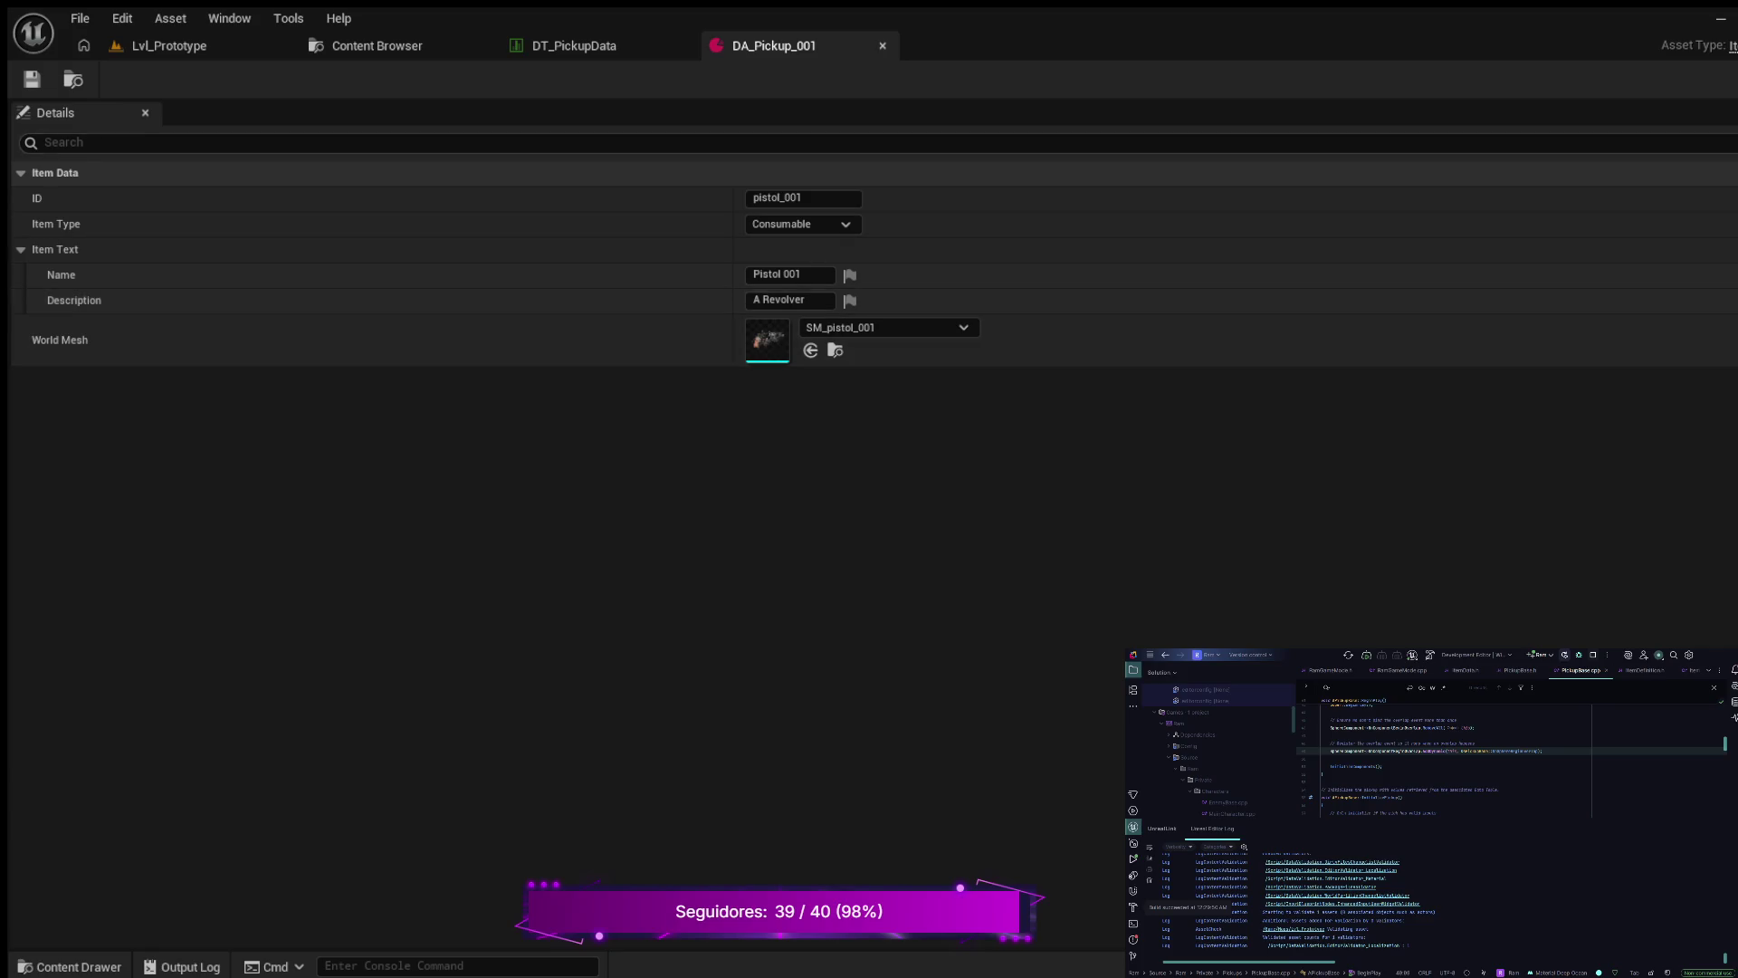
{"action": "key", "text": "ctrl+Tab"}
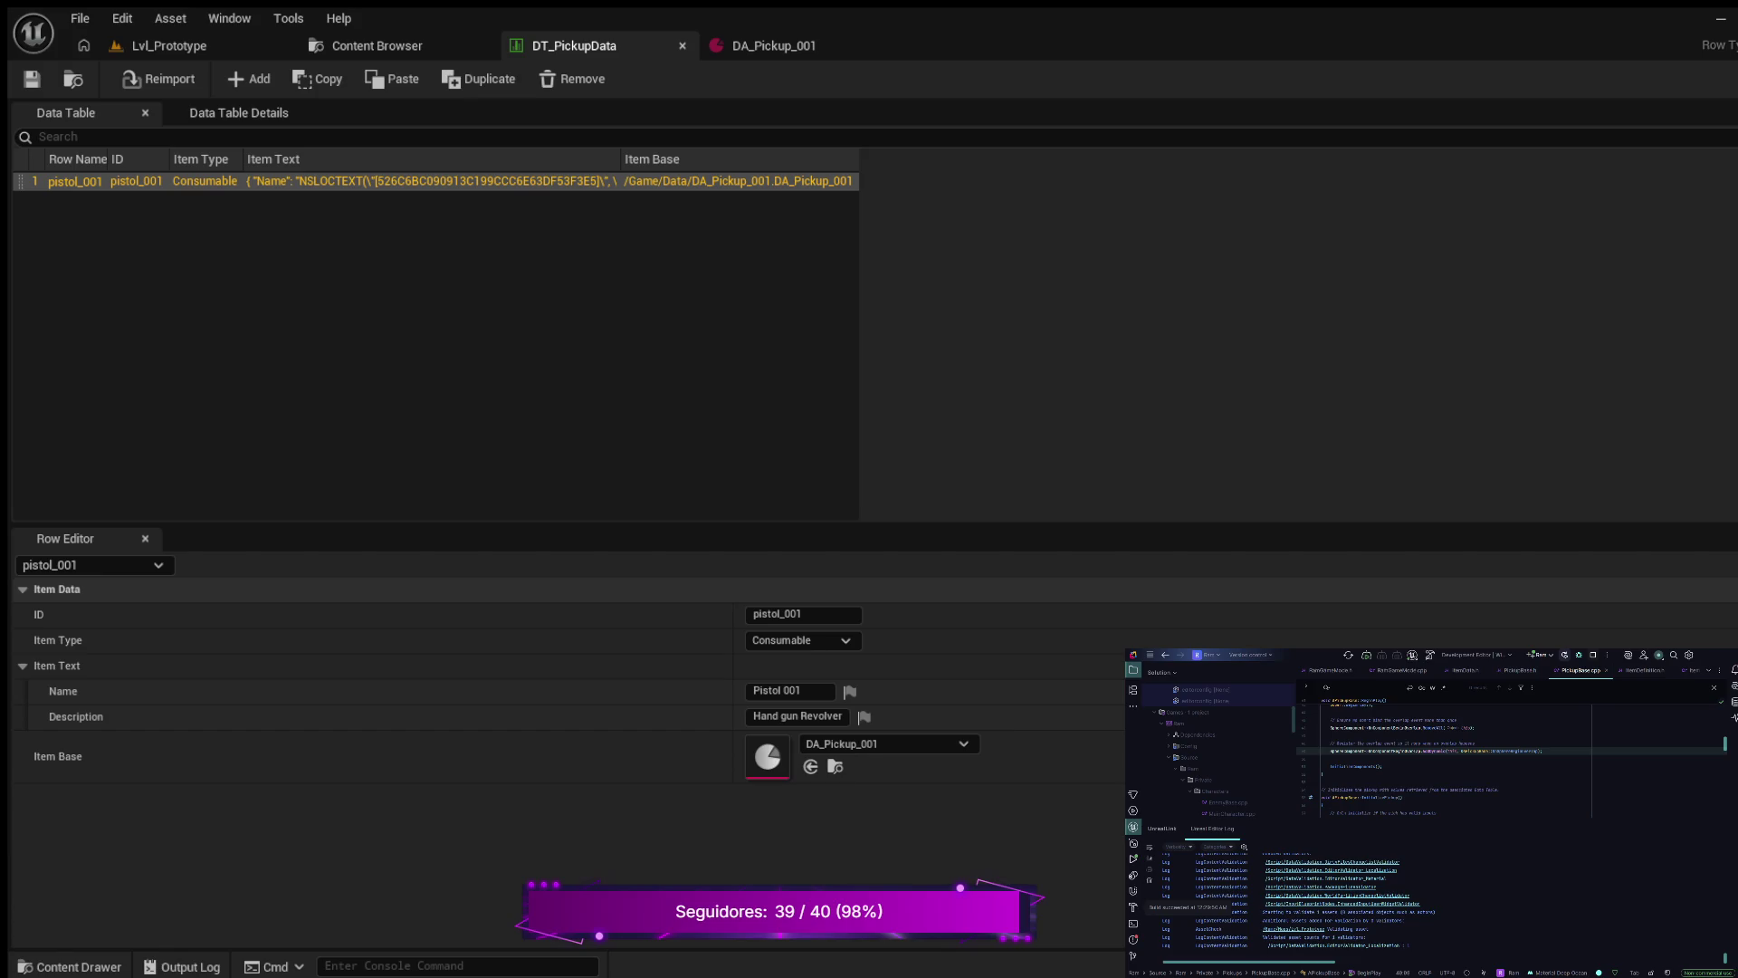
{"action": "left_click", "coordinate": [169, 45]}
- Play the level, run the character toward the revolver pickup, and eject with F8
{"action": "key", "text": "alt+p"}
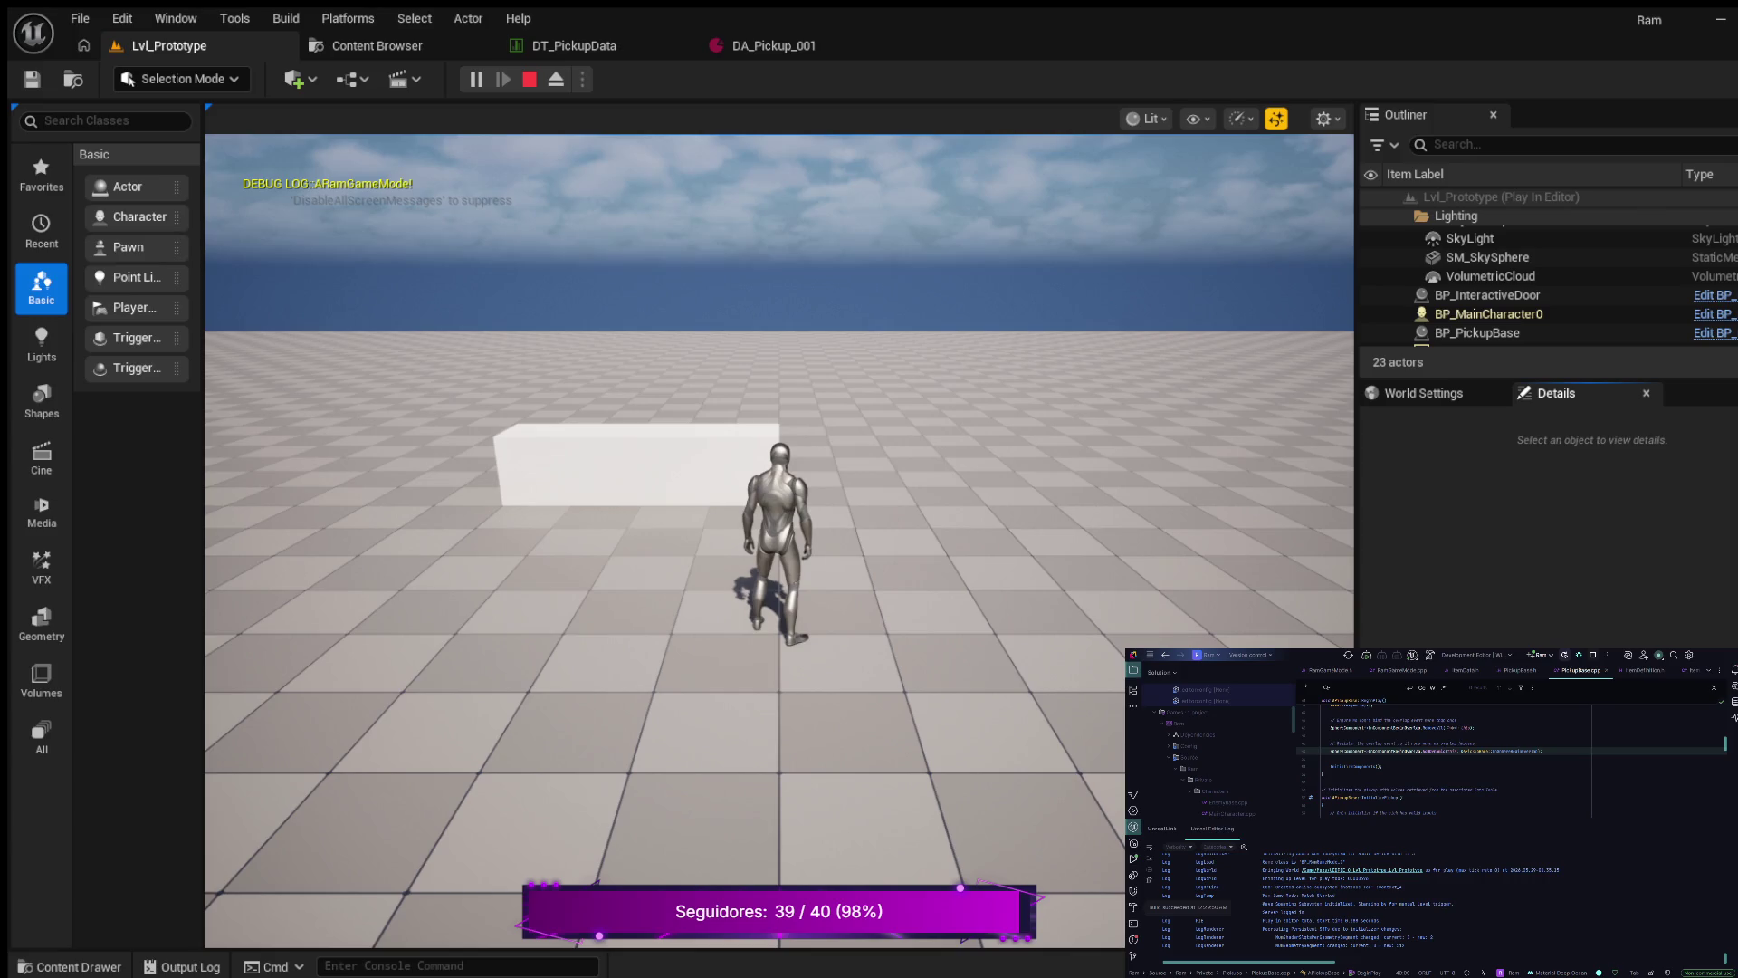
{"action": "key", "text": "s"}
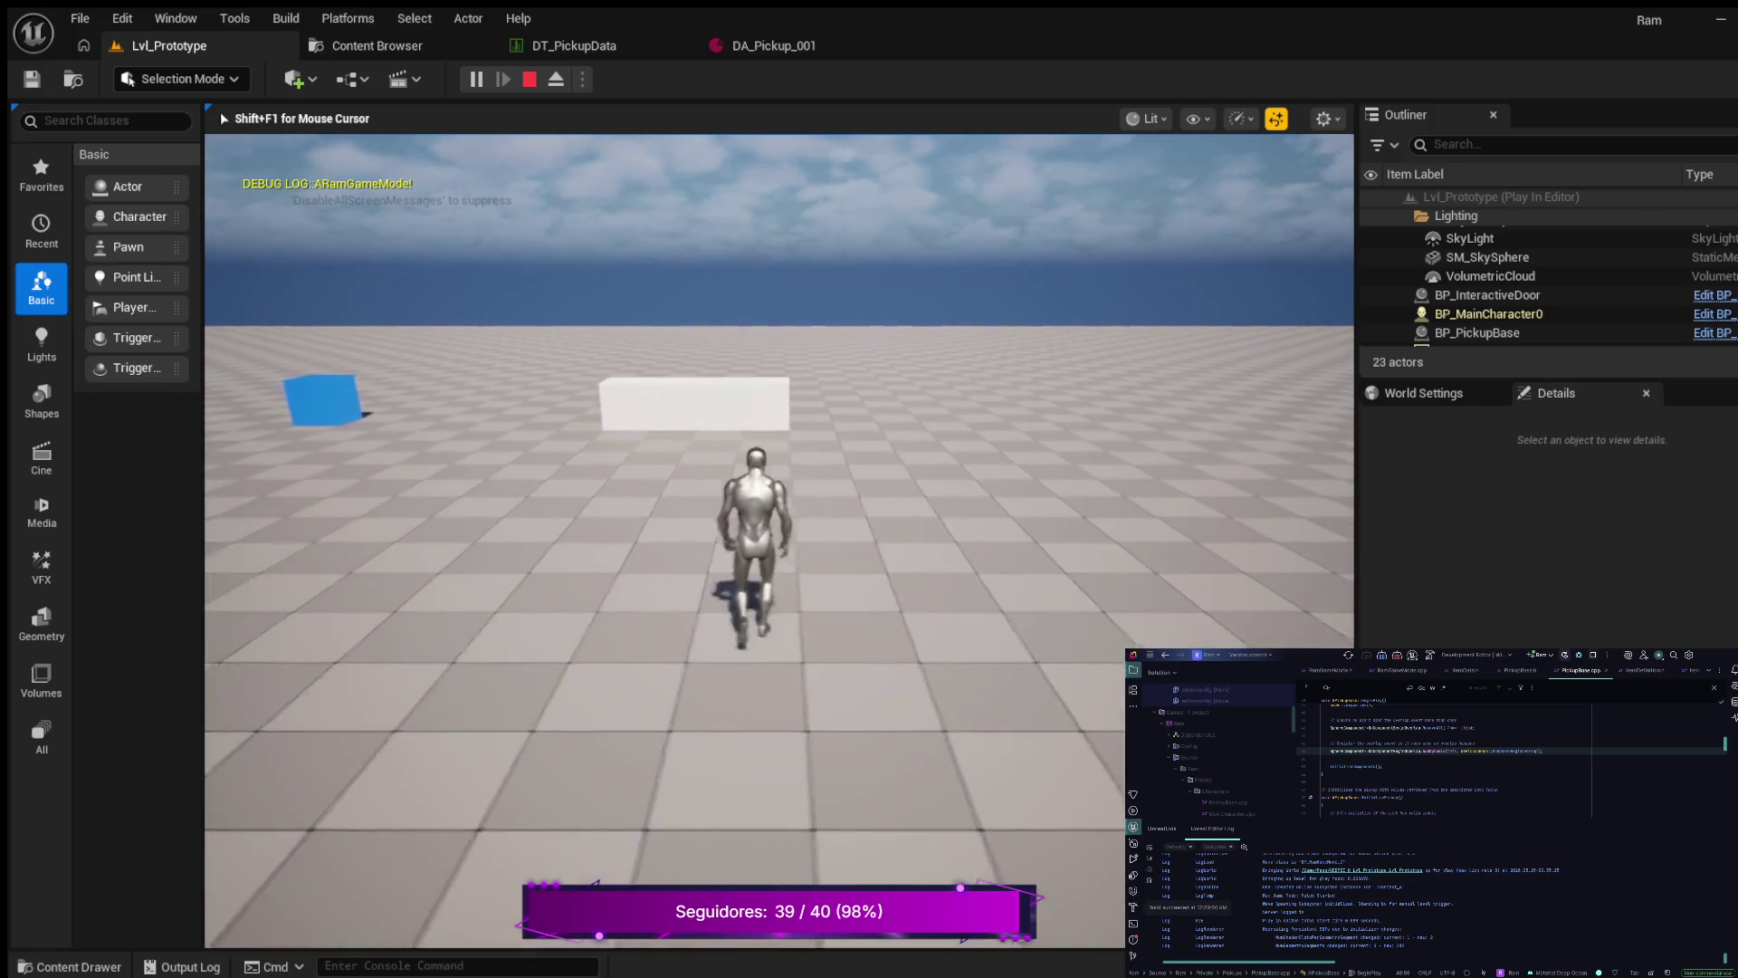
{"action": "key", "text": "a"}
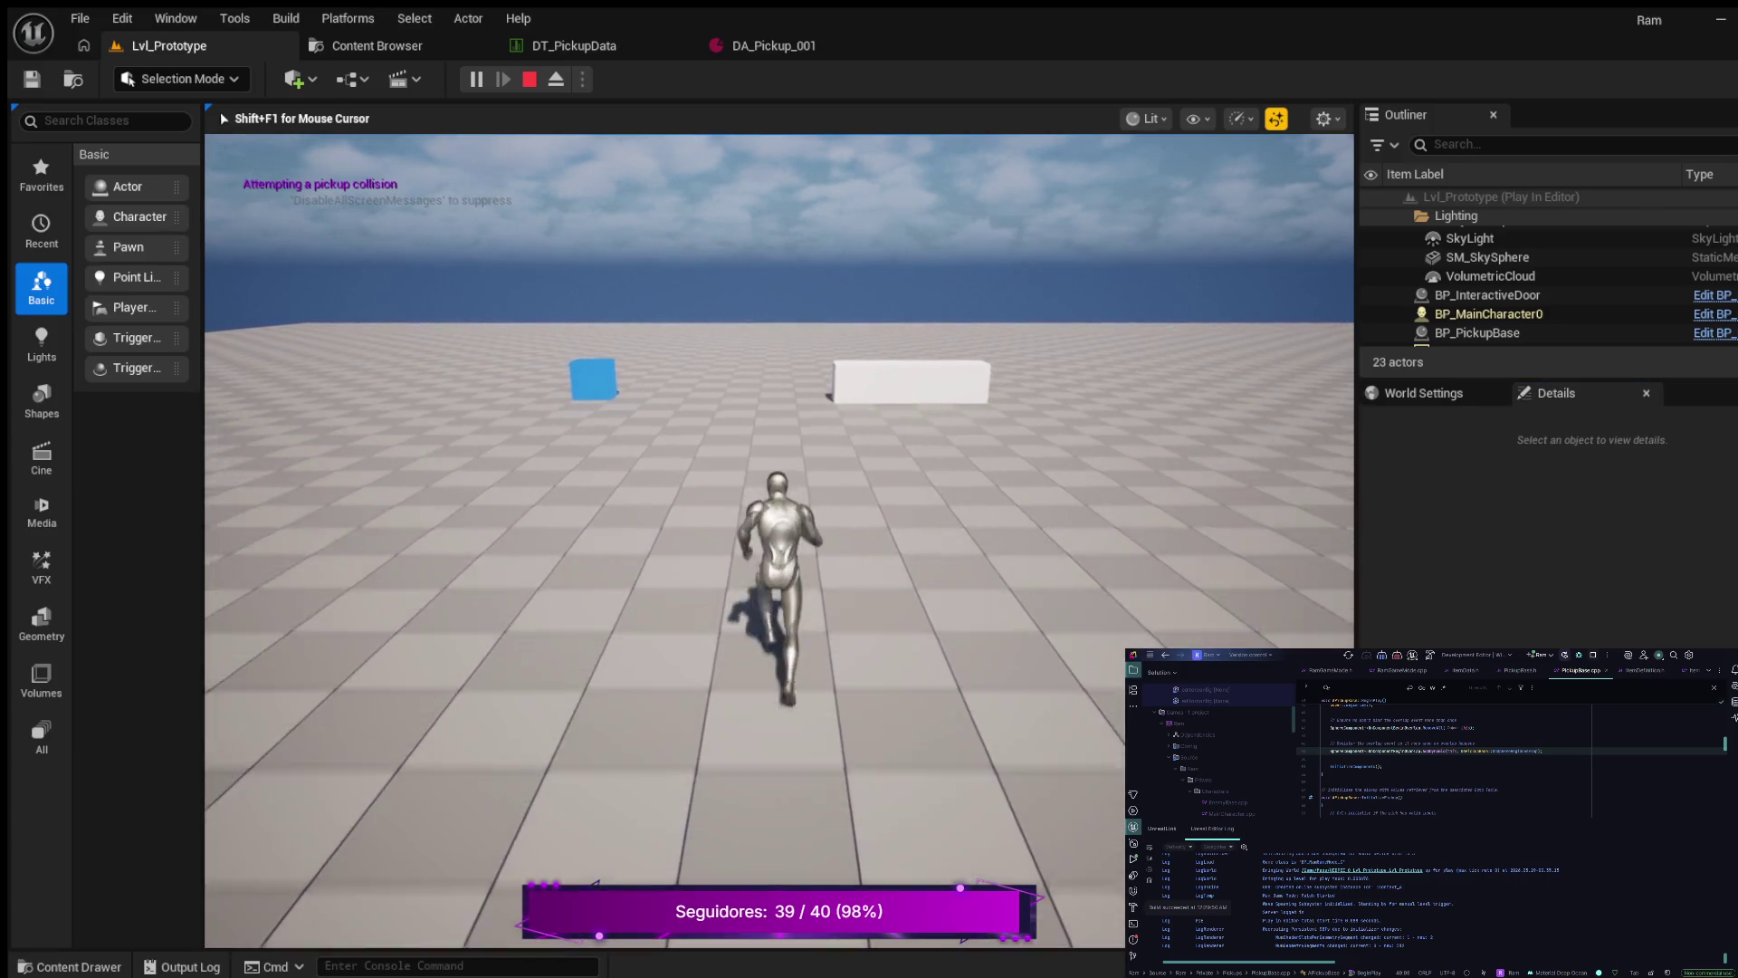
{"action": "key", "text": "d"}
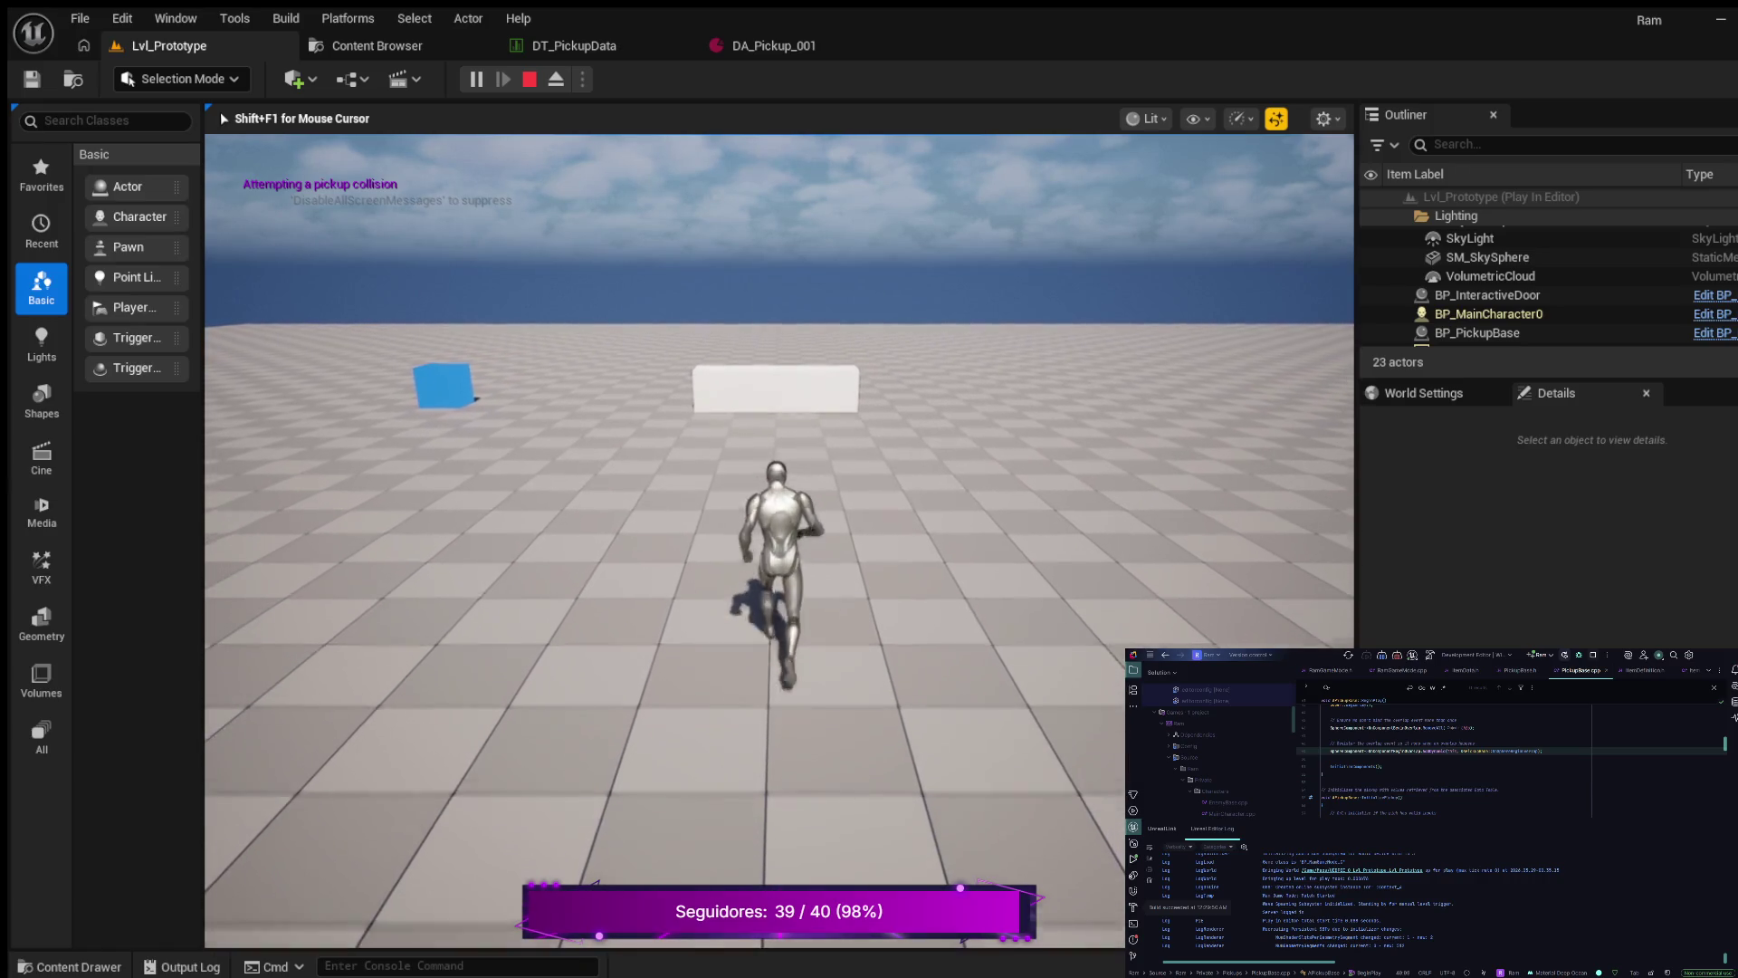
{"action": "key", "text": "d"}
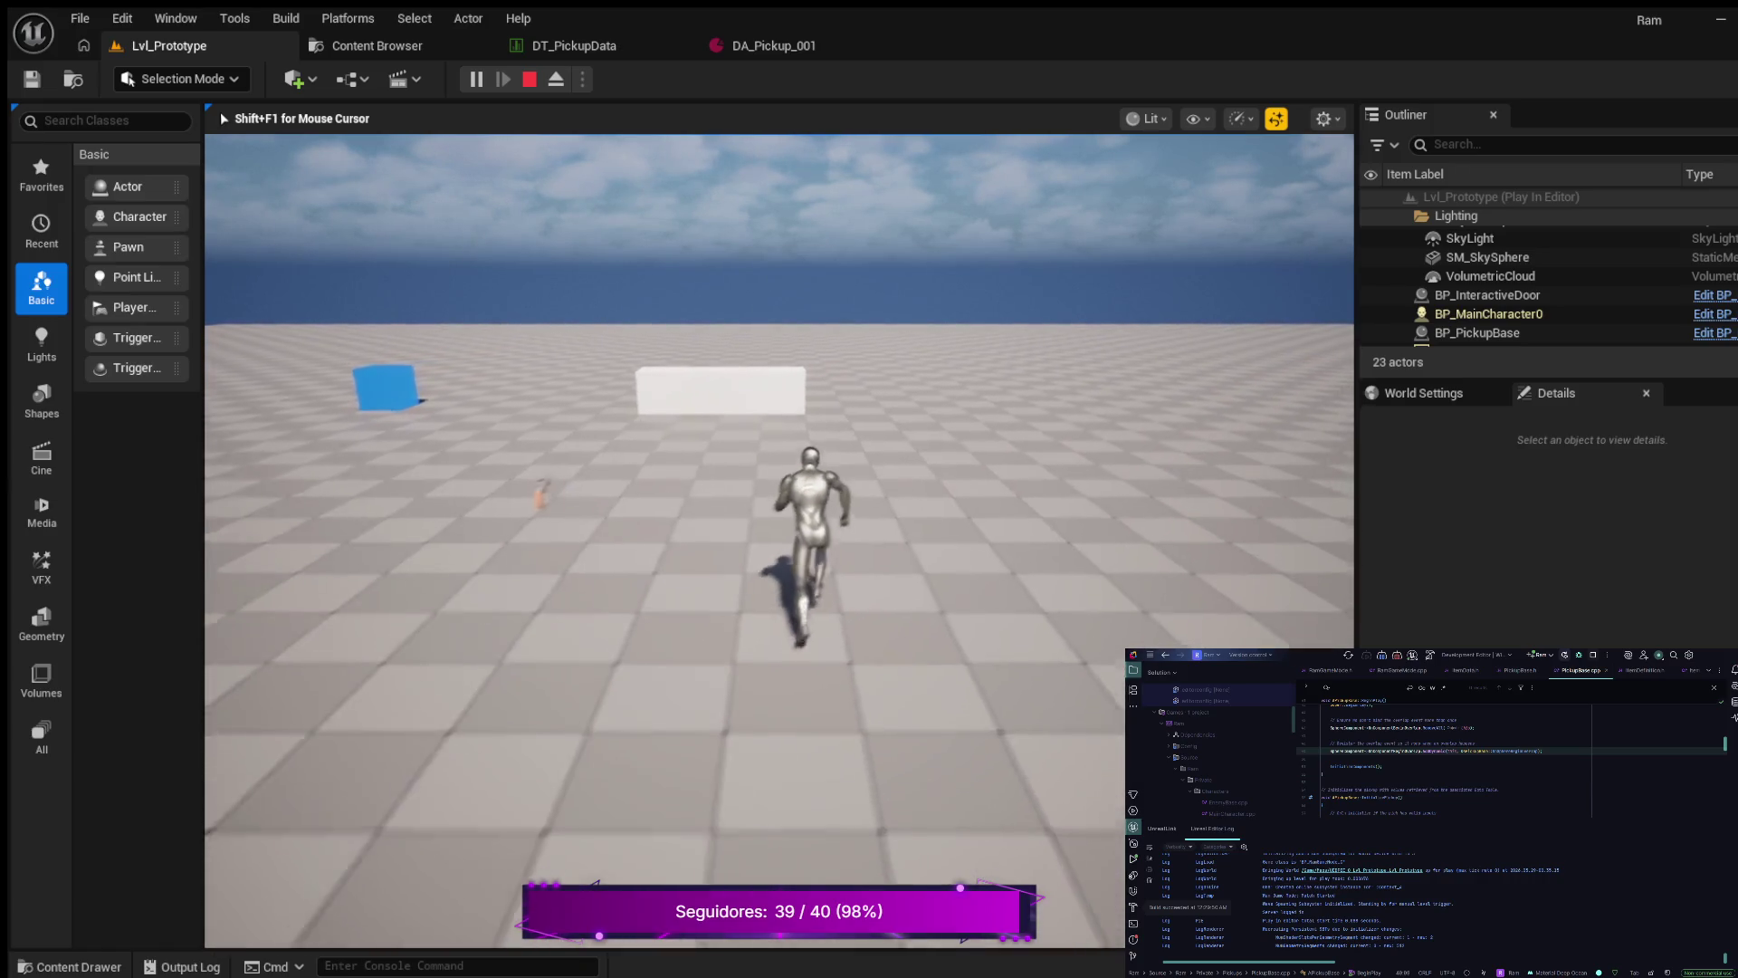
{"action": "key", "text": "w"}
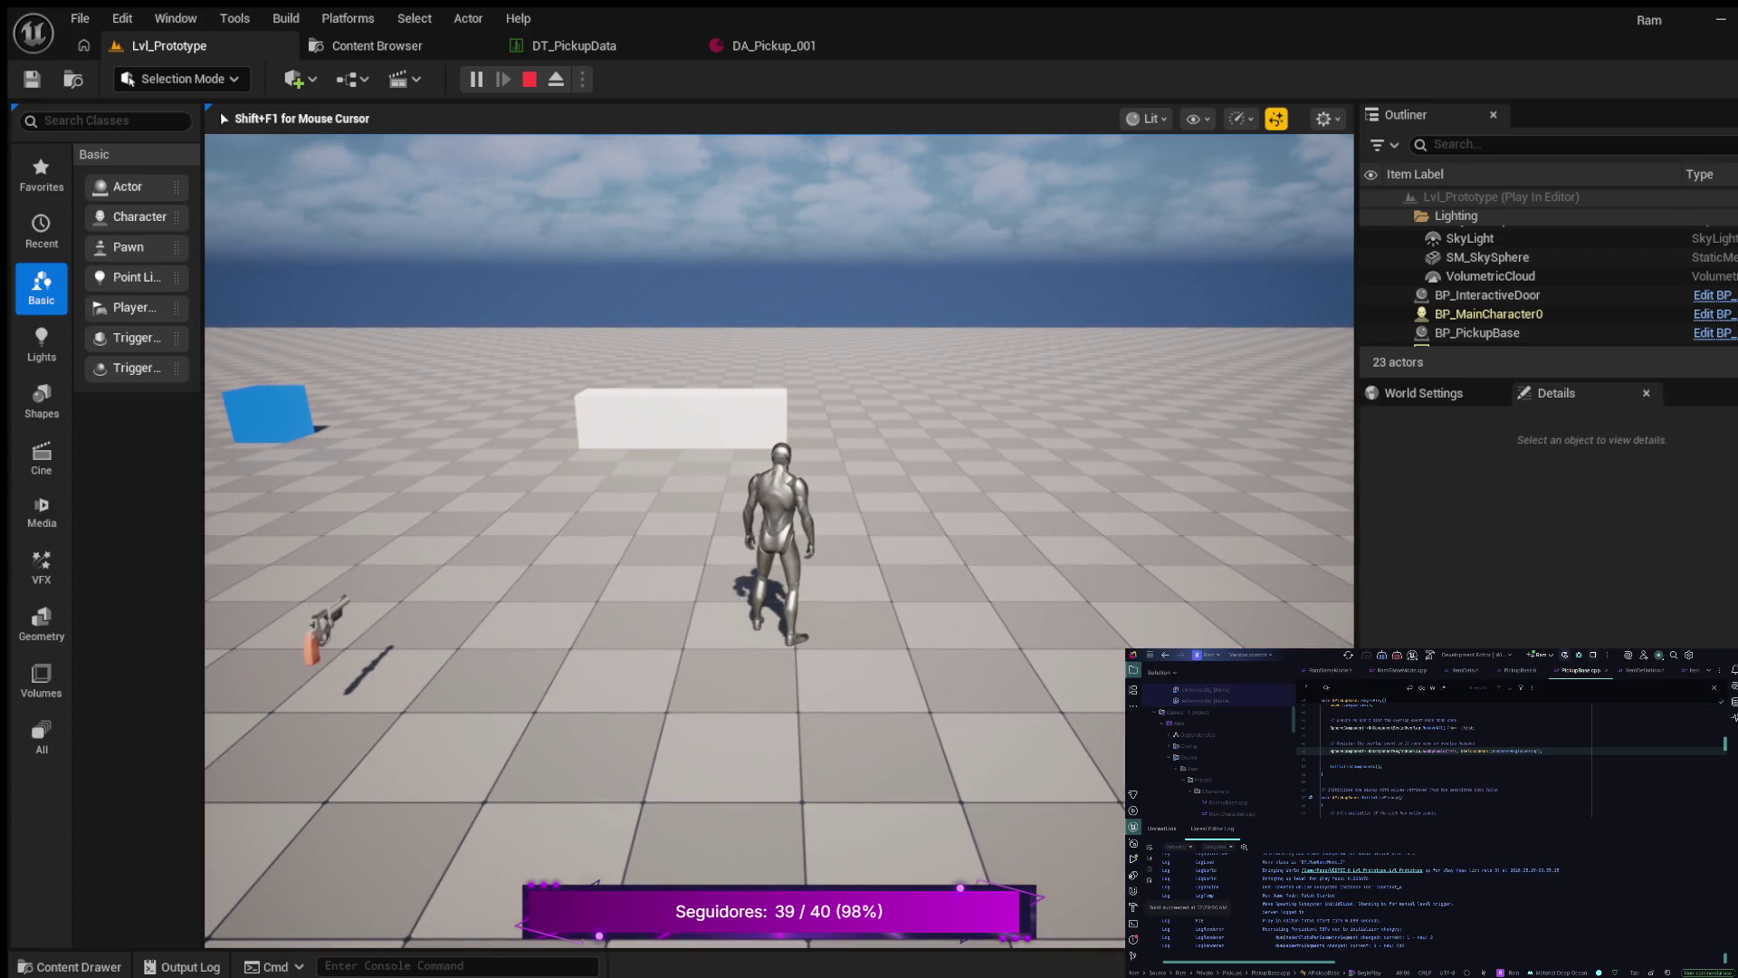
{"action": "key", "text": "F8"}
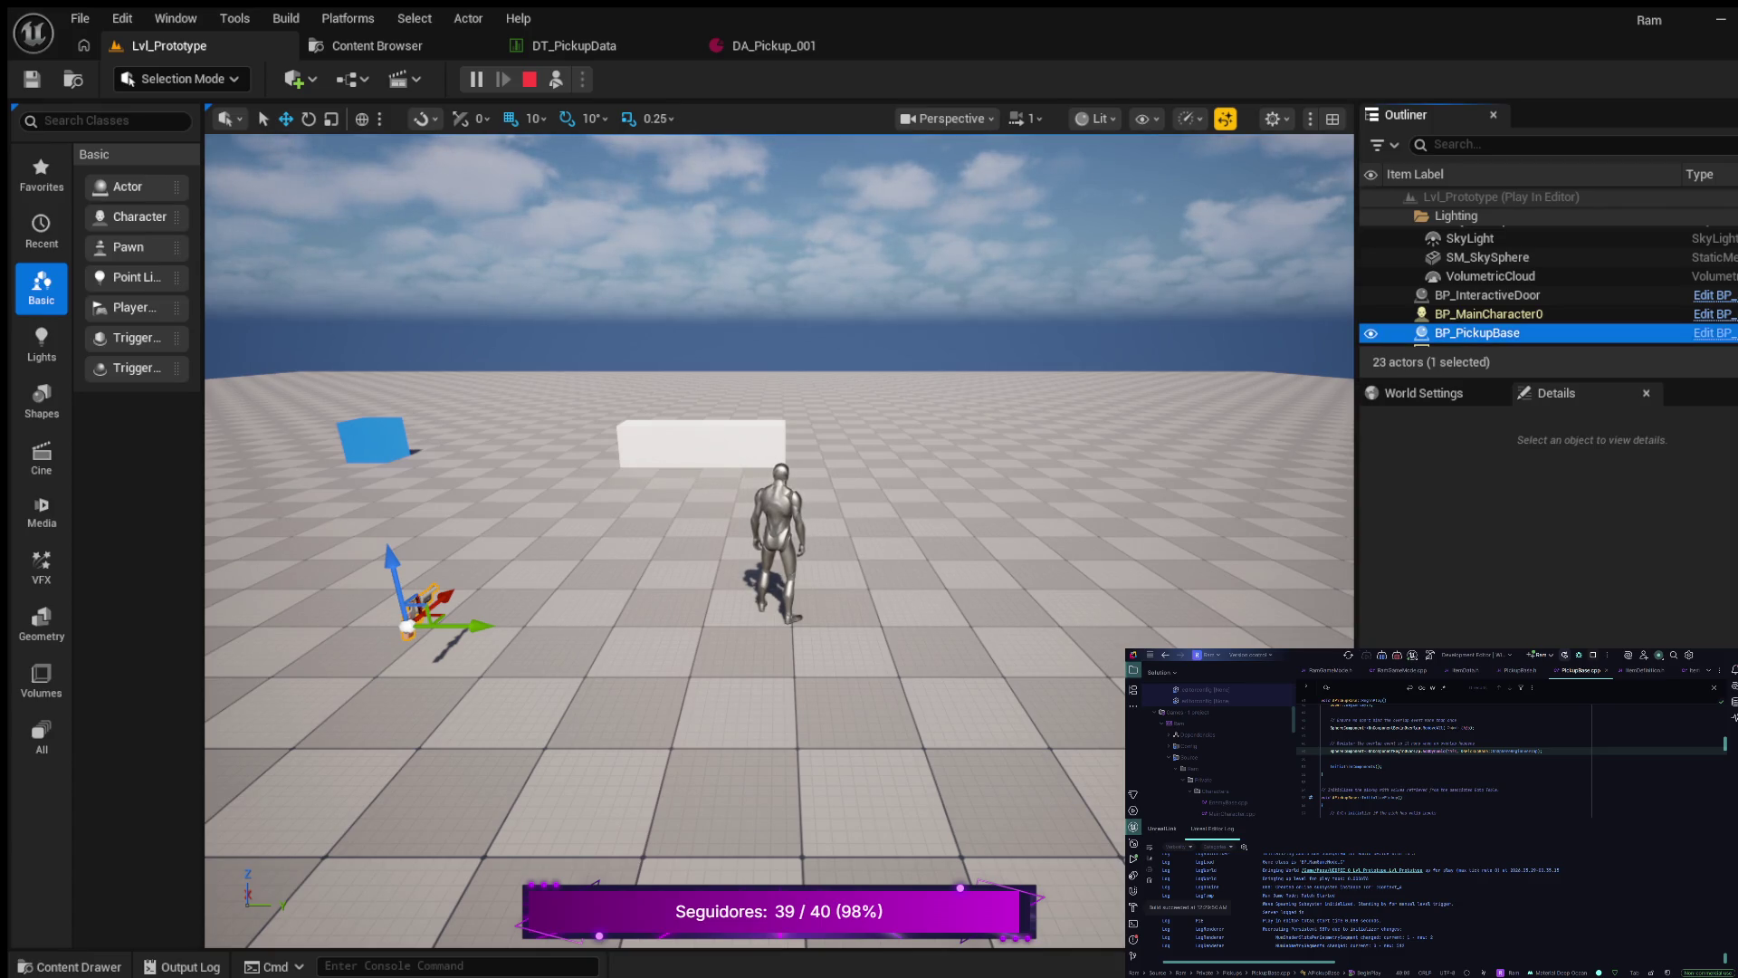
{"action": "left_click", "coordinate": [1423, 393]}
- Select the revolver pickup to review its PickupMesh and Sphere components, then stop the play session
{"action": "left_click", "coordinate": [1556, 393]}
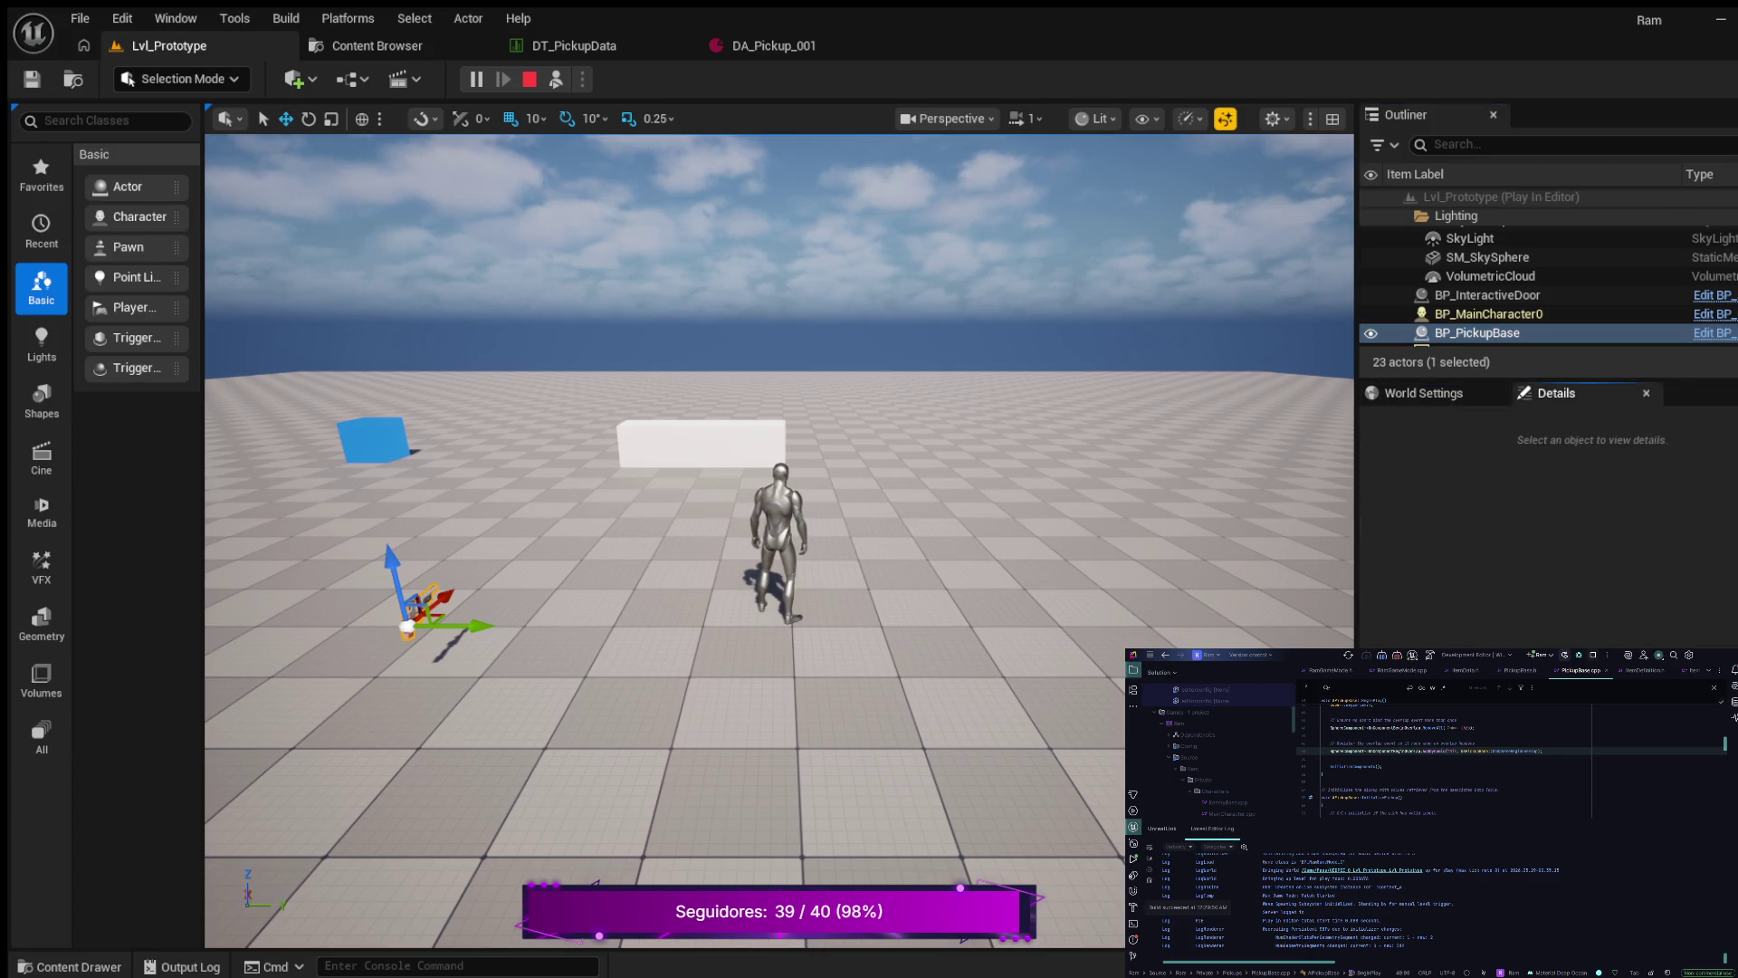
{"action": "left_click", "coordinate": [407, 624]}
{"action": "scroll", "coordinate": [1548, 625], "scroll_direction": "down", "scroll_amount": 1}
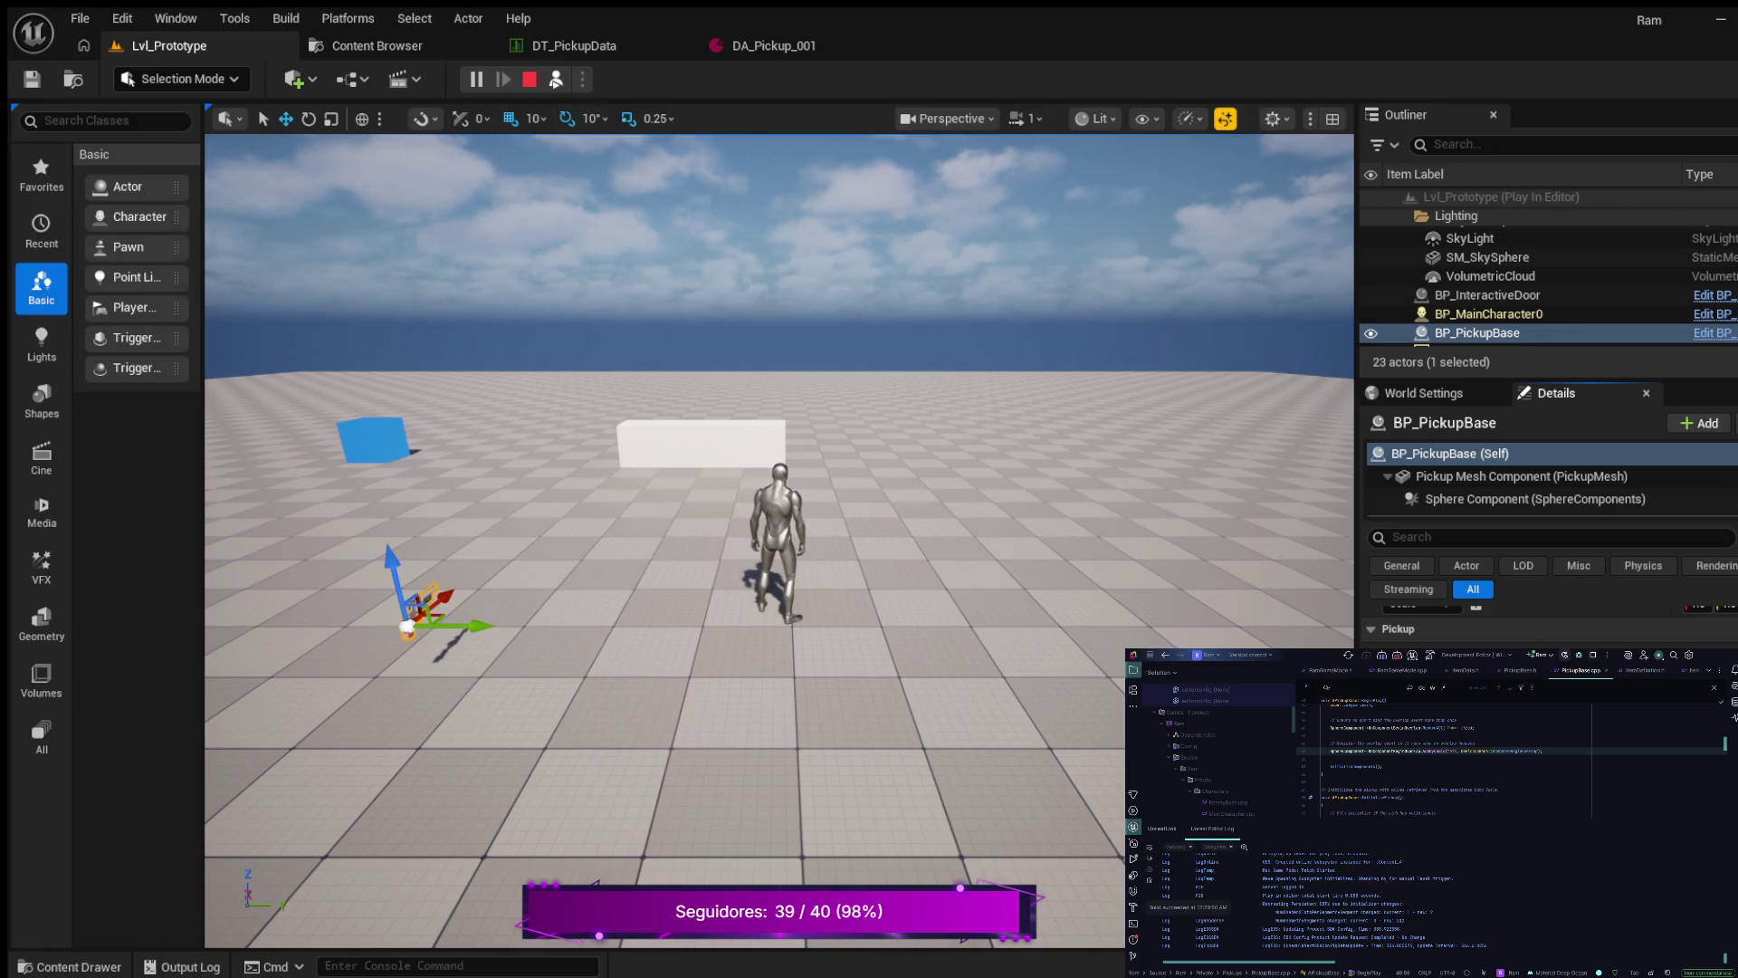
{"action": "left_click", "coordinate": [529, 79]}
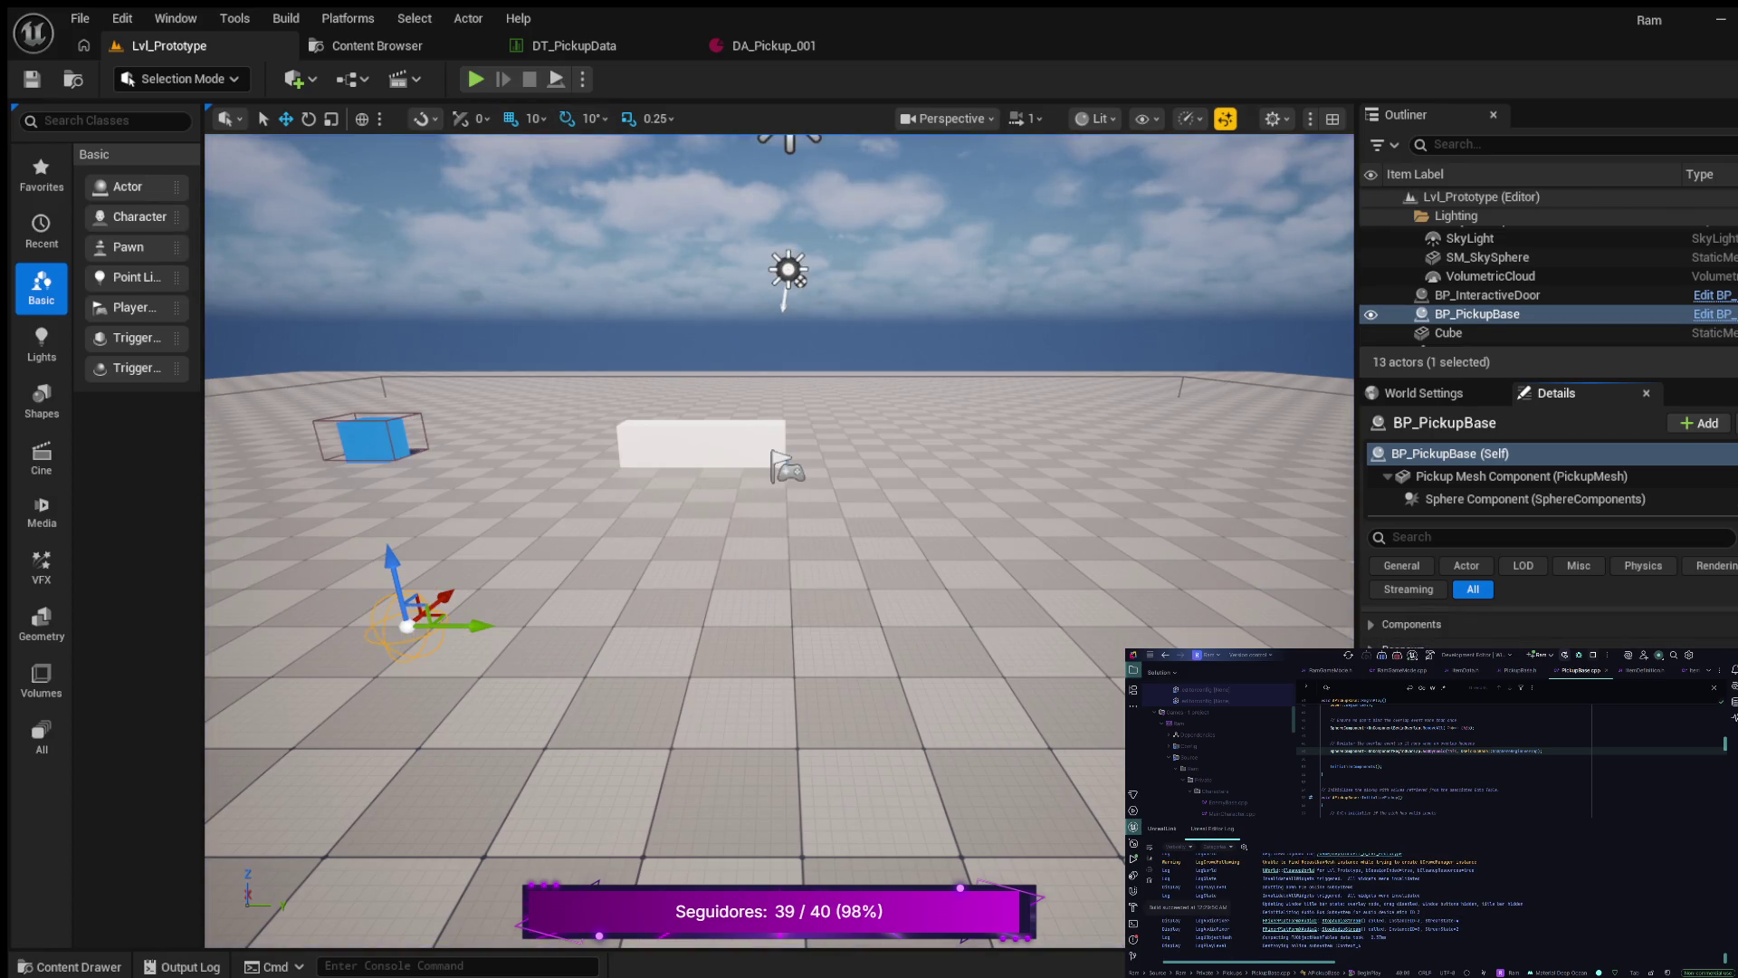
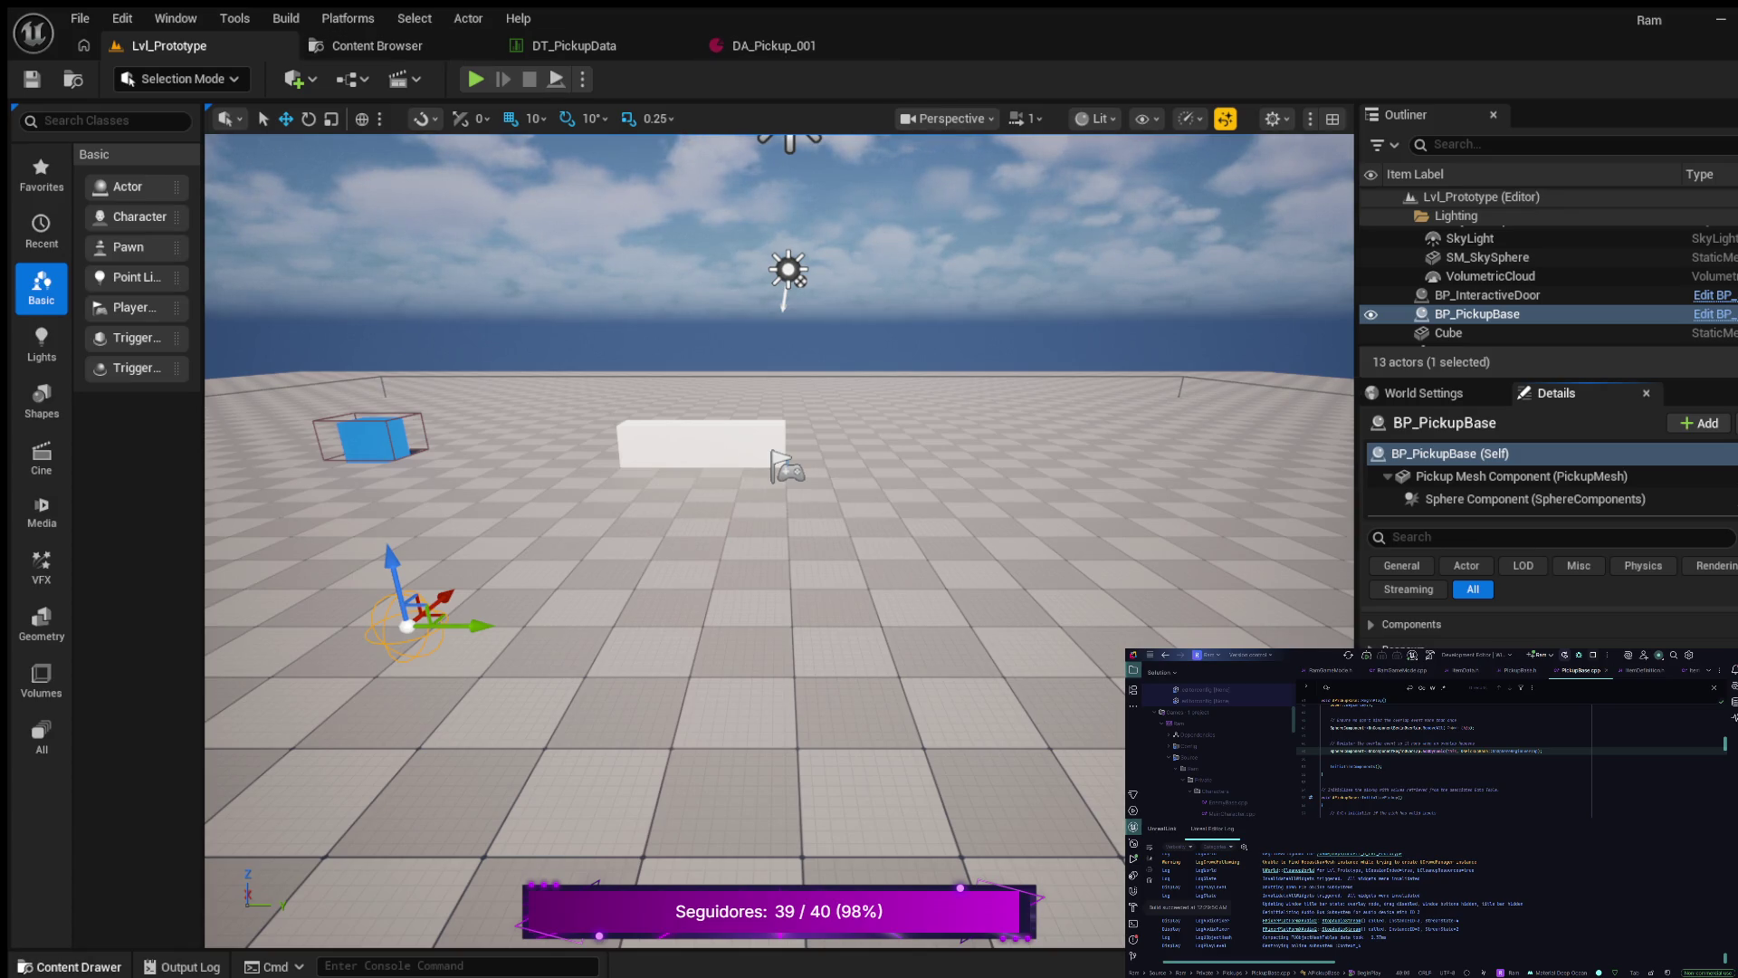
- Browse the Data folder in the Content Drawer and open the DA_Pickup_001 data asset
{"action": "left_click", "coordinate": [69, 966]}
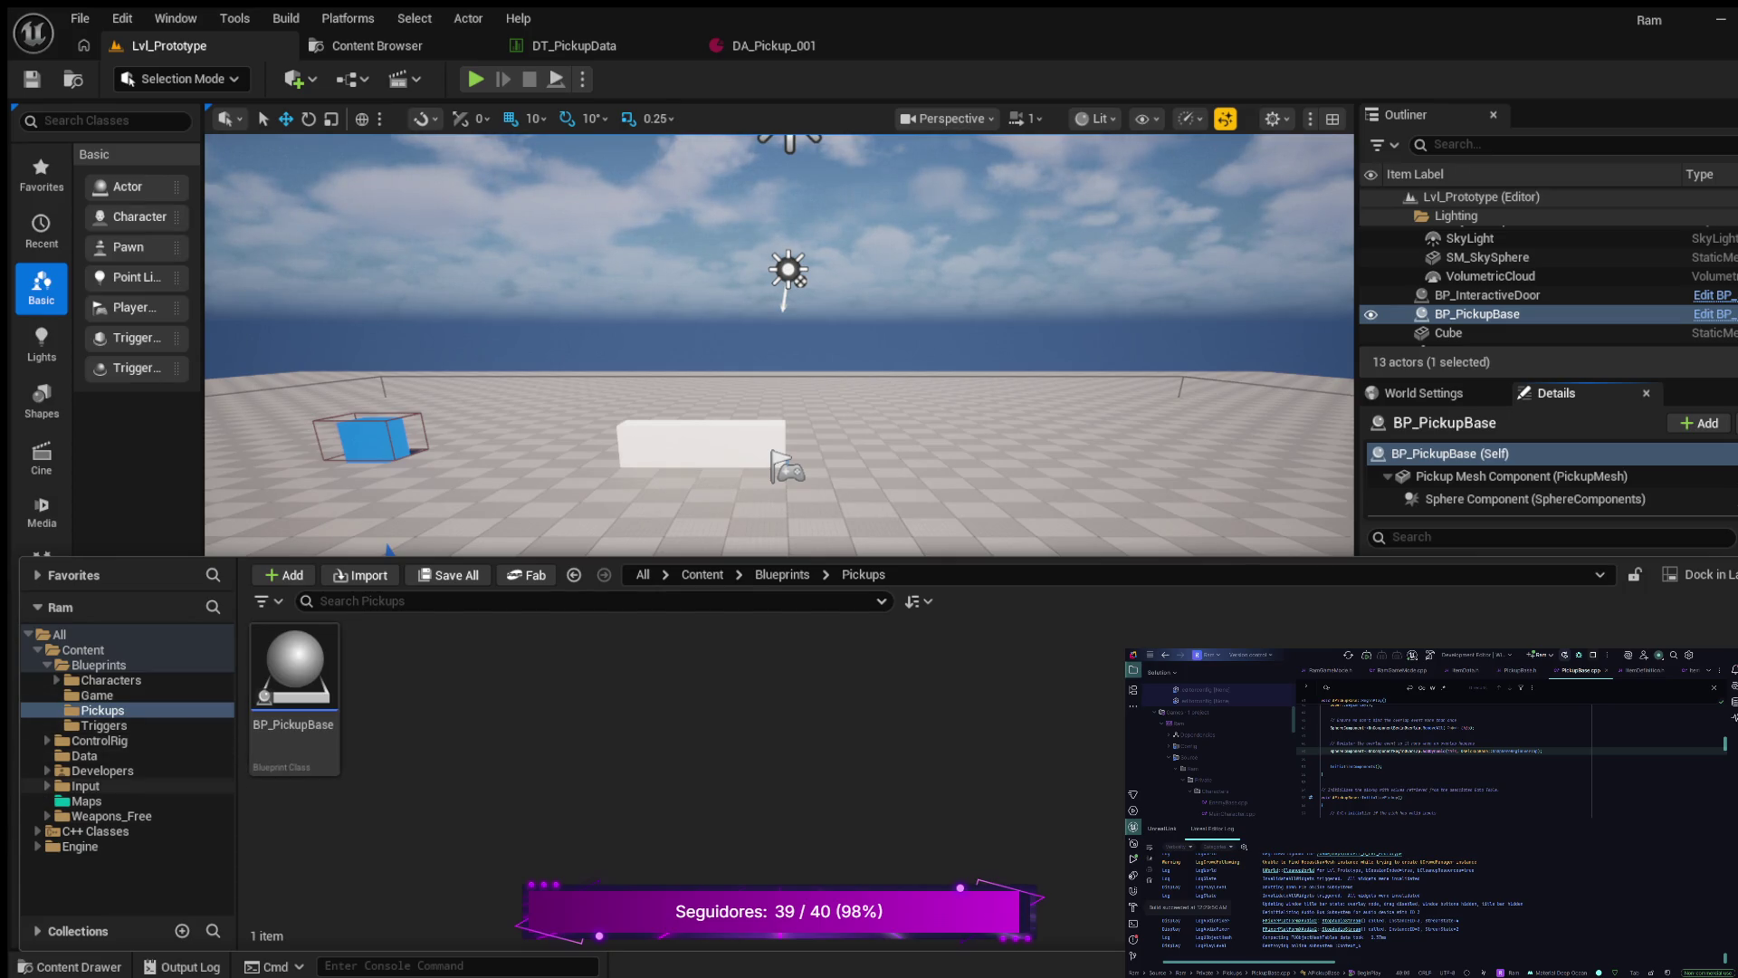
{"action": "left_click", "coordinate": [85, 755]}
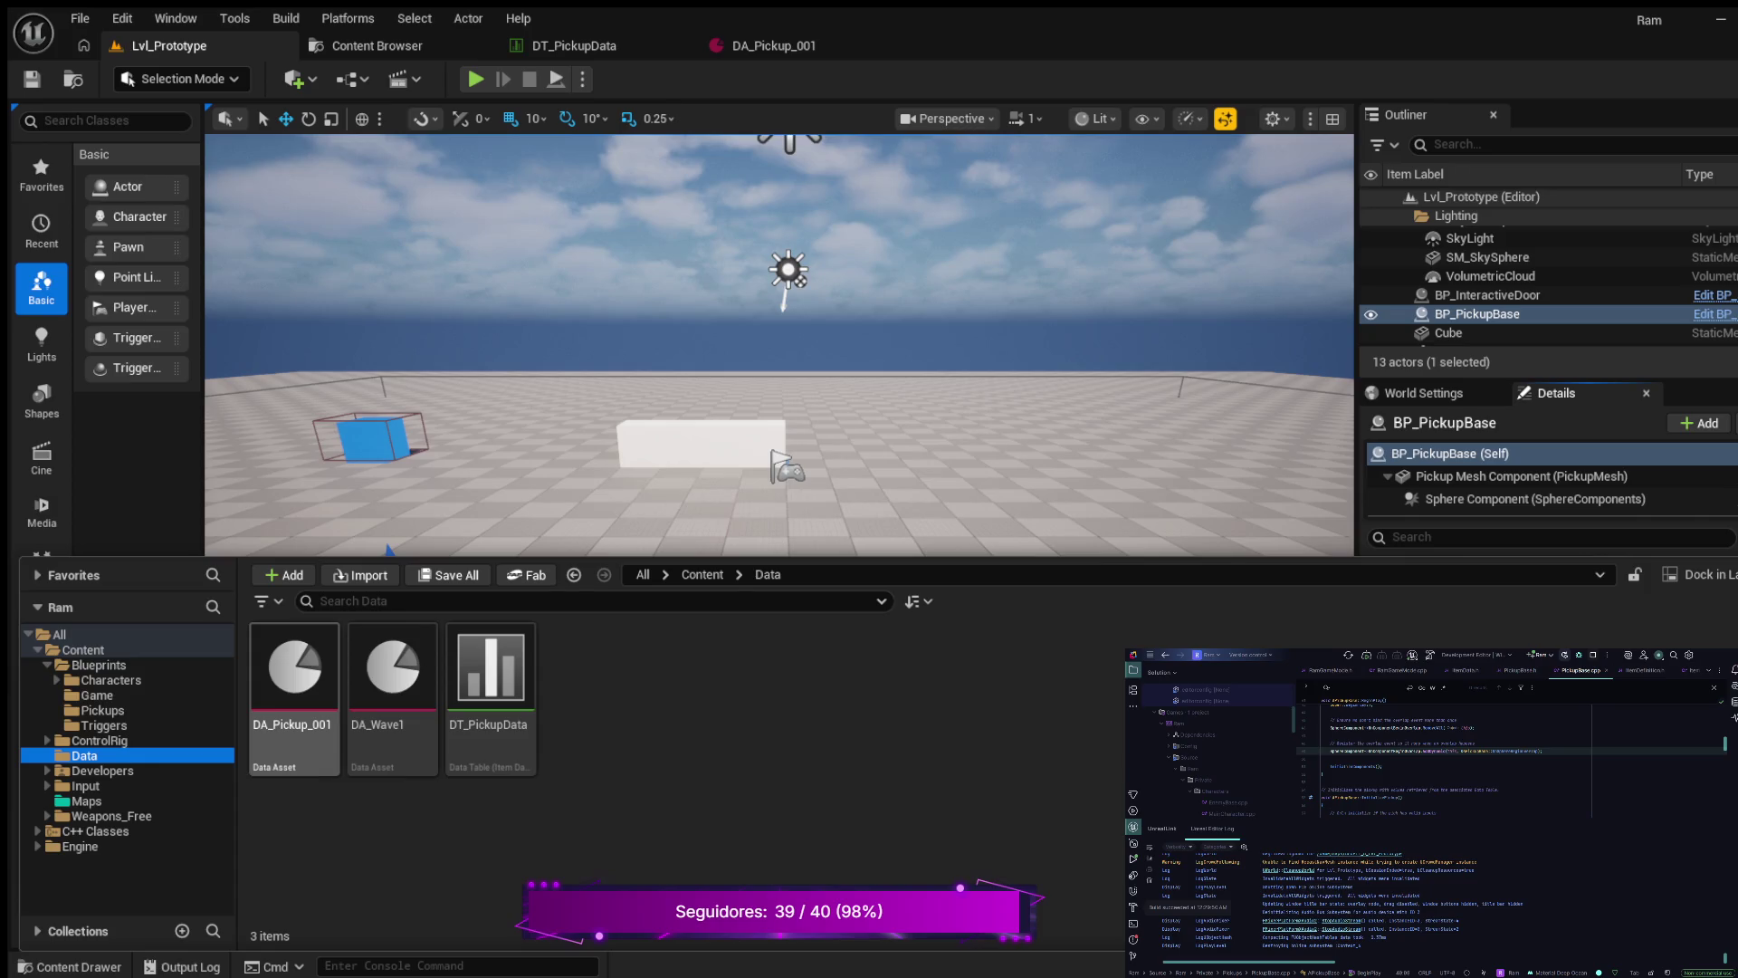
{"action": "double_click", "coordinate": [294, 679]}
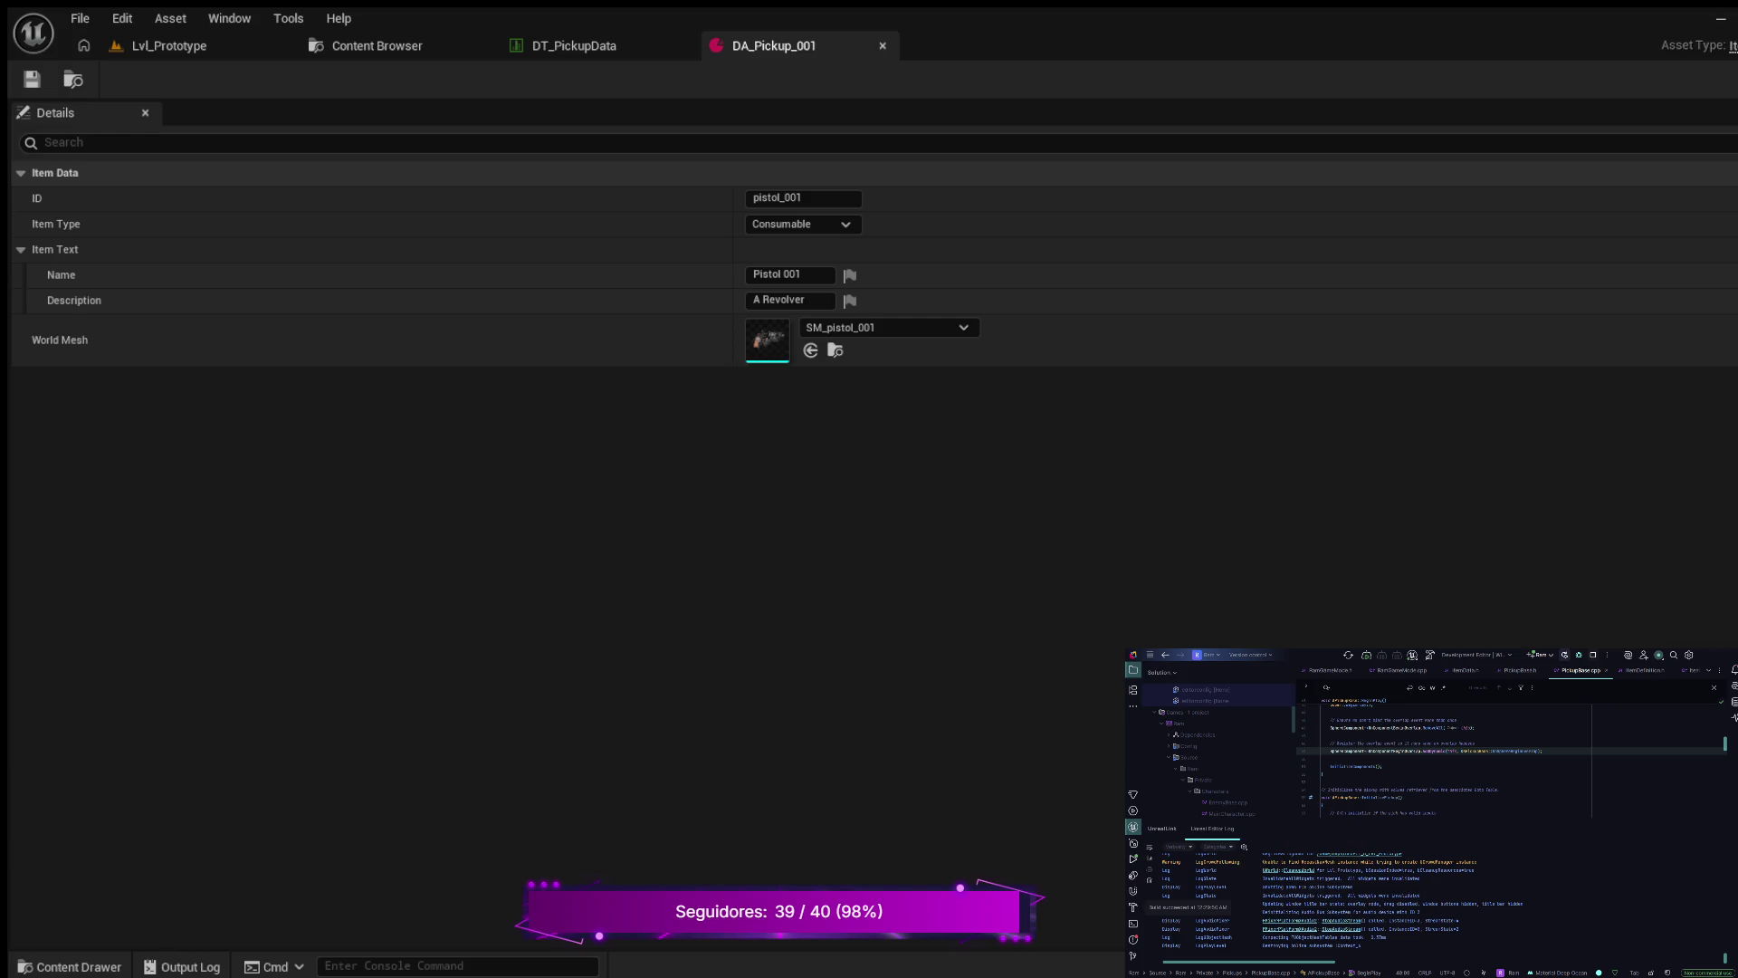
- Open DA_Wave1 from the Data folder, check the DT_PickupData table, then return to the Content Browser
{"action": "left_click", "coordinate": [367, 45]}
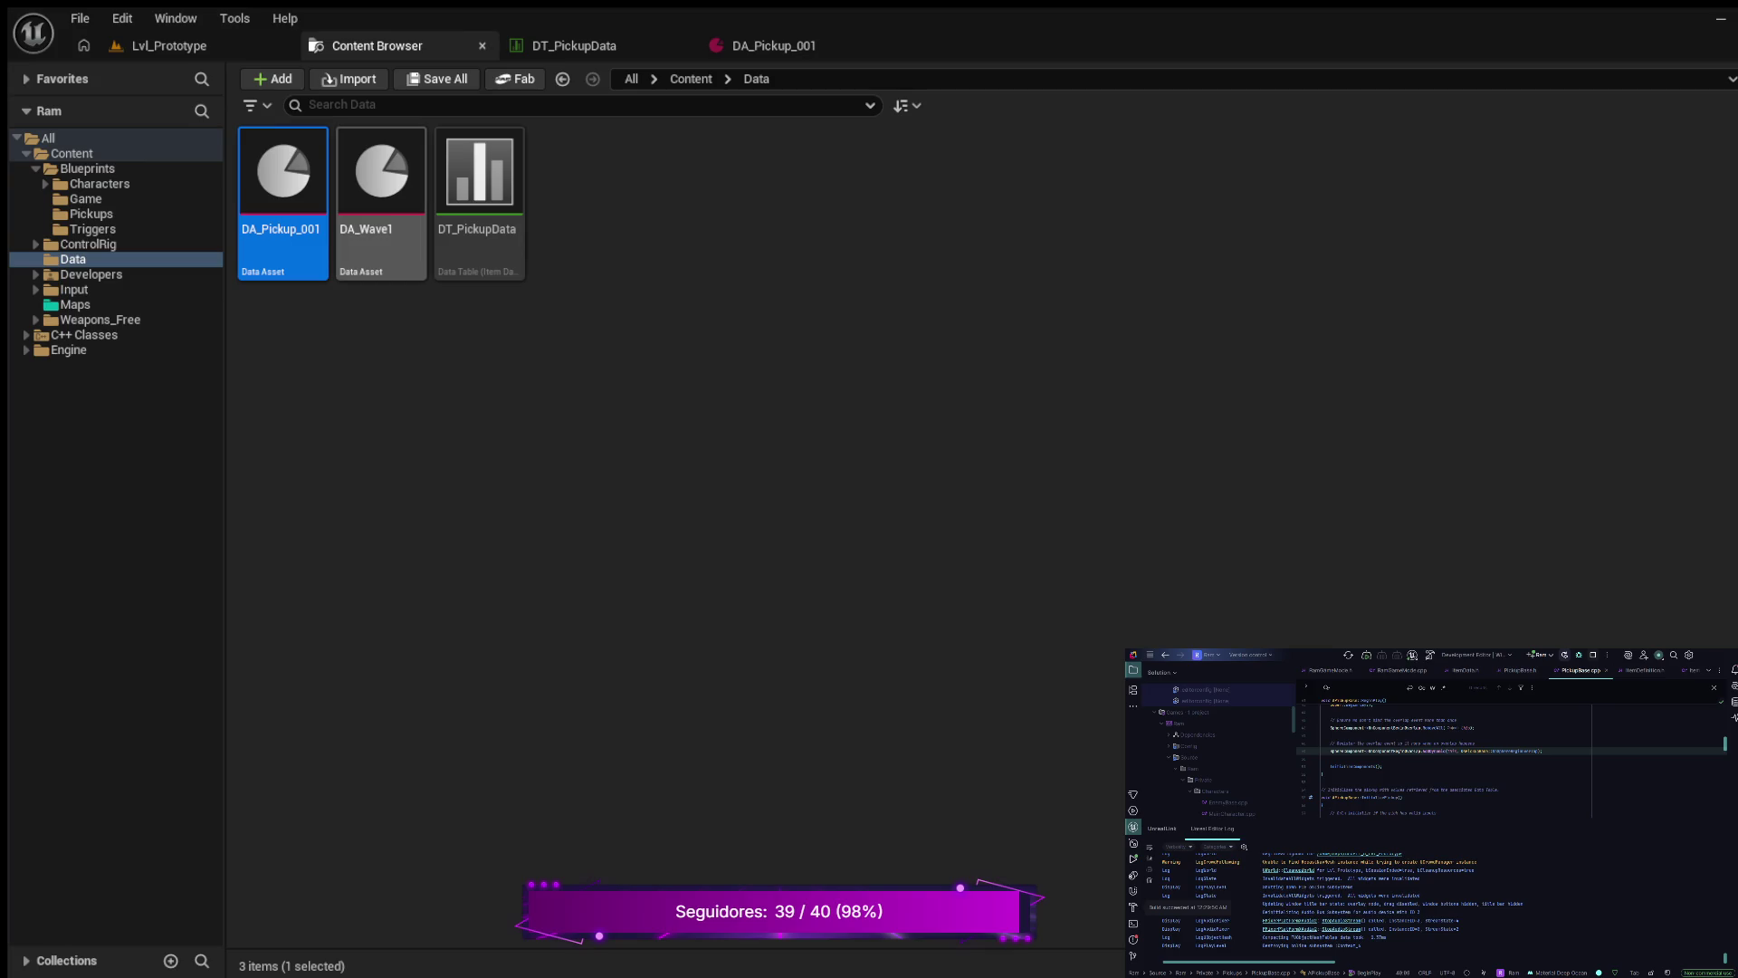
{"action": "left_click", "coordinate": [381, 181]}
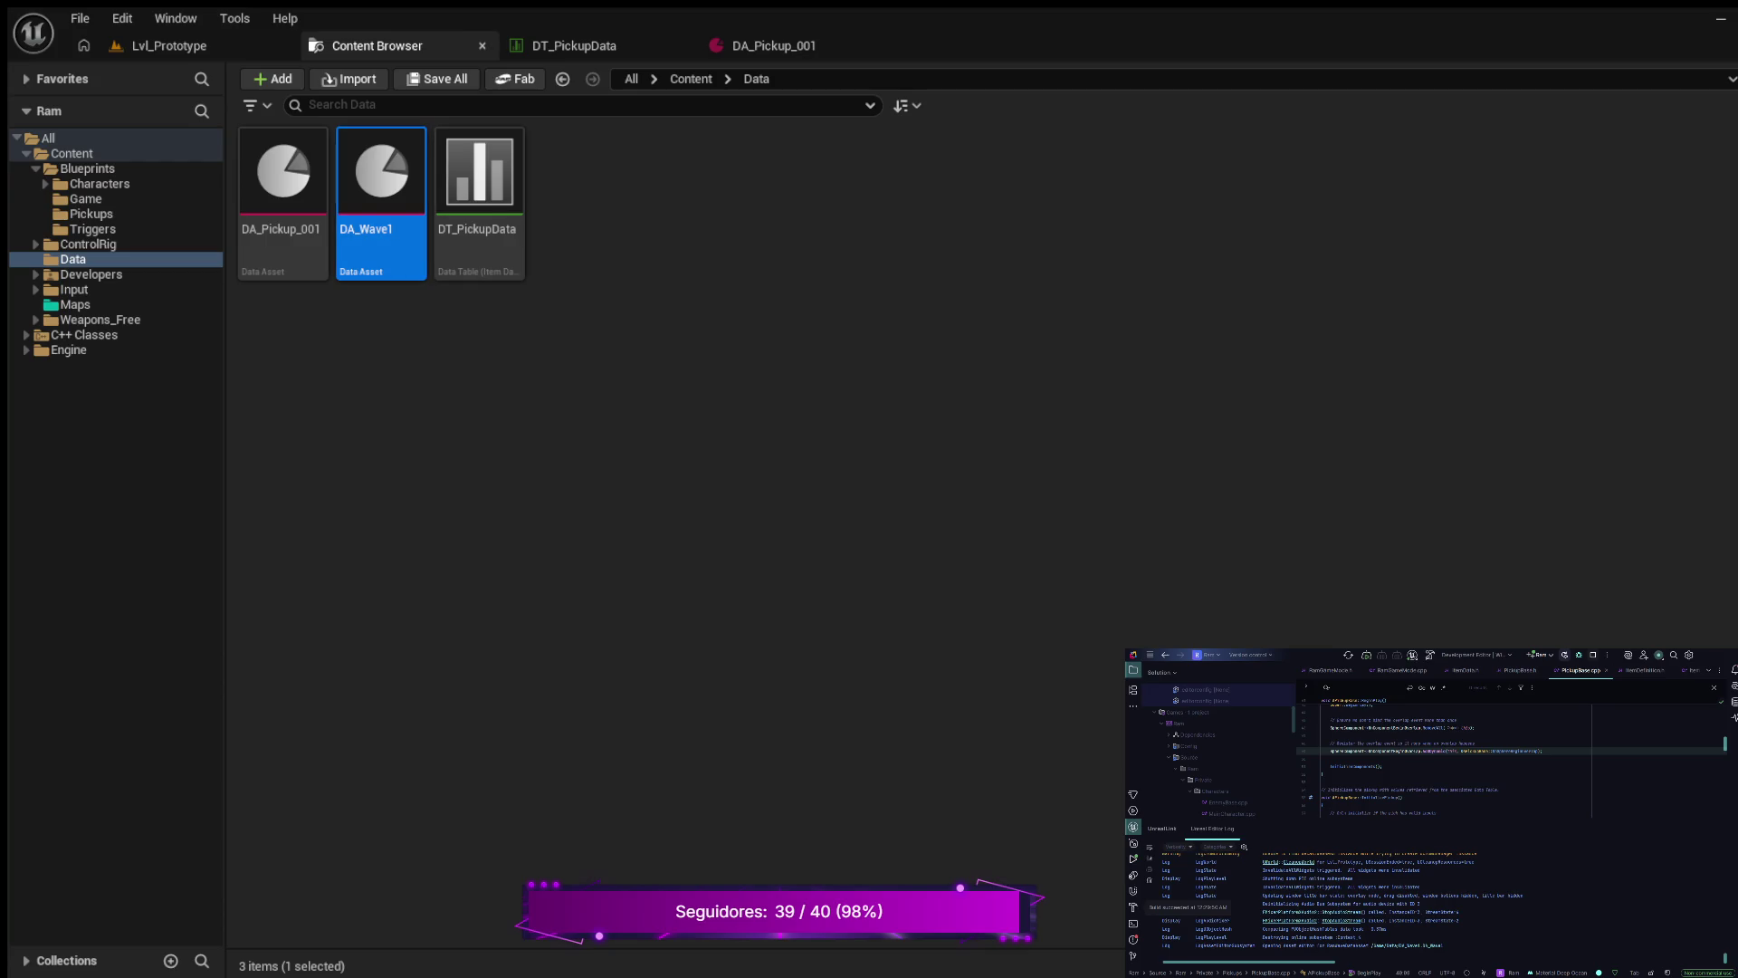
{"action": "key", "text": "Return"}
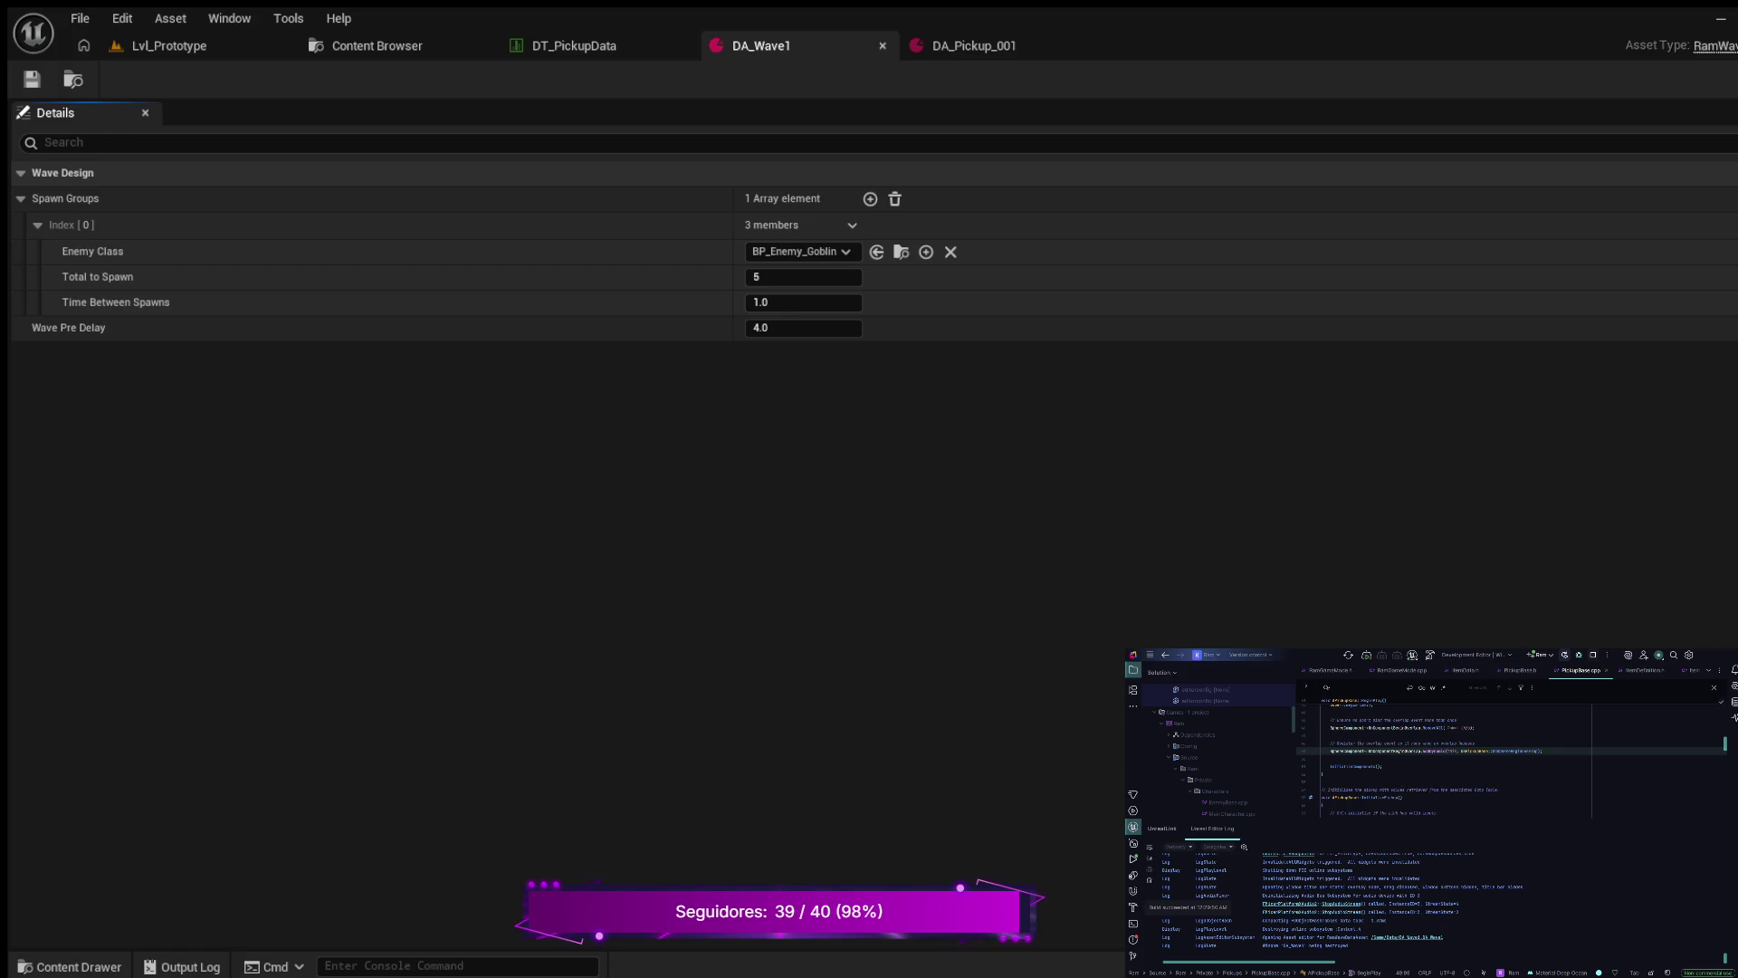
{"action": "left_click", "coordinate": [579, 45]}
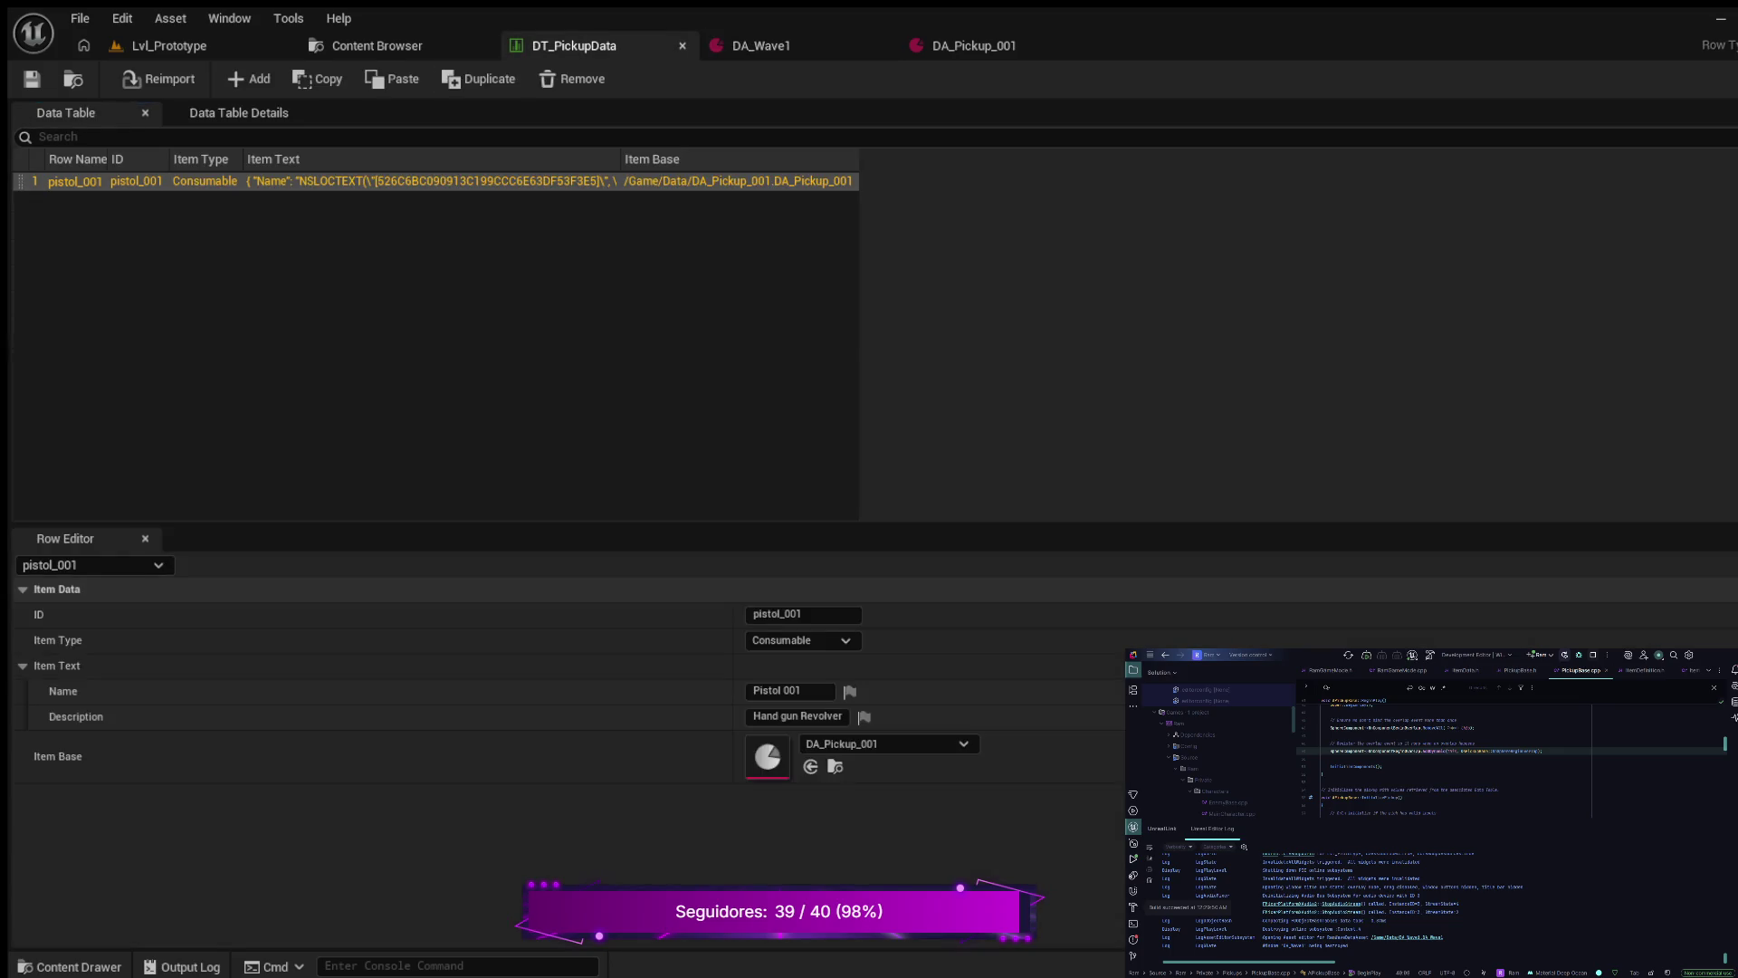
{"action": "left_click", "coordinate": [380, 45]}
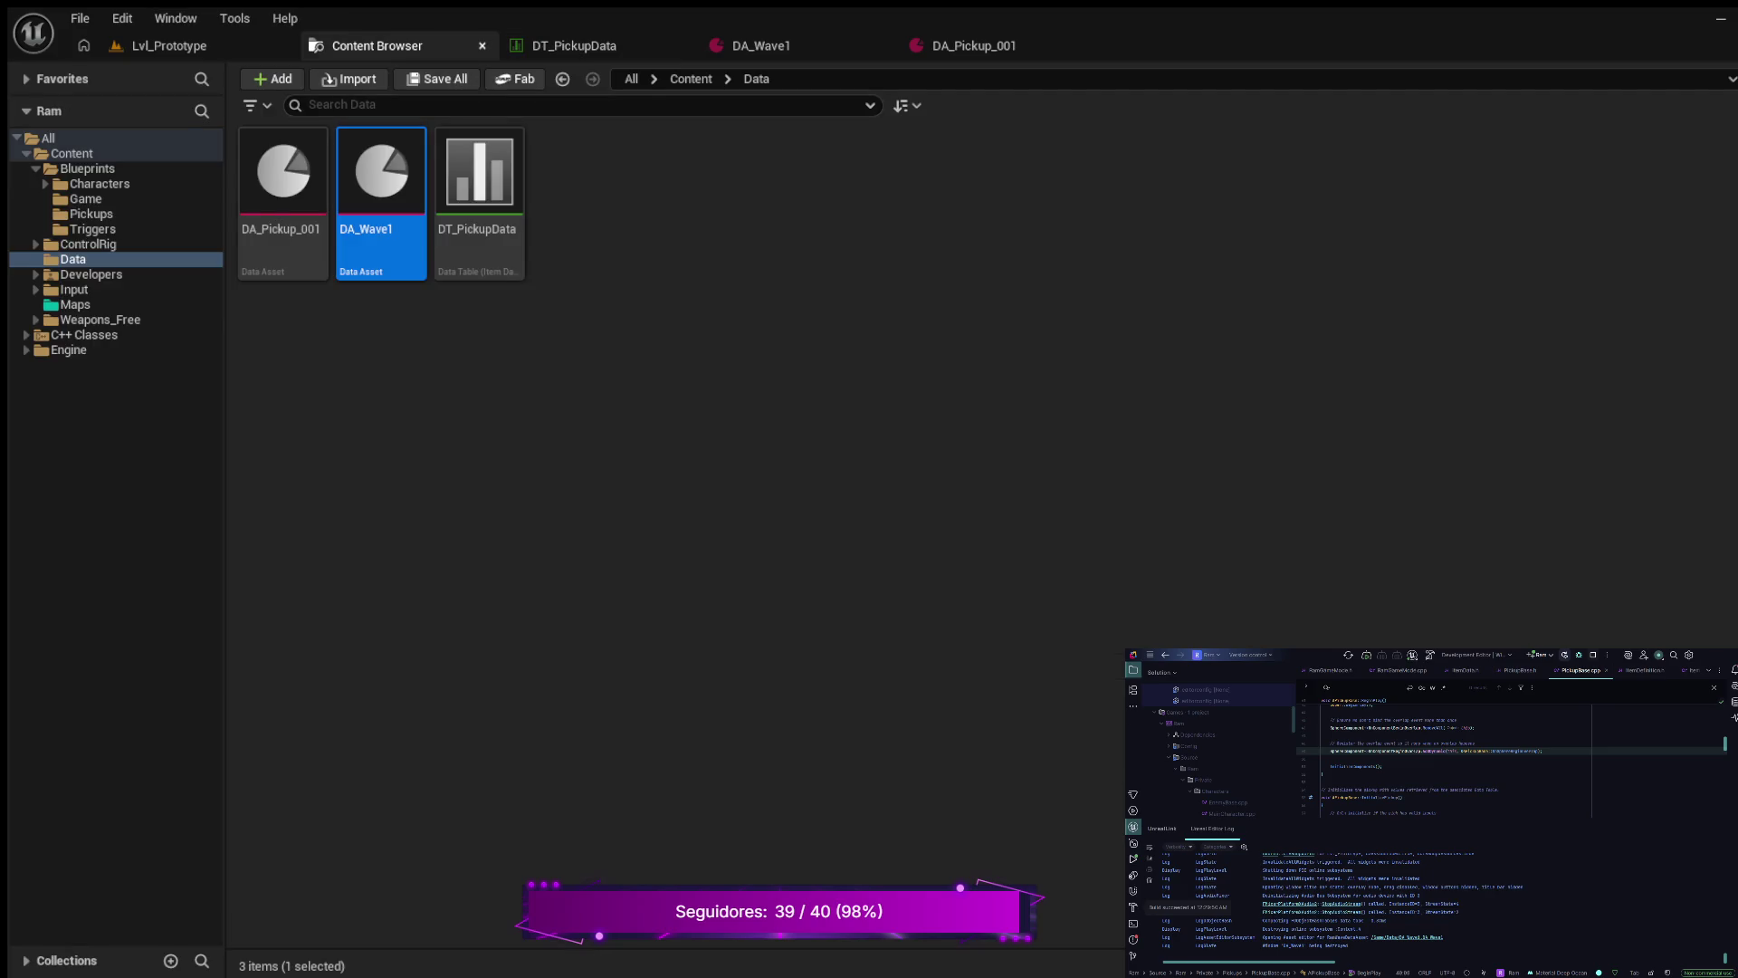
{"action": "left_click", "coordinate": [482, 46]}
- Add a data asset named DA_Pickup_002 to the Data folder and open it
{"action": "key", "text": "ctrl+space"}
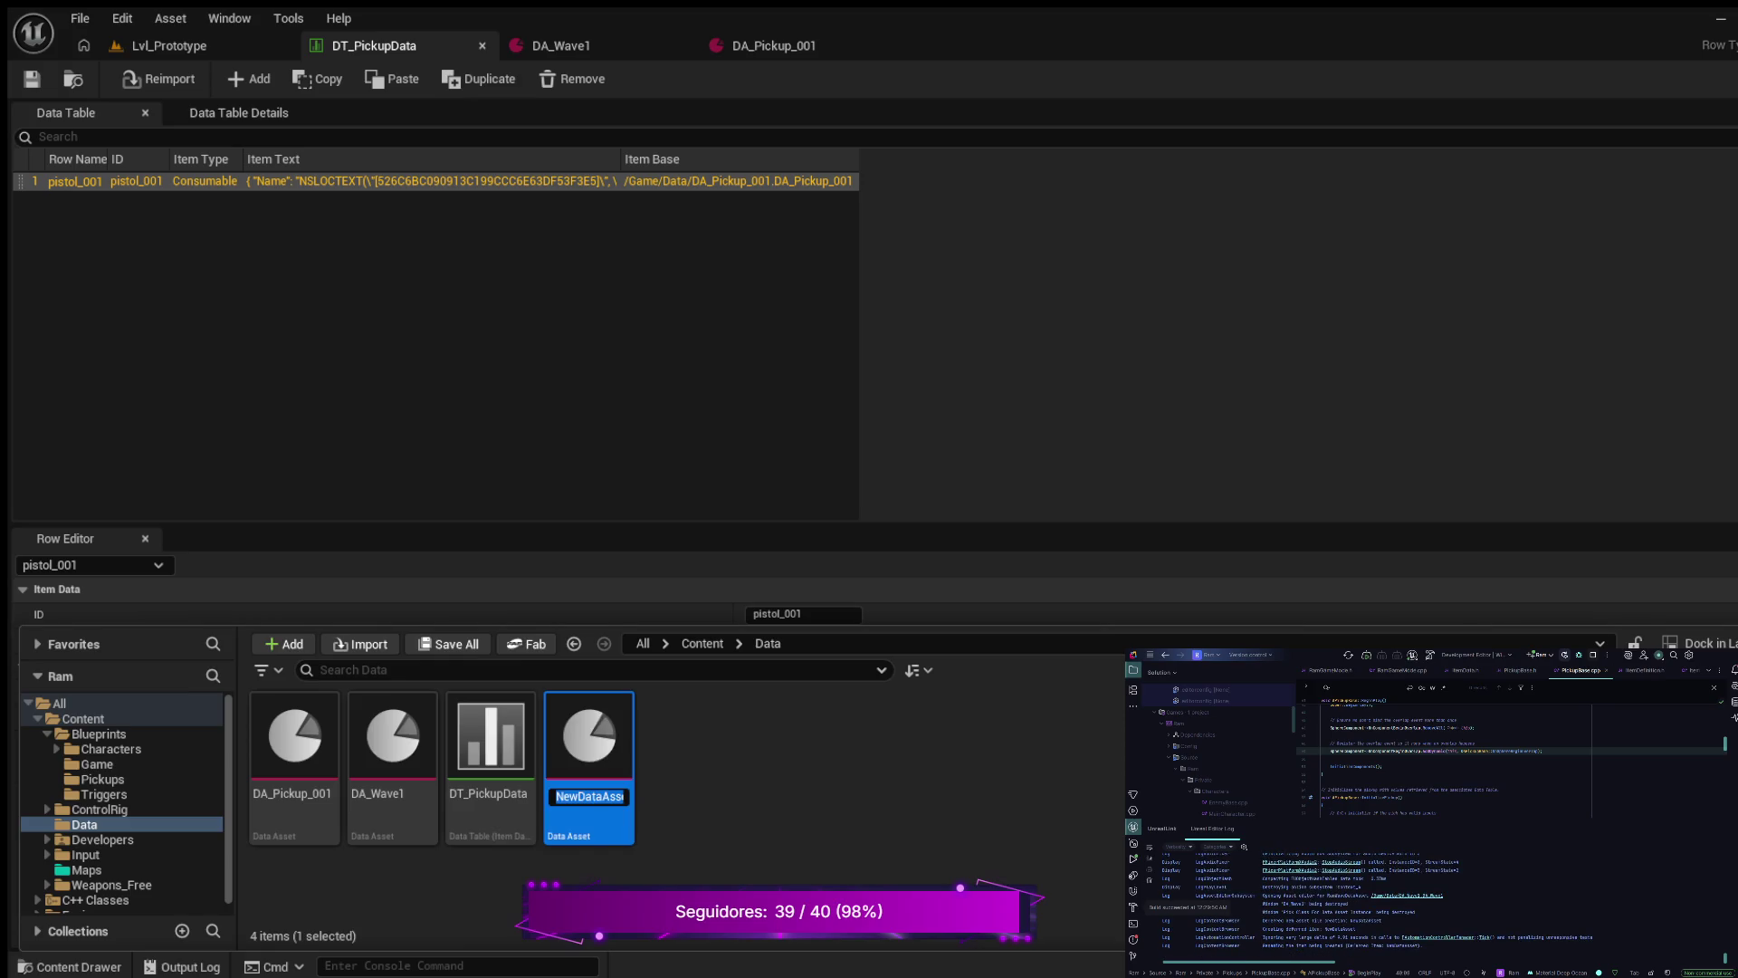
{"action": "type", "text": "DA"}
{"action": "type", "text": "_"}
{"action": "type", "text": "Pickup_"}
{"action": "type", "text": "002"}
{"action": "key", "text": "Return"}
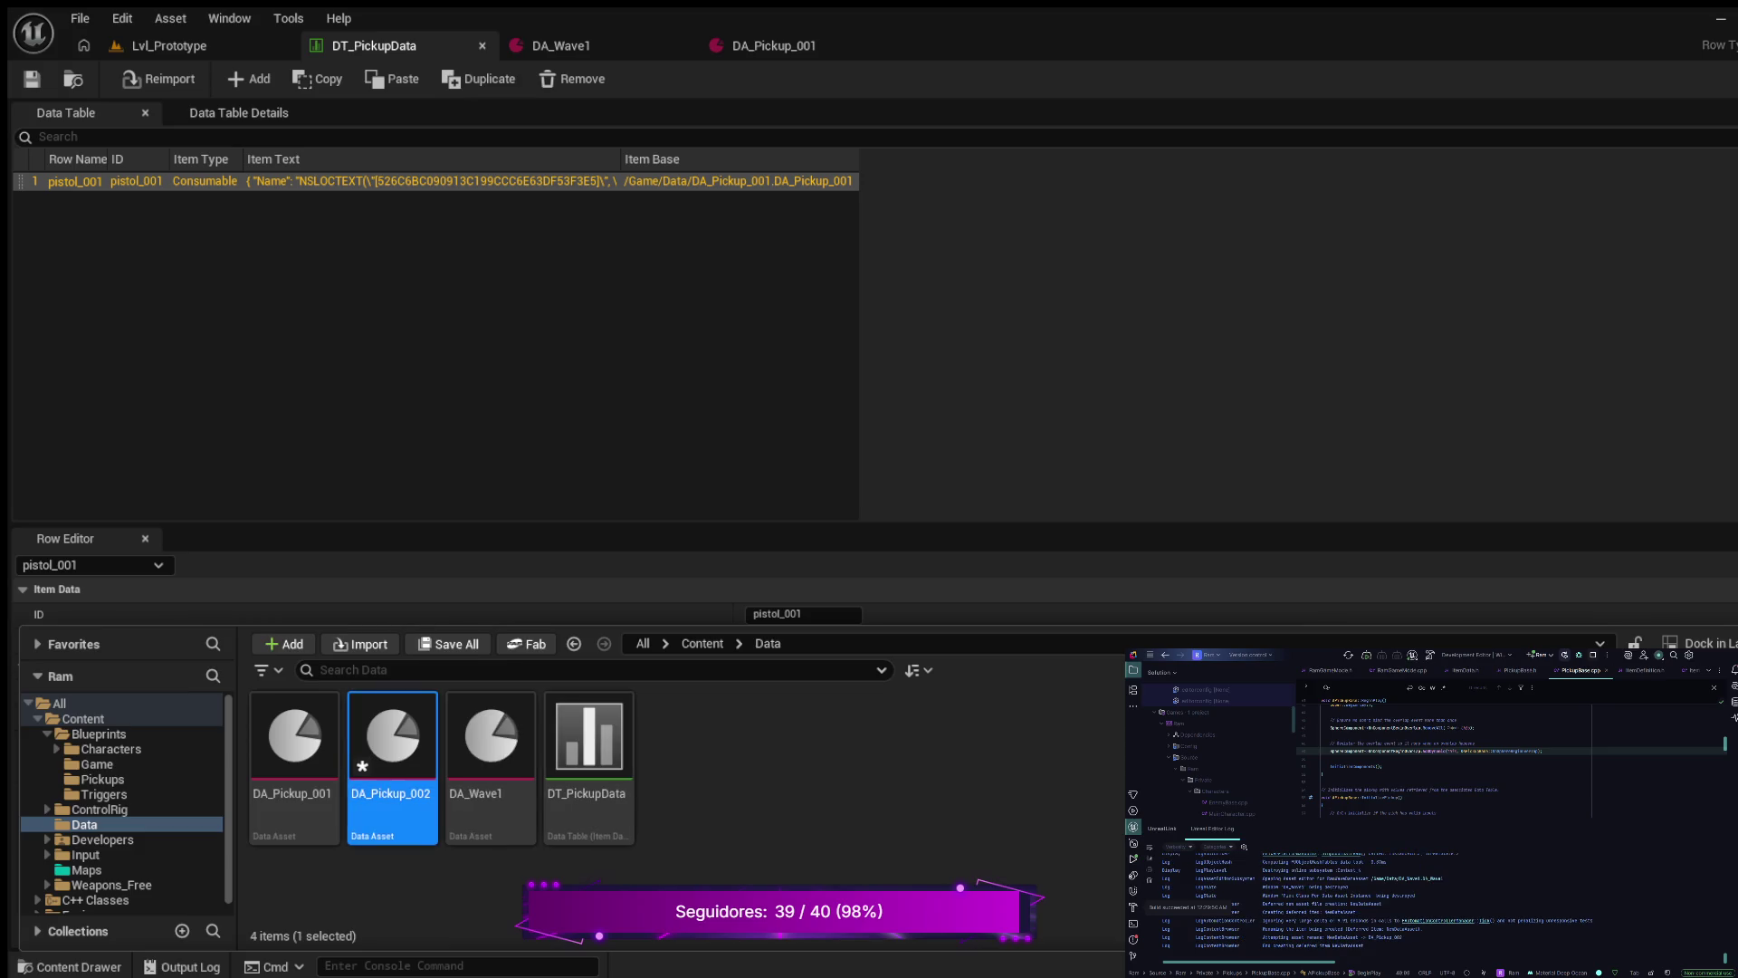
{"action": "double_click", "coordinate": [392, 735]}
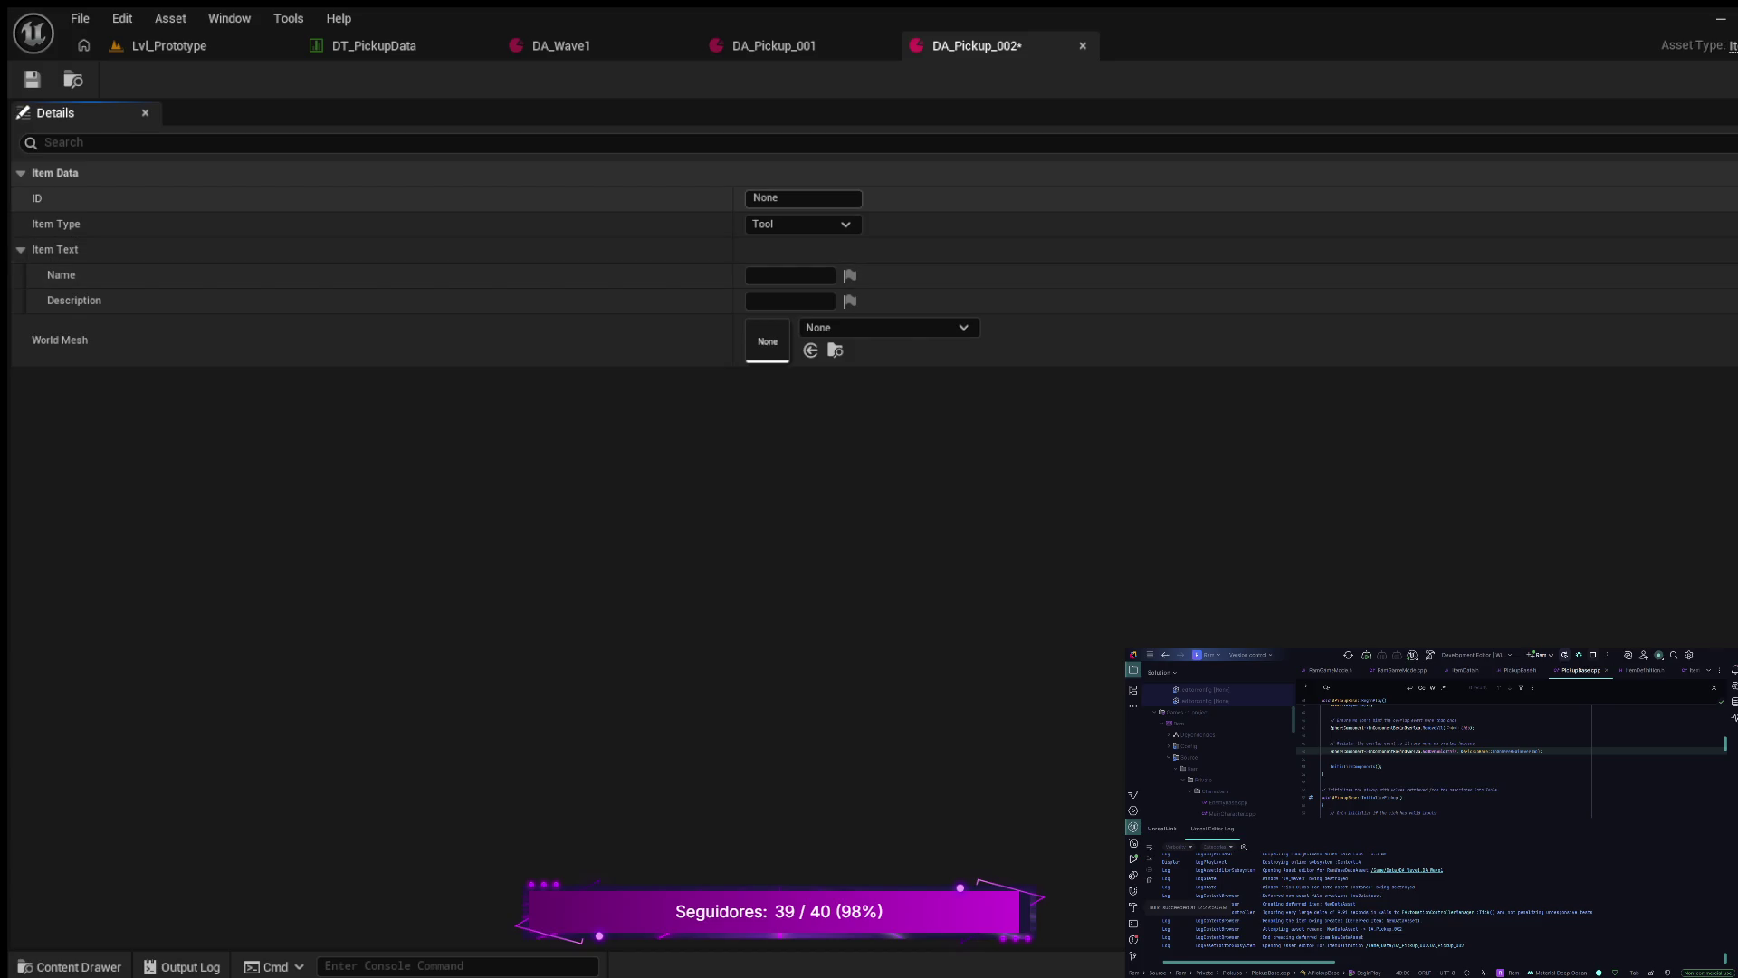
- Set DA_Pickup_002's ID to sniper_001, name to Sniper and description to 'Long range weapon'
{"action": "left_click", "coordinate": [802, 197]}
{"action": "type", "text": "sniper"}
{"action": "type", "text": "_001"}
{"action": "key", "text": "Return"}
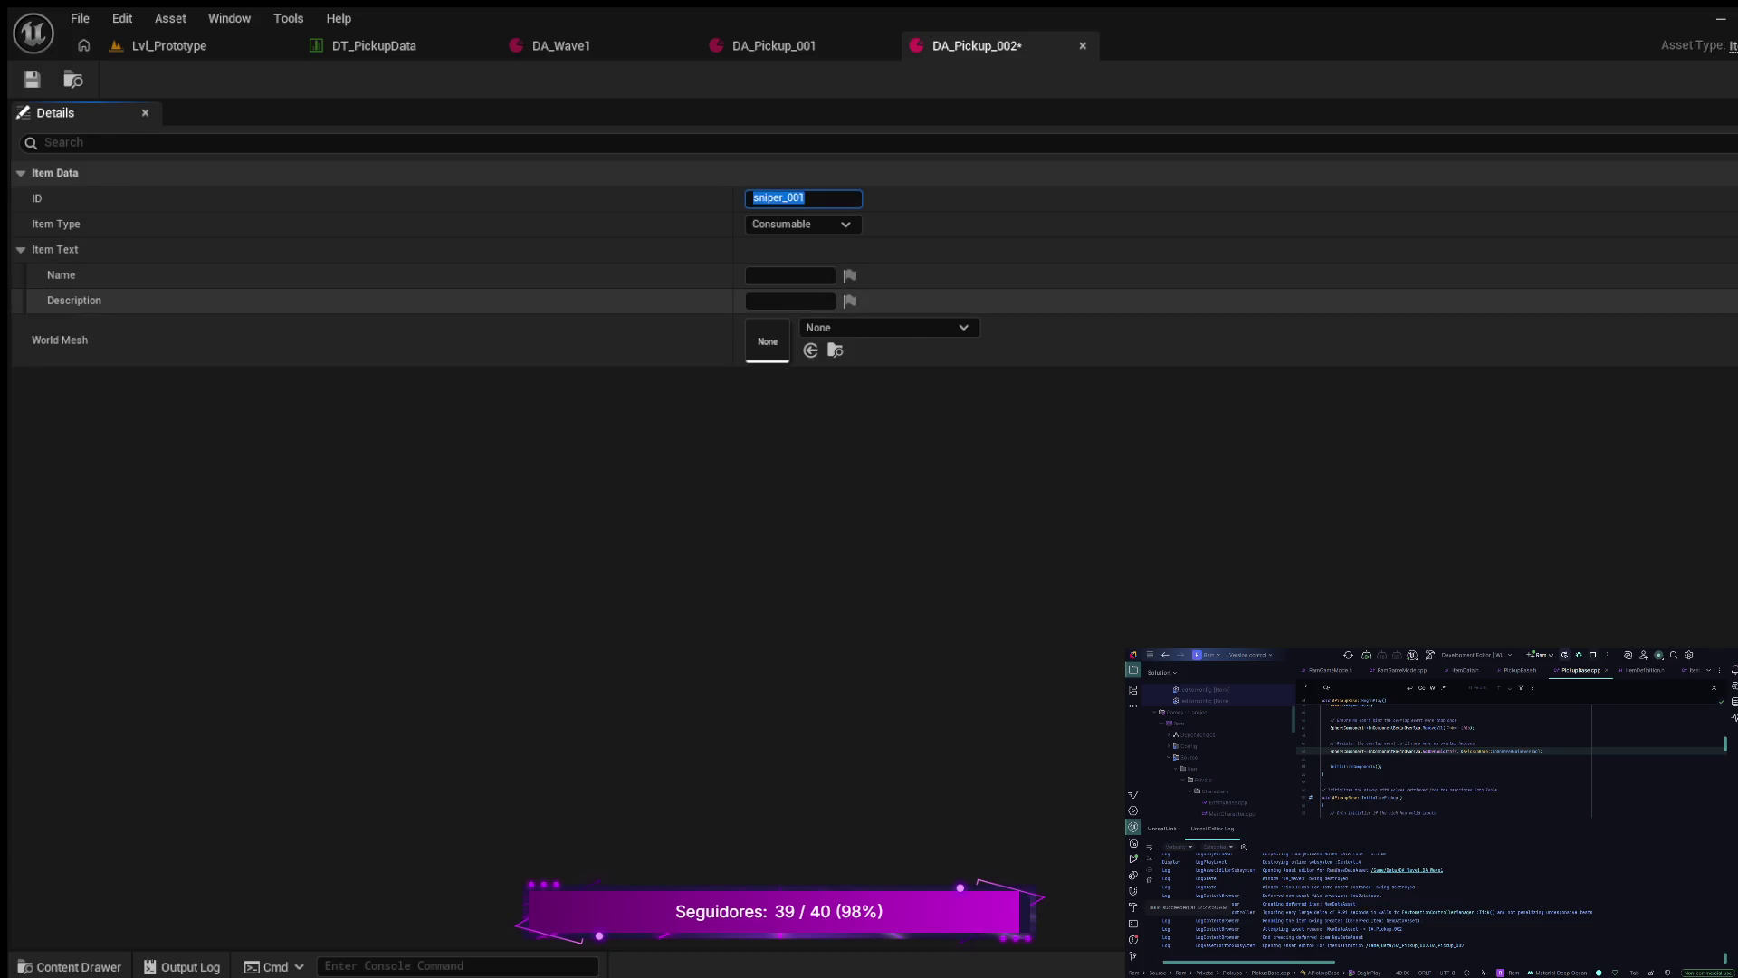
{"action": "left_click", "coordinate": [789, 276]}
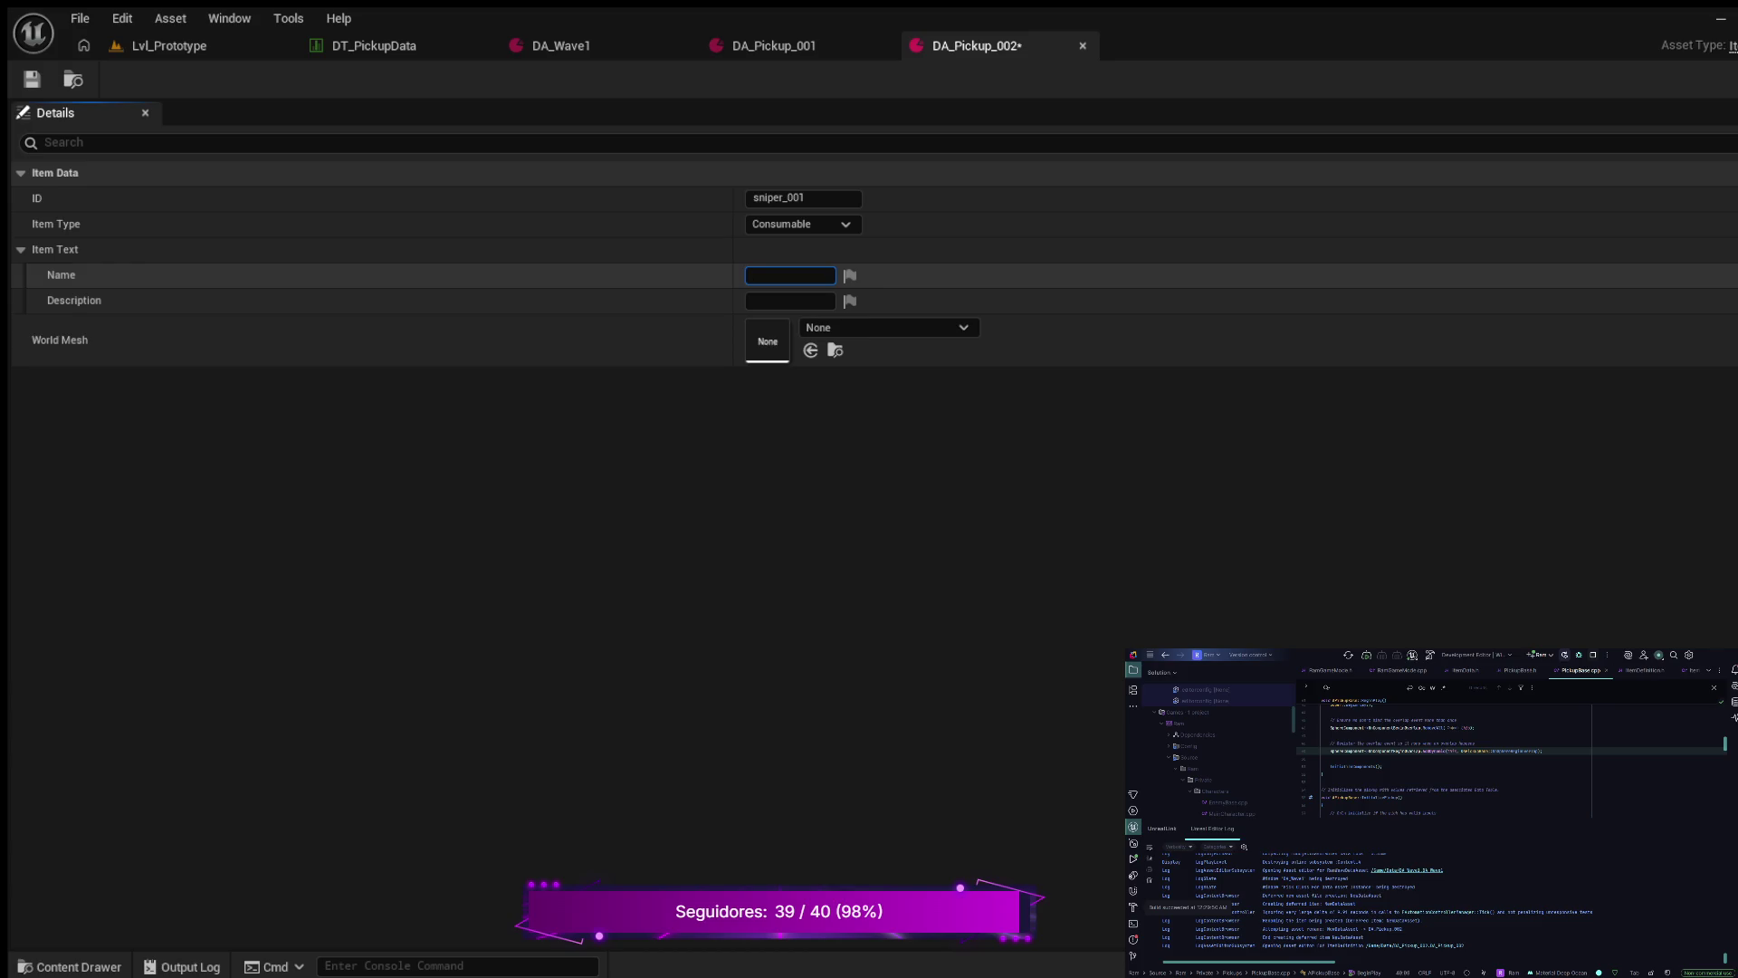
{"action": "type", "text": "Sniper"}
{"action": "left_click", "coordinate": [789, 300]}
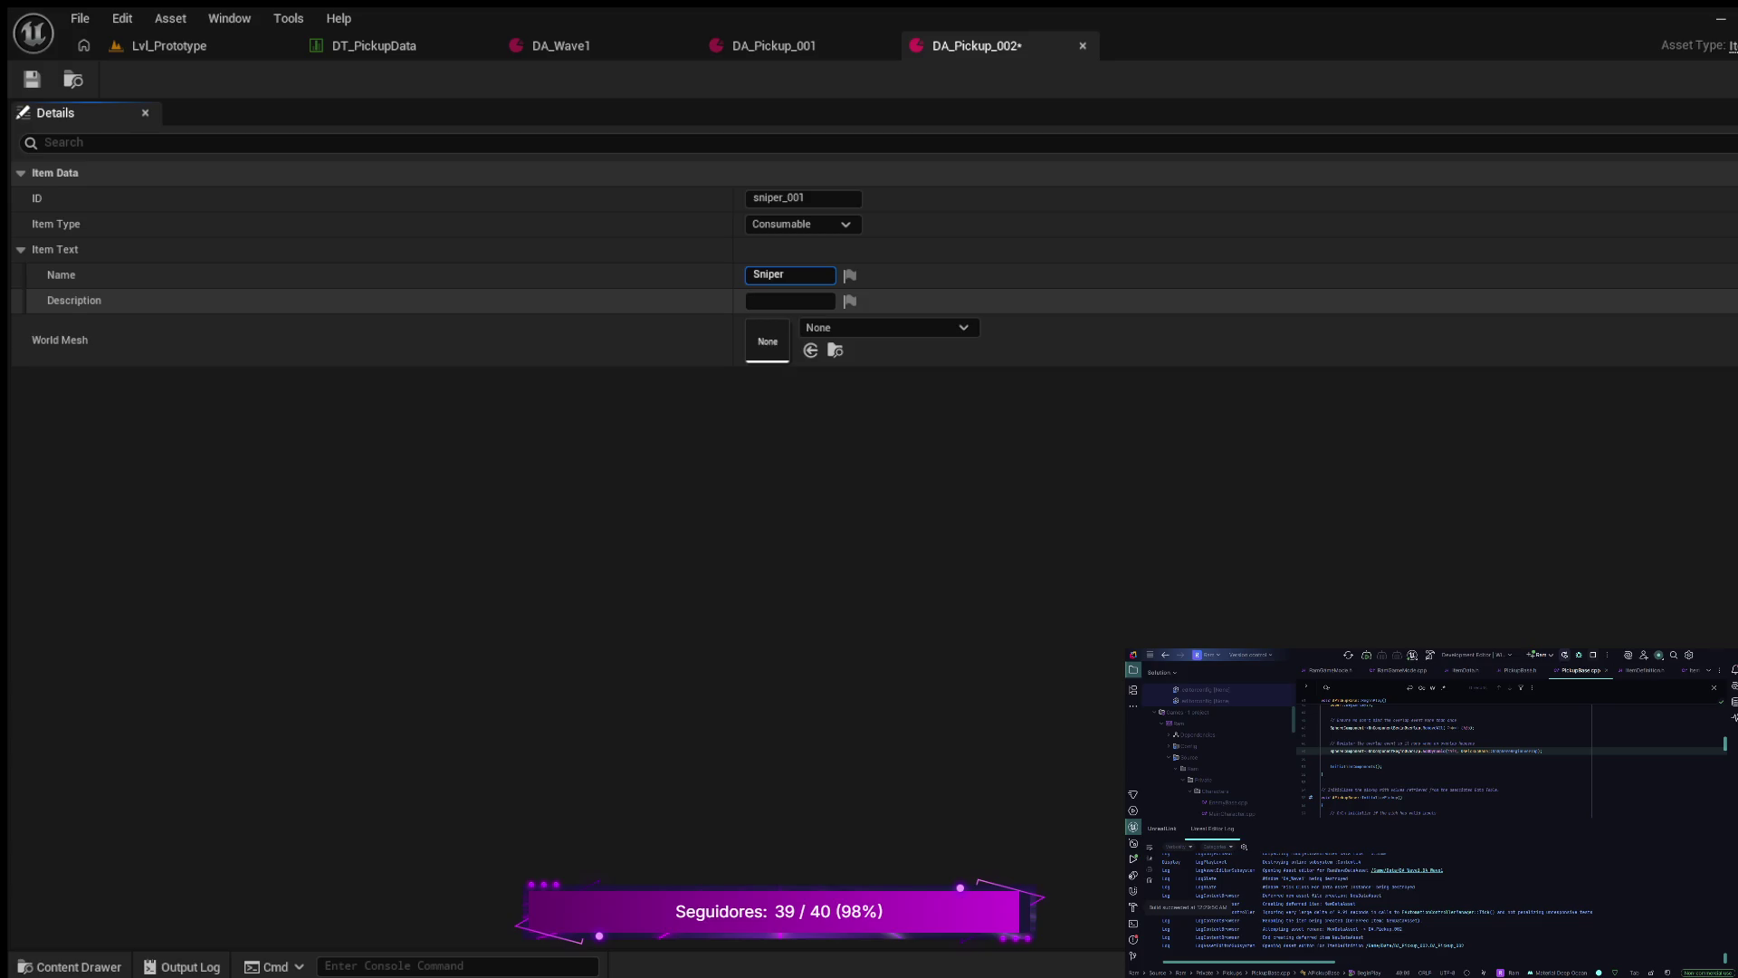
{"action": "type", "text": "Long range "}
{"action": "type", "text": "weapon"}
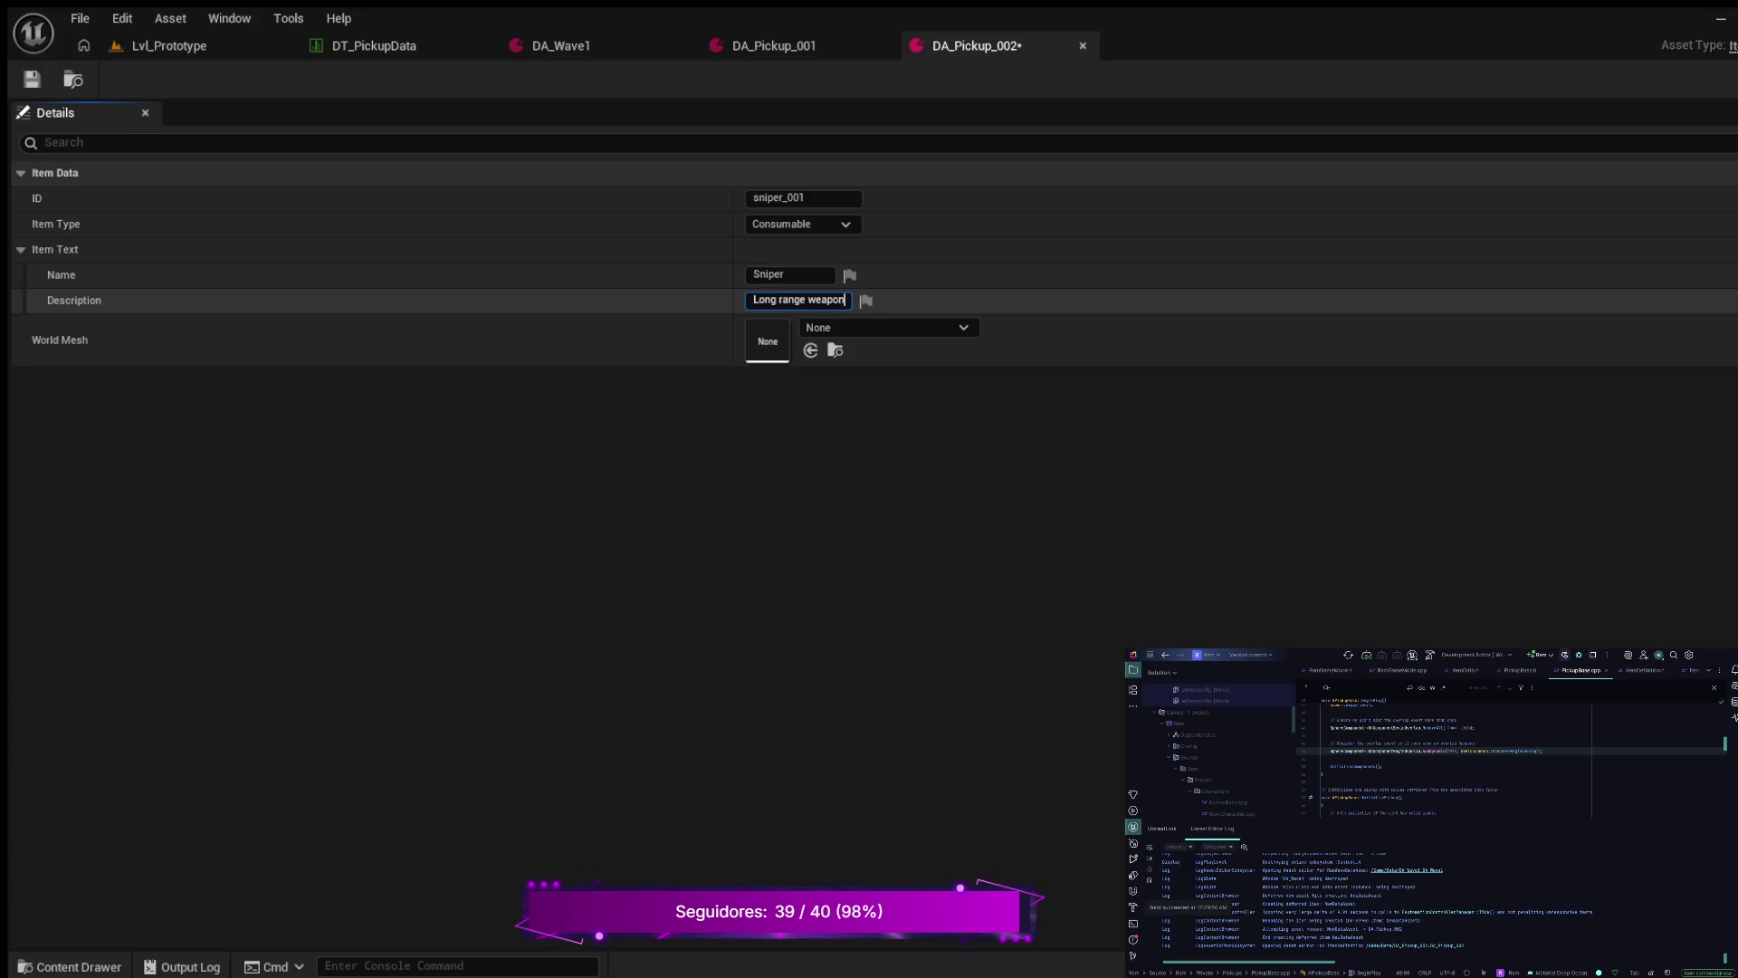
{"action": "key", "text": "Return"}
- Assign SM_sniper_rifle_001 as the world mesh, save DA_Pickup_002 and return to DT_PickupData
{"action": "left_click", "coordinate": [797, 300]}
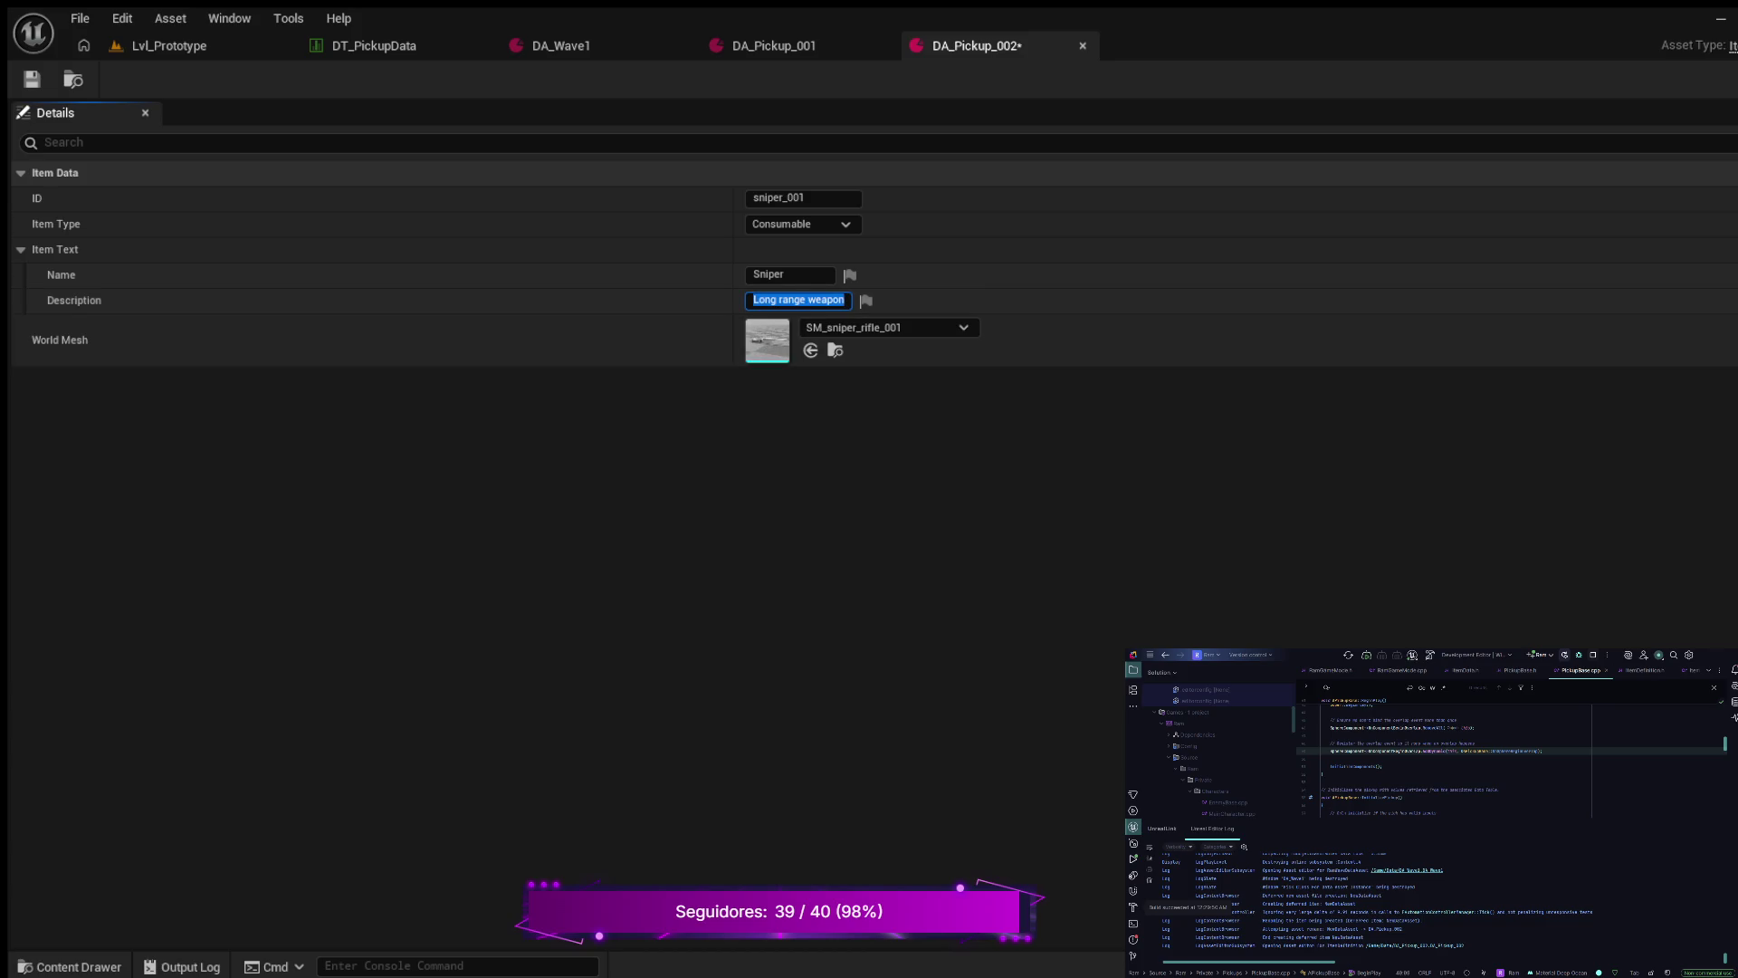
{"action": "key", "text": "ctrl+s"}
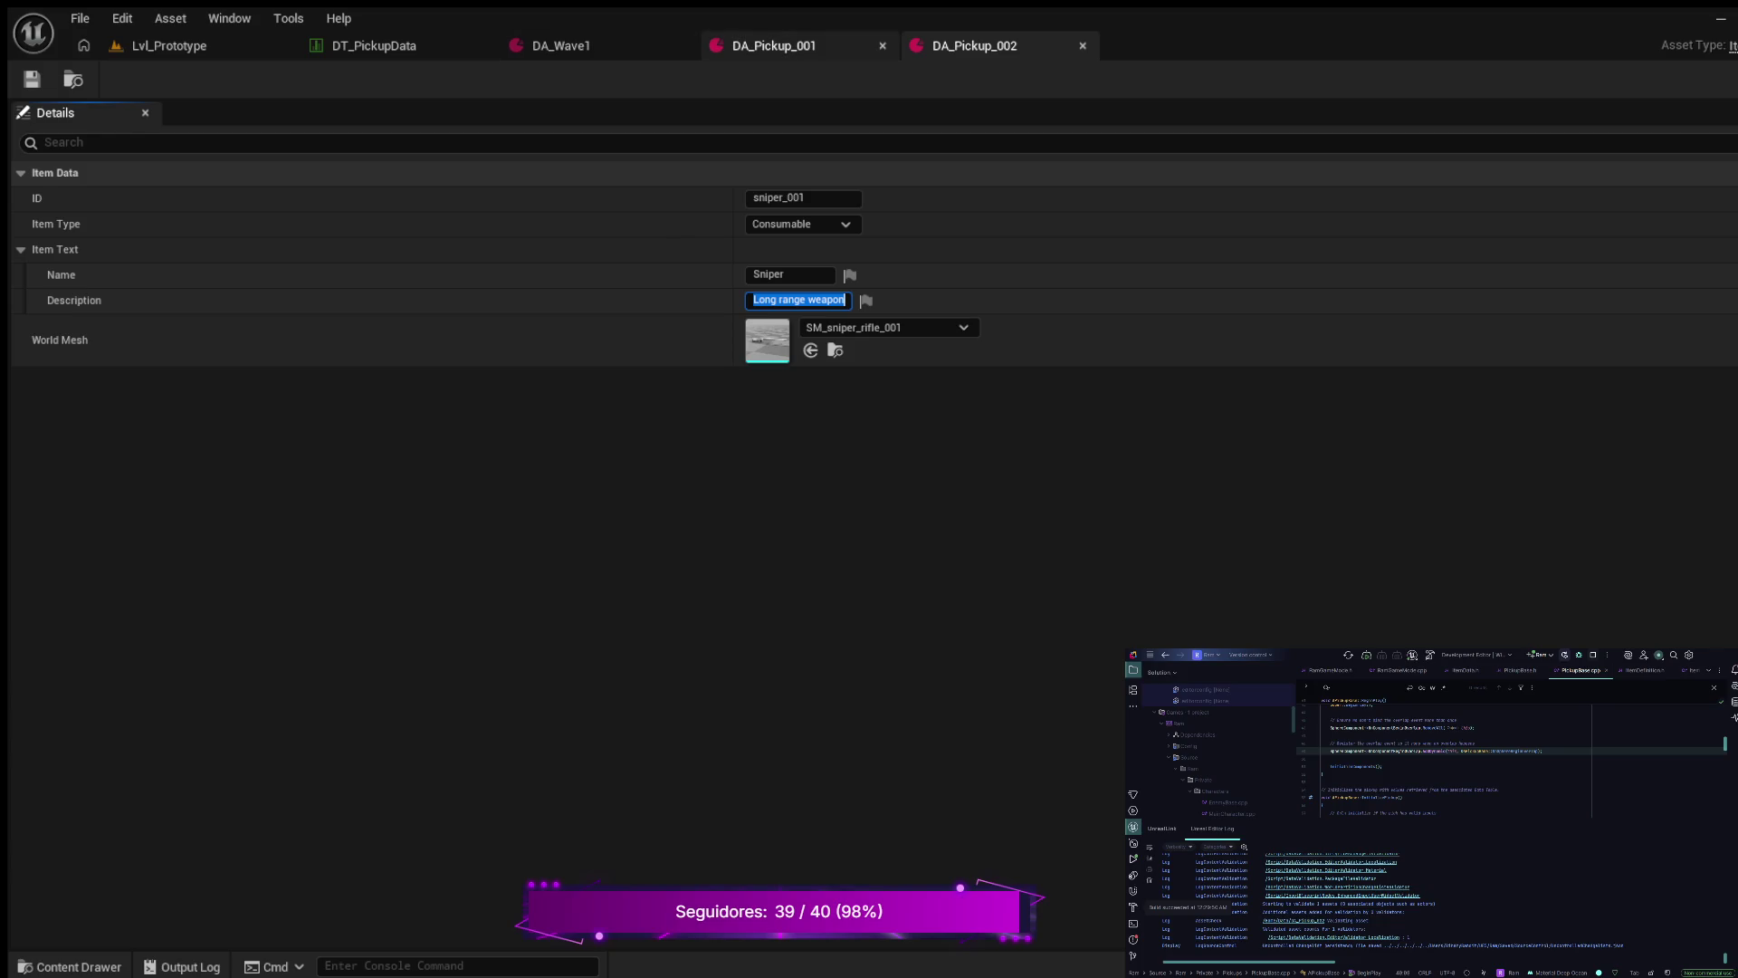
{"action": "left_click", "coordinate": [374, 45]}
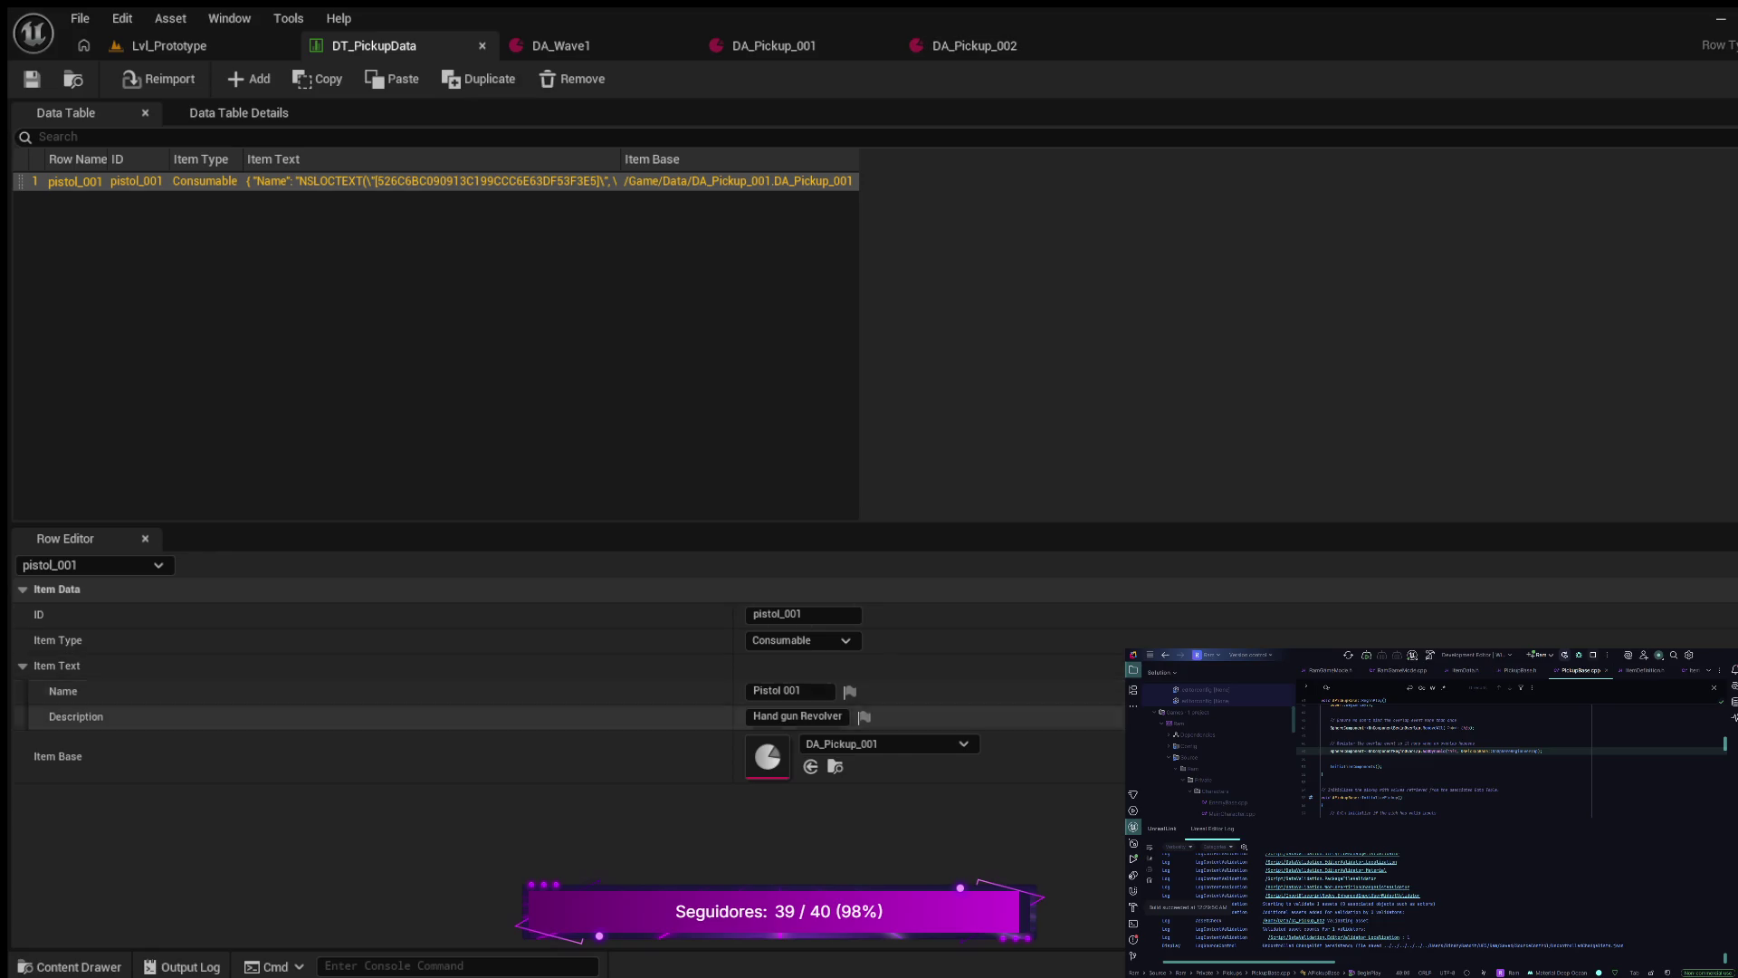
- Add a new row to DT_PickupData named sniper_001
{"action": "left_click", "coordinate": [248, 78]}
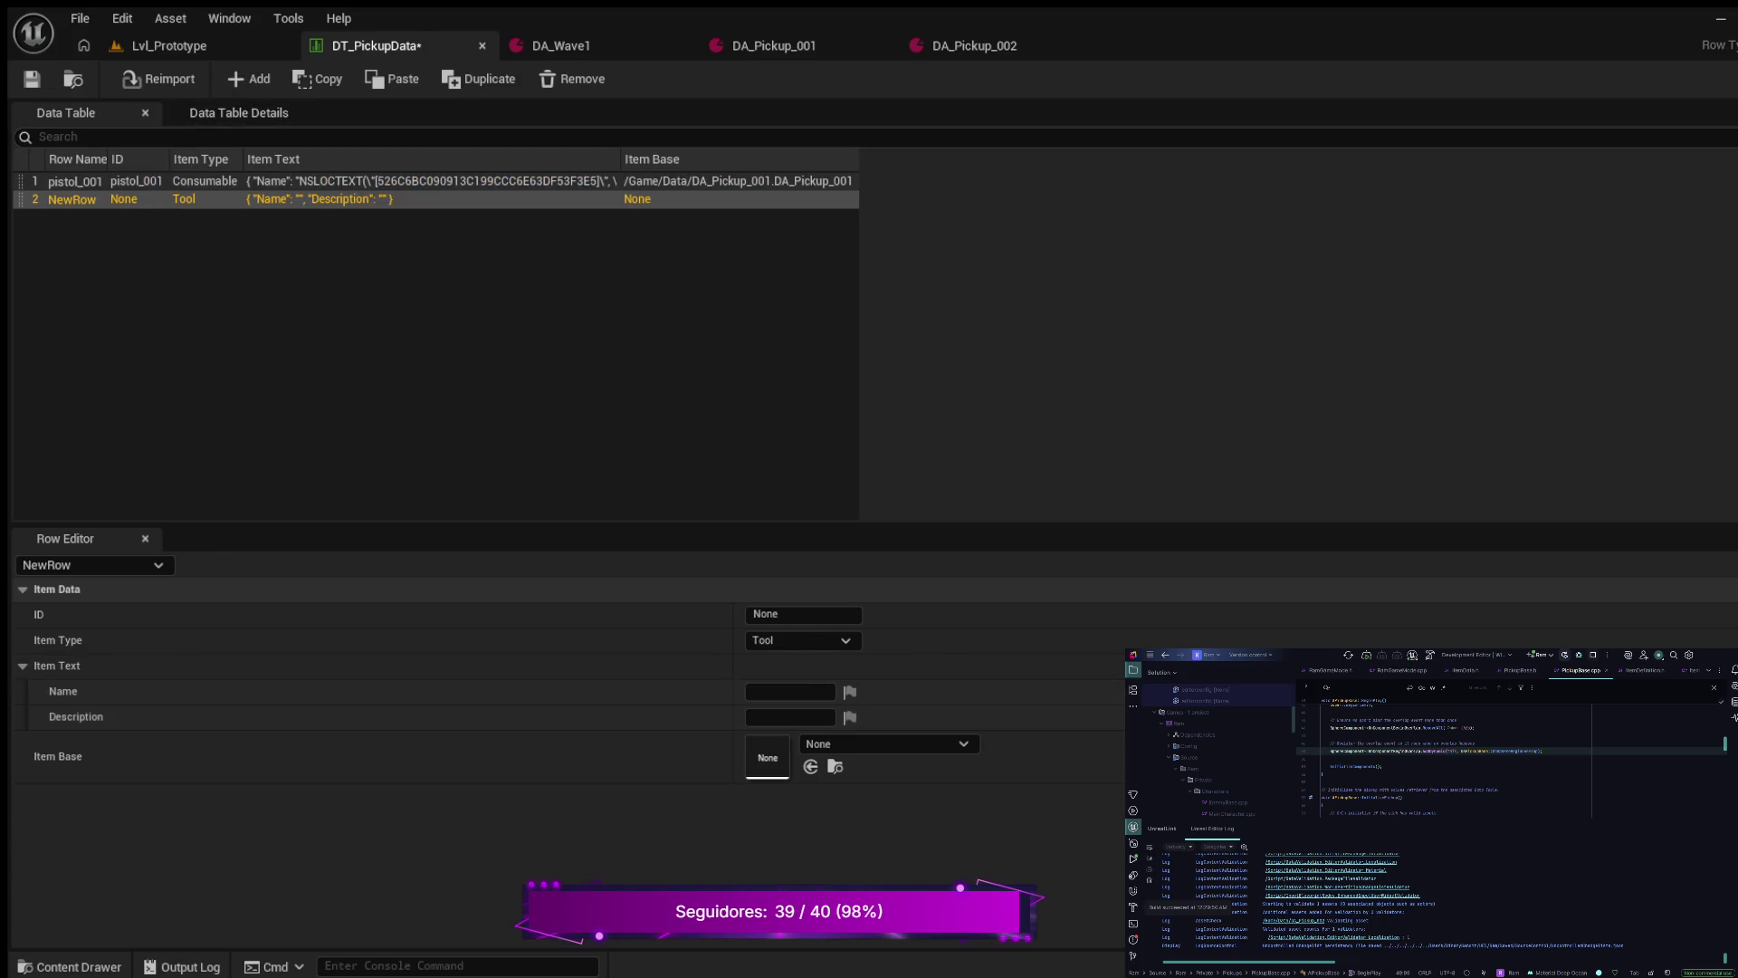
{"action": "double_click", "coordinate": [75, 199]}
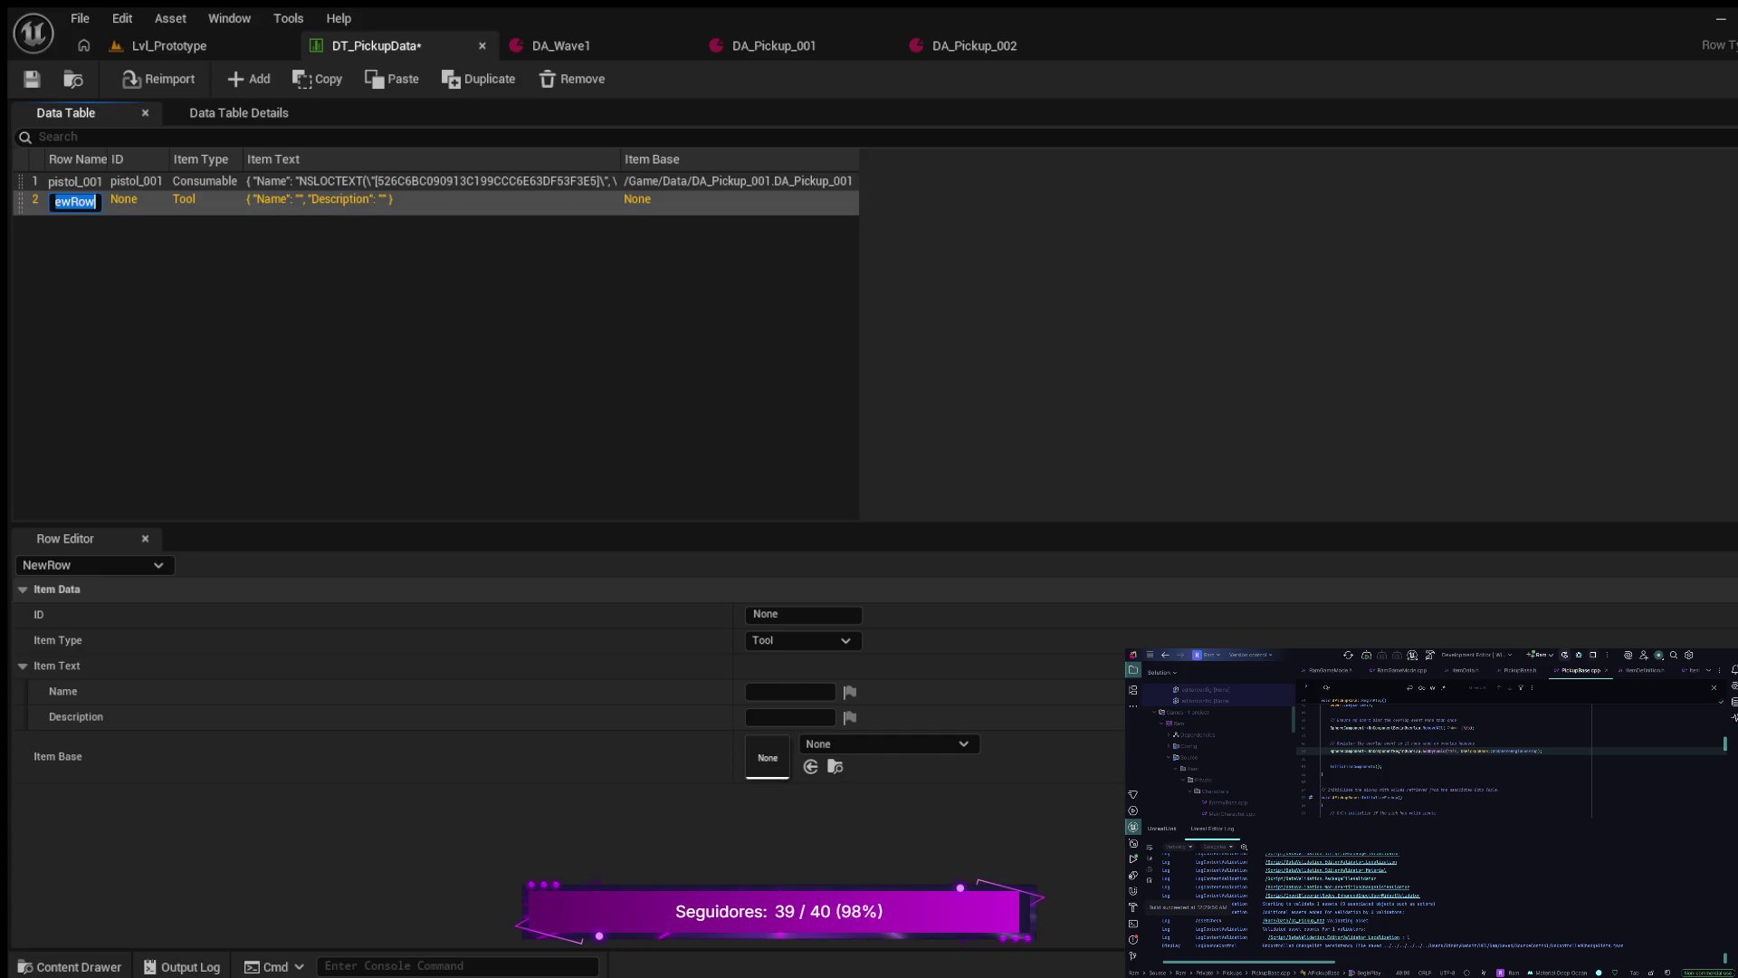
{"action": "type", "text": "sniper"}
{"action": "type", "text": "_"}
{"action": "type", "text": "001"}
{"action": "key", "text": "Return"}
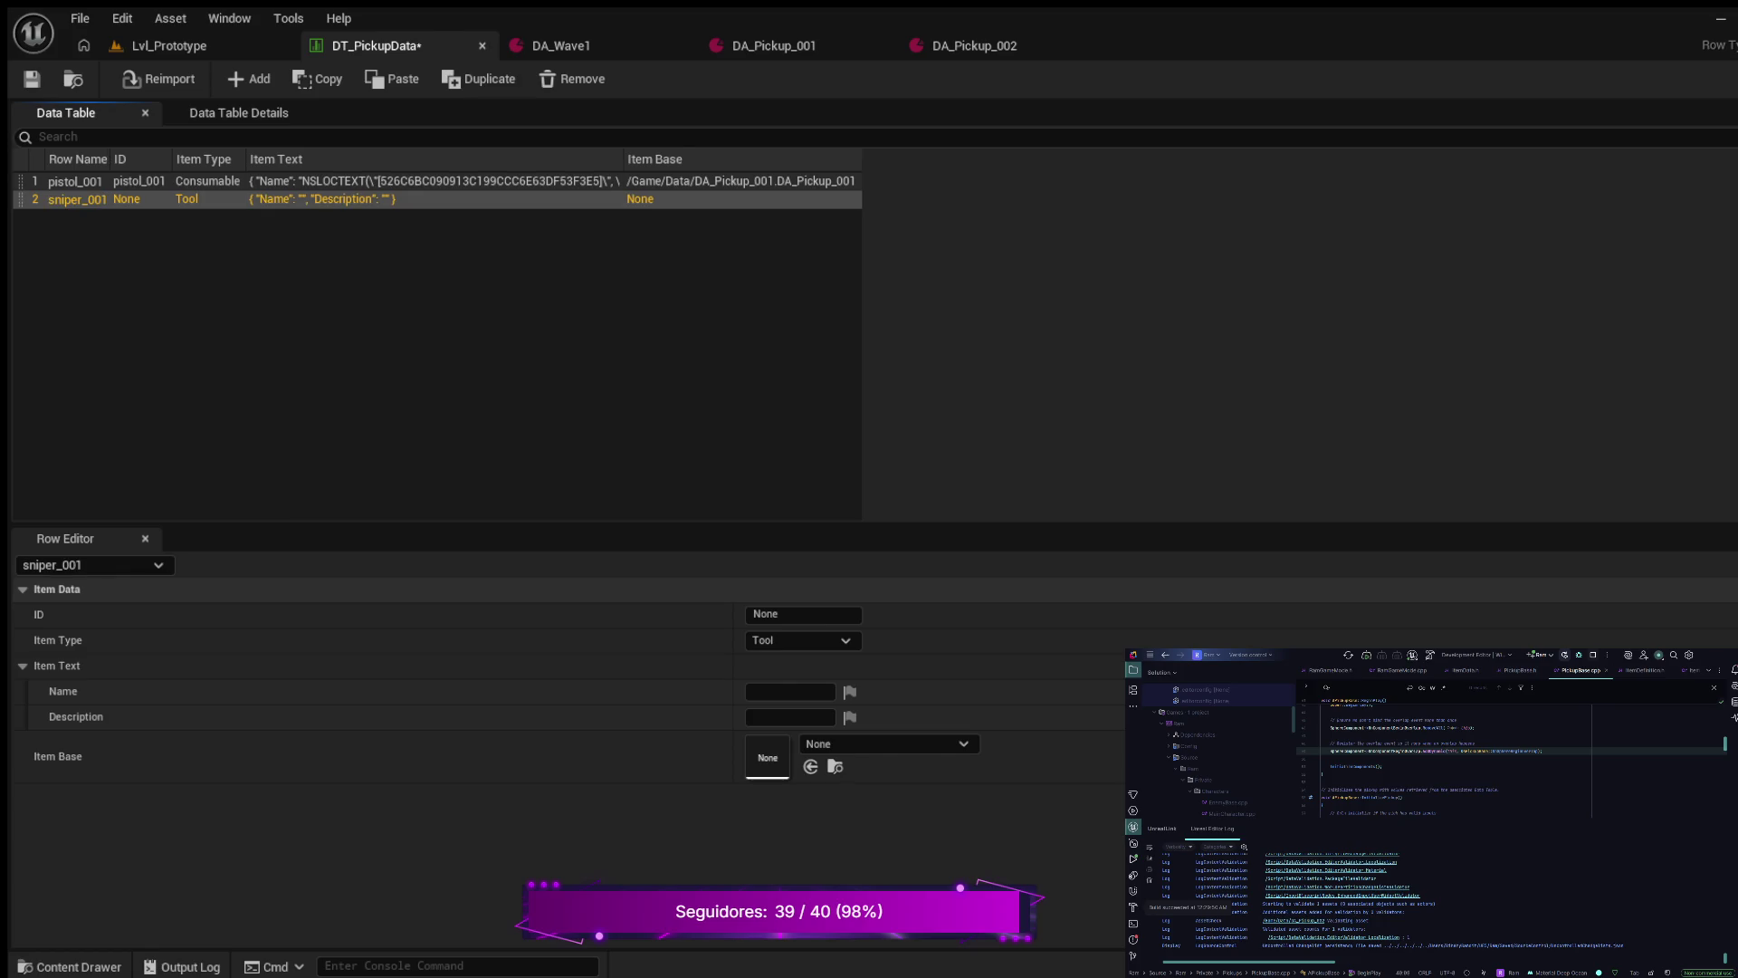
- Fill the row: ID sniper_001, Consumable, Sniper, 'Long range weapon', base DA_Pickup_002, then save the table
{"action": "left_click", "coordinate": [803, 614]}
{"action": "type", "text": "sniper_"}
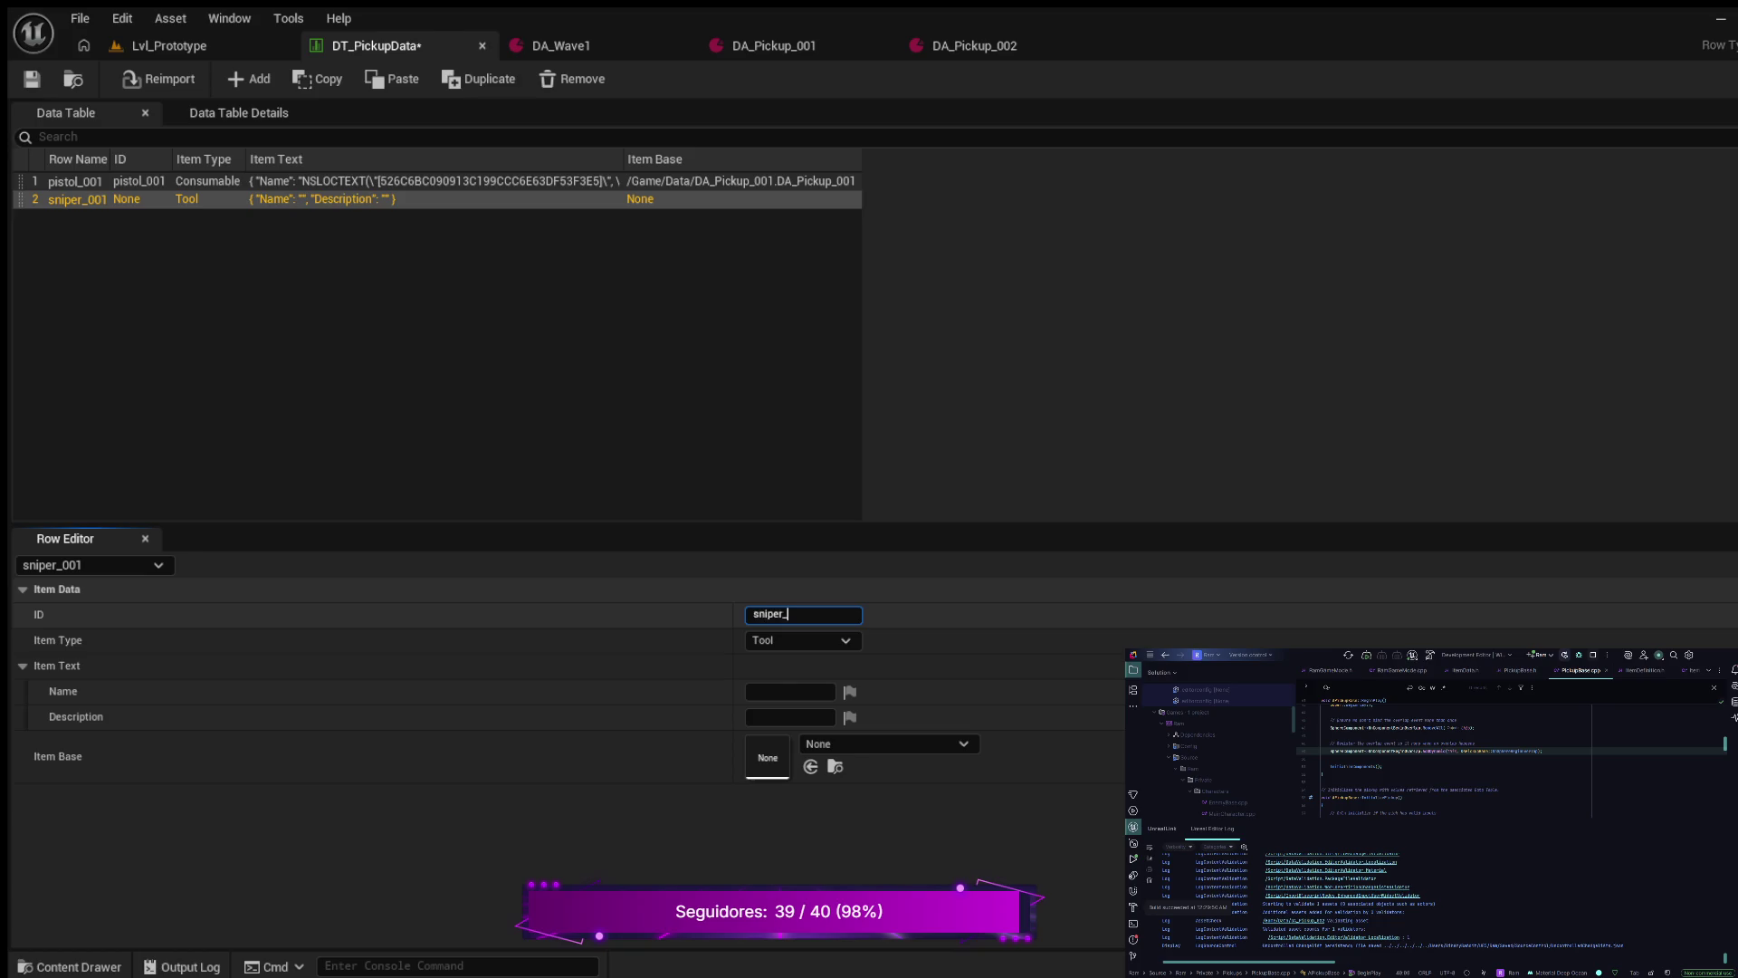
{"action": "type", "text": "001"}
{"action": "key", "text": "Return"}
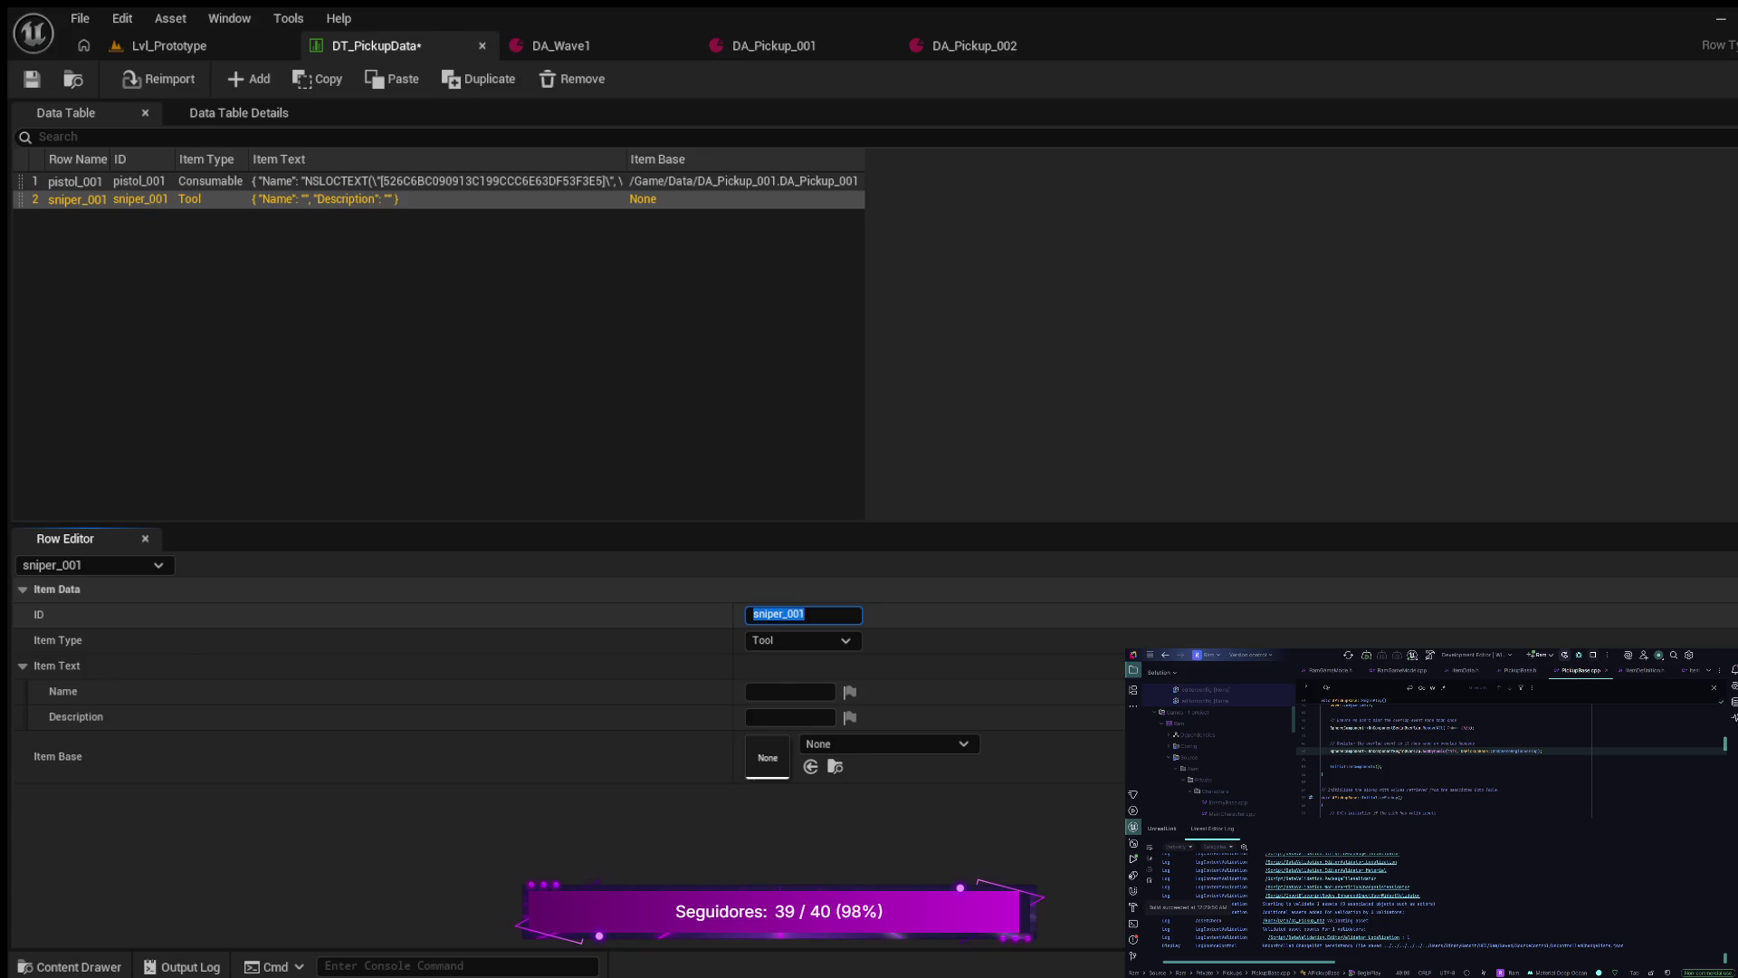
{"action": "left_click", "coordinate": [802, 640]}
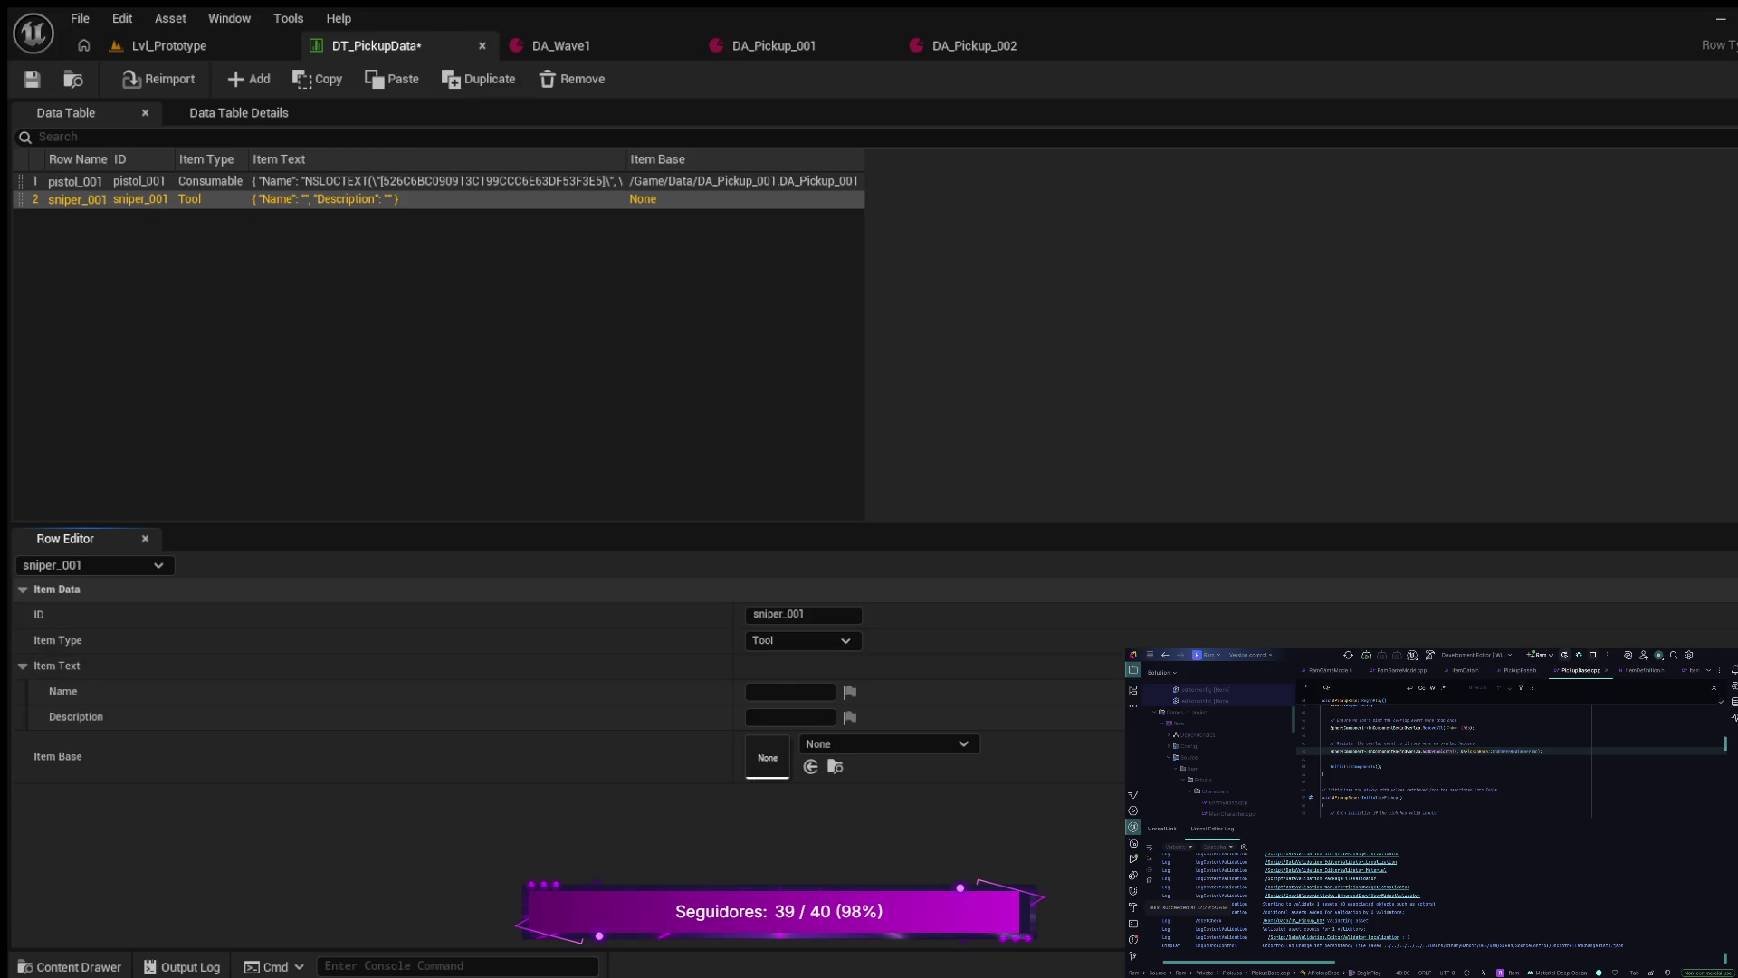
{"action": "left_click", "coordinate": [789, 691]}
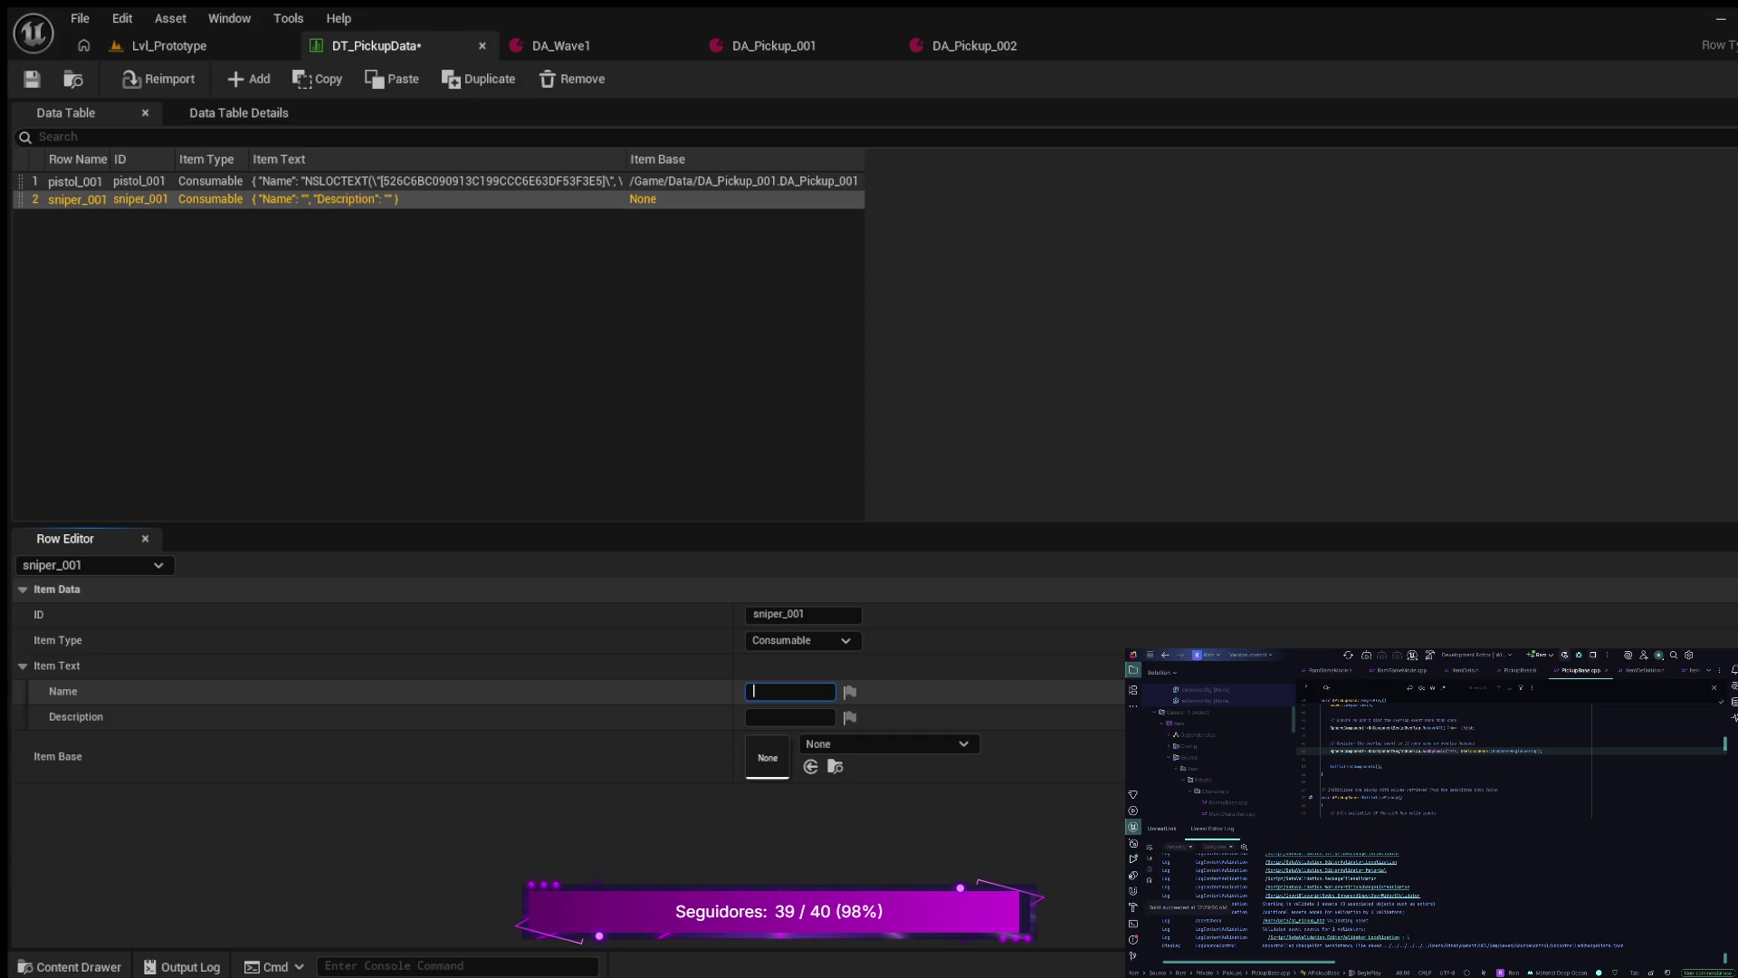
{"action": "type", "text": "Sniper"}
{"action": "left_click", "coordinate": [790, 717]}
{"action": "type", "text": "L"}
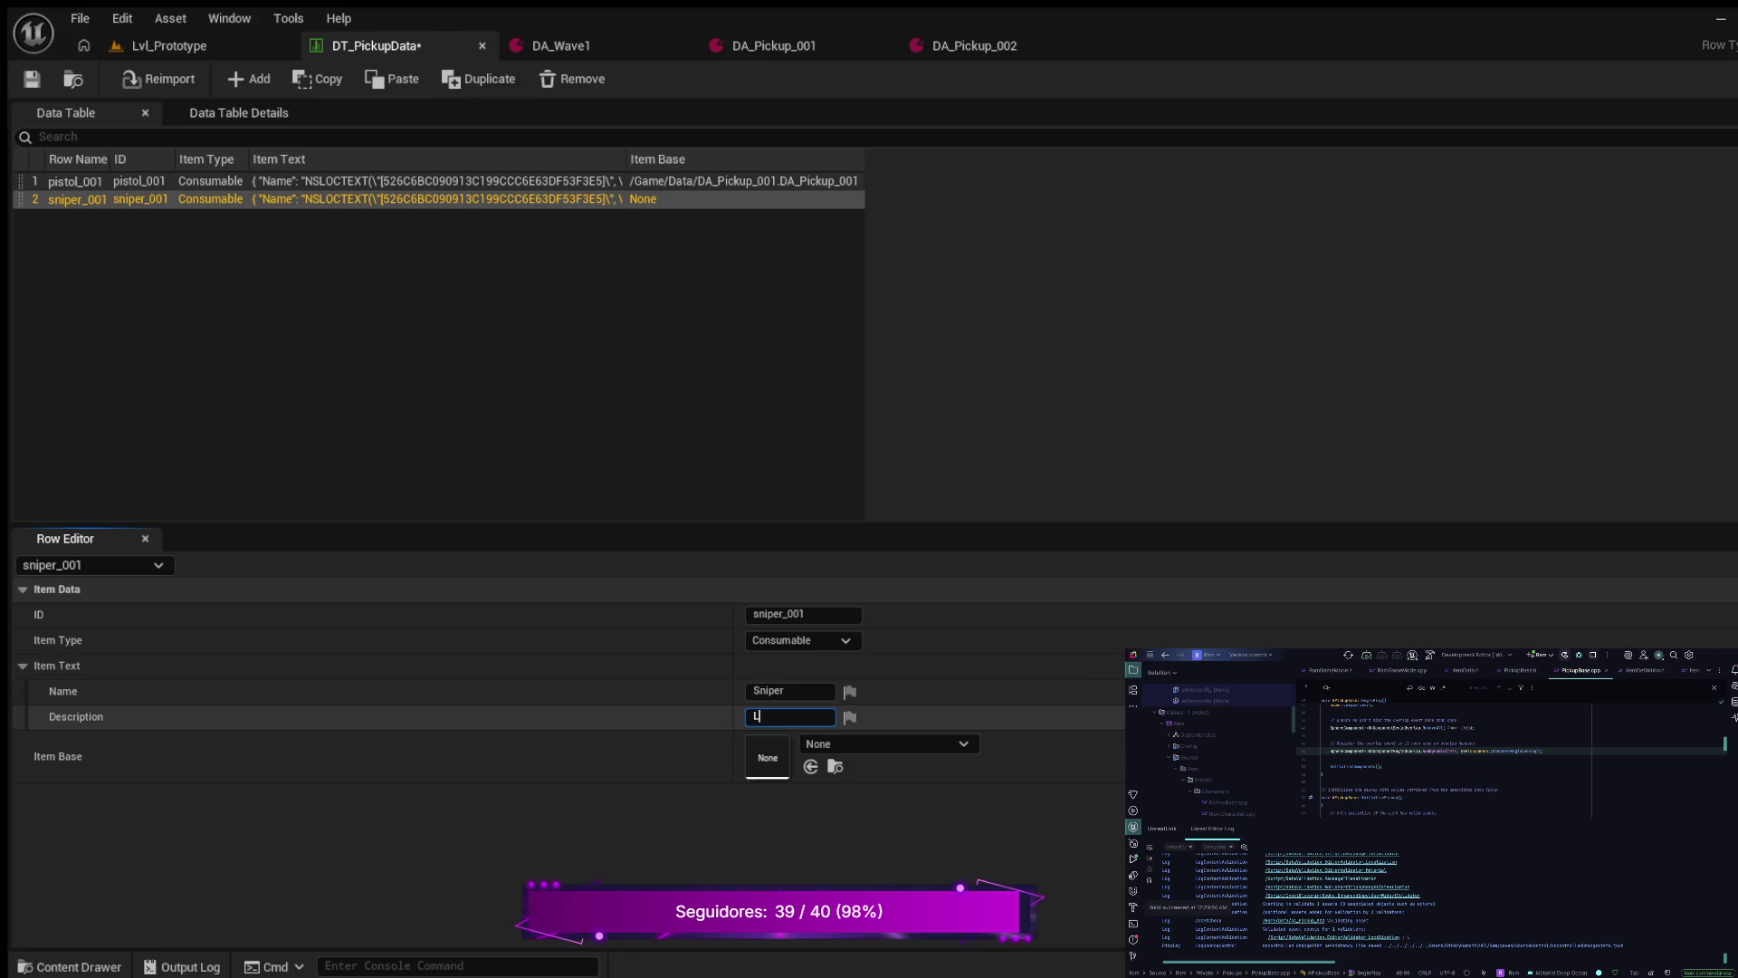
{"action": "type", "text": "ong range weapon"}
{"action": "key", "text": "Return"}
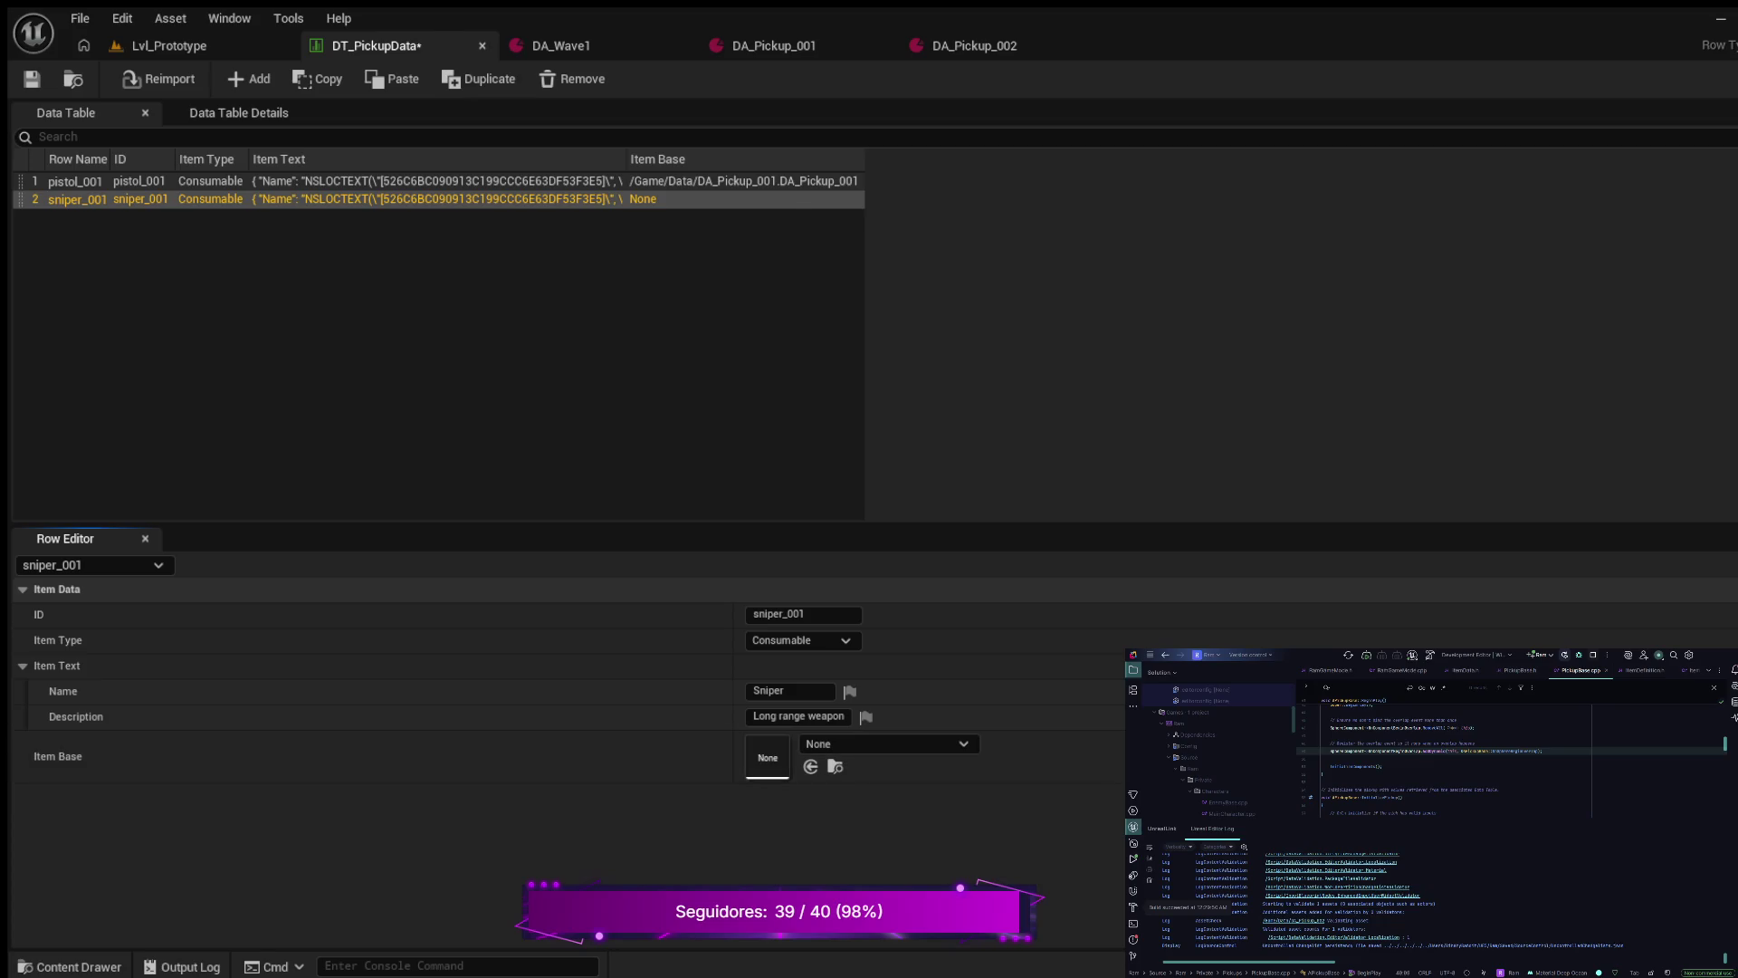
{"action": "key", "text": "ctrl+v"}
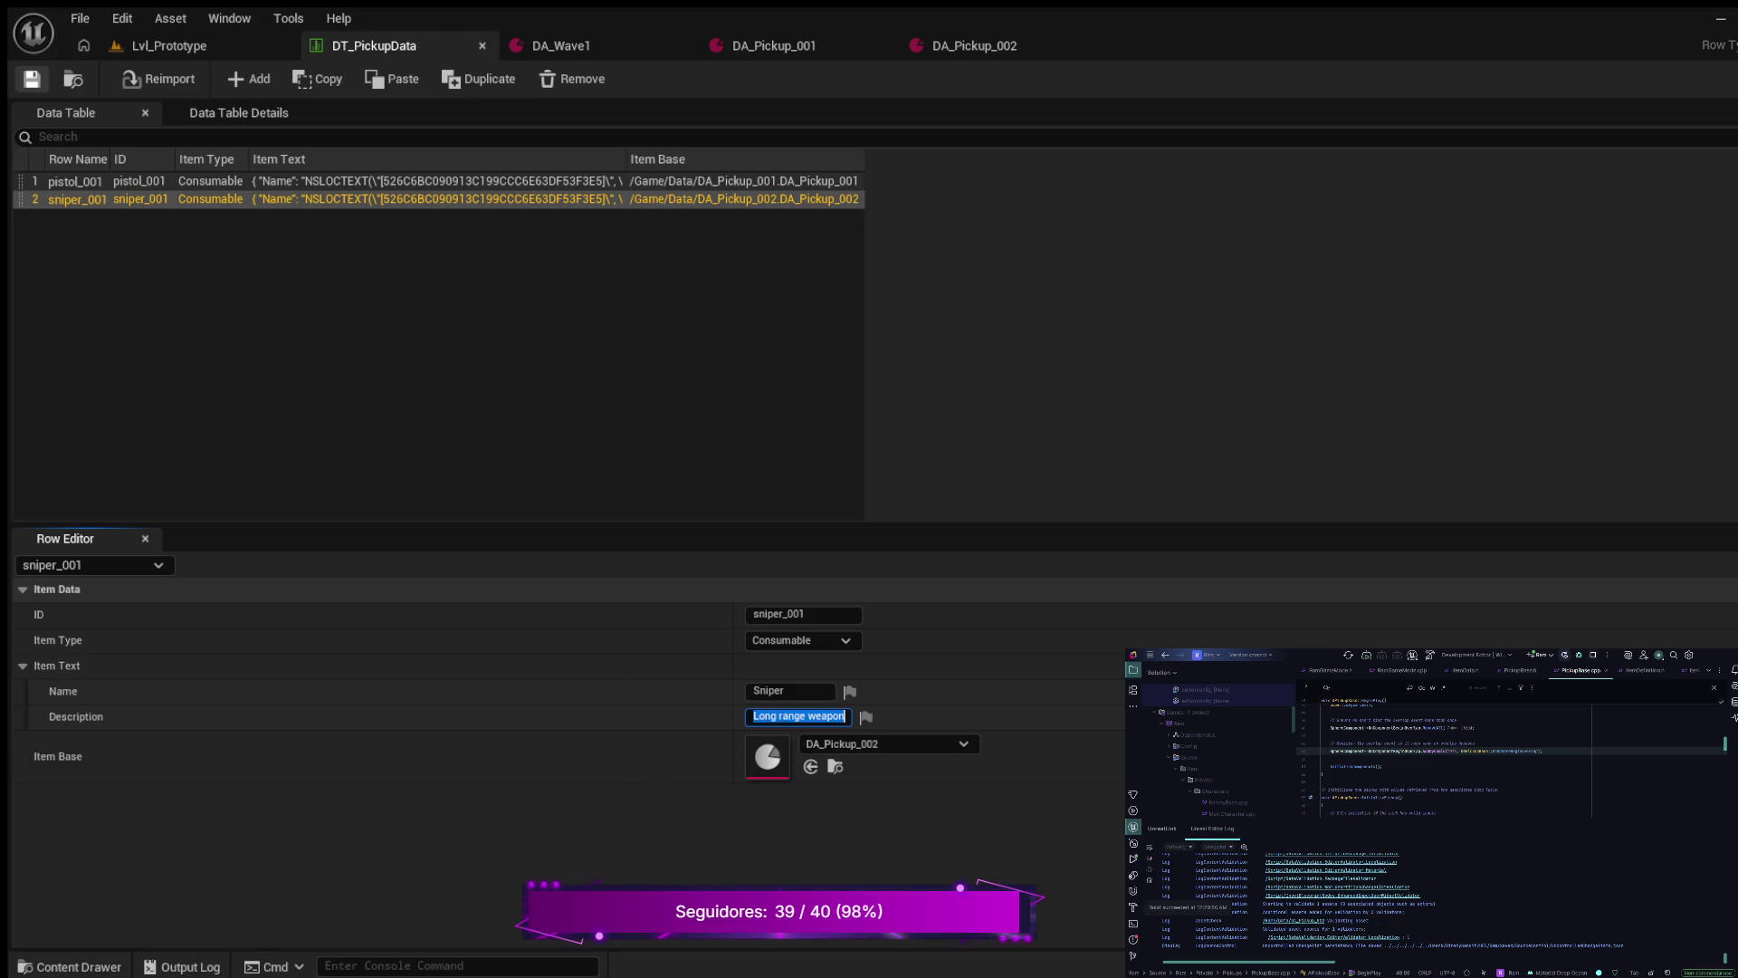
{"action": "left_click", "coordinate": [32, 78]}
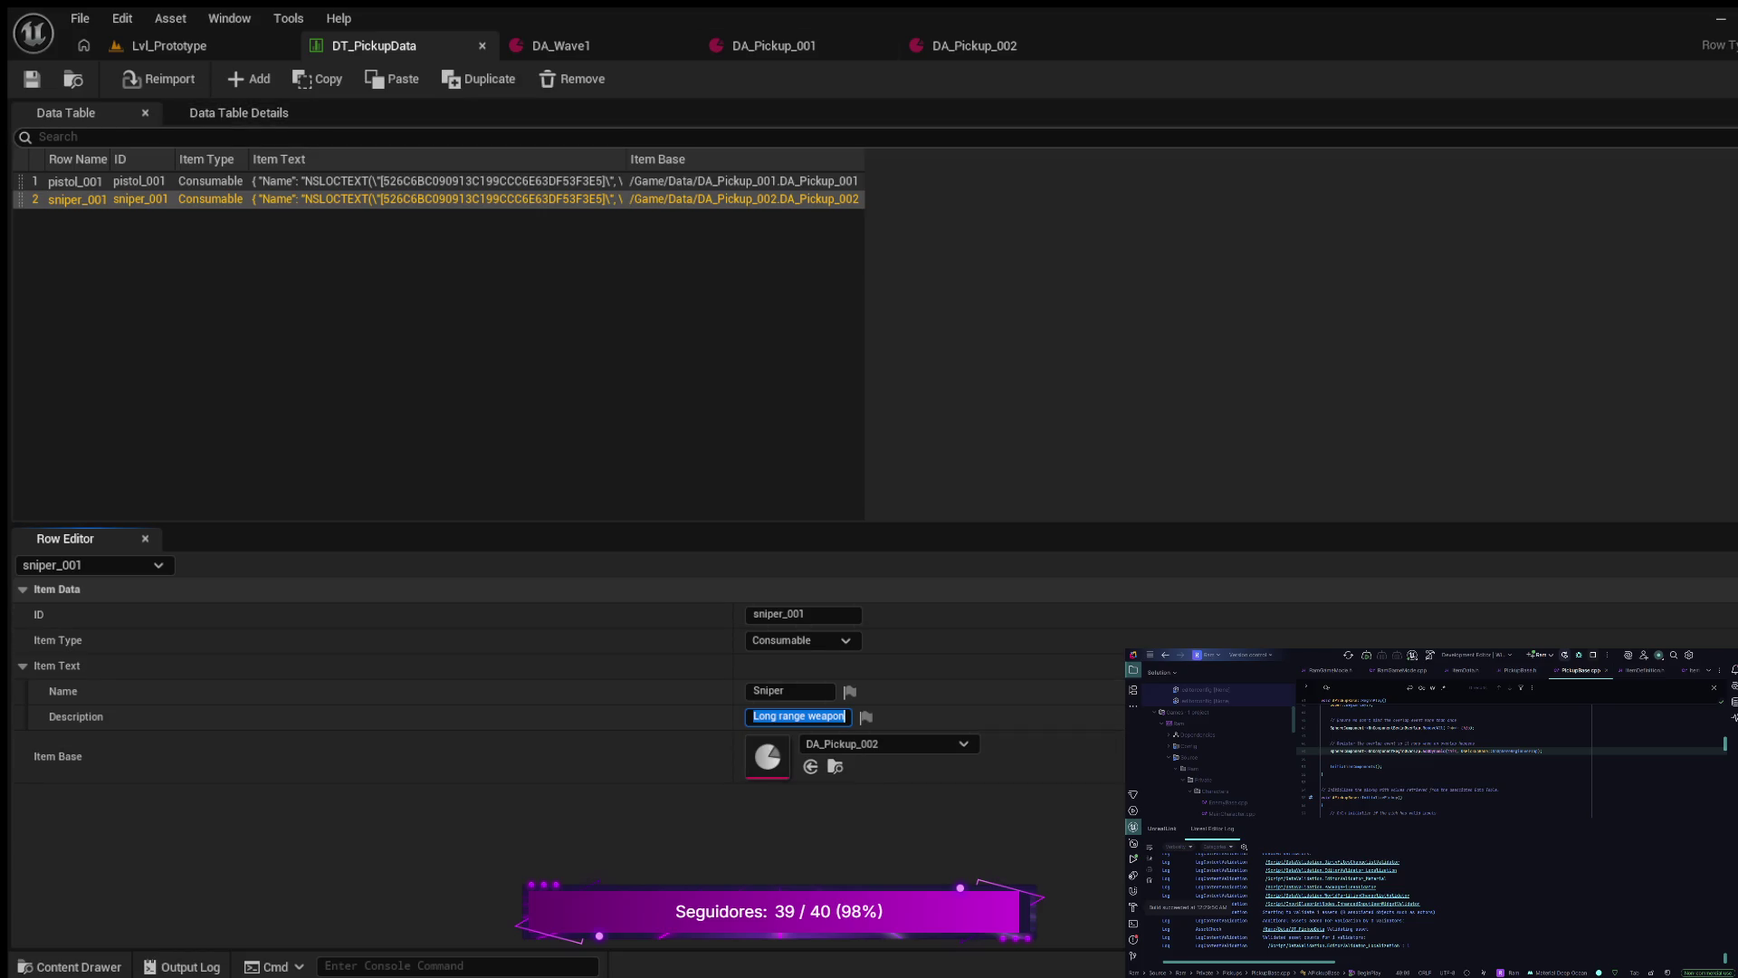
- Return to Lvl_Prototype, save it and start a Play In Editor session
{"action": "left_click", "coordinate": [169, 46]}
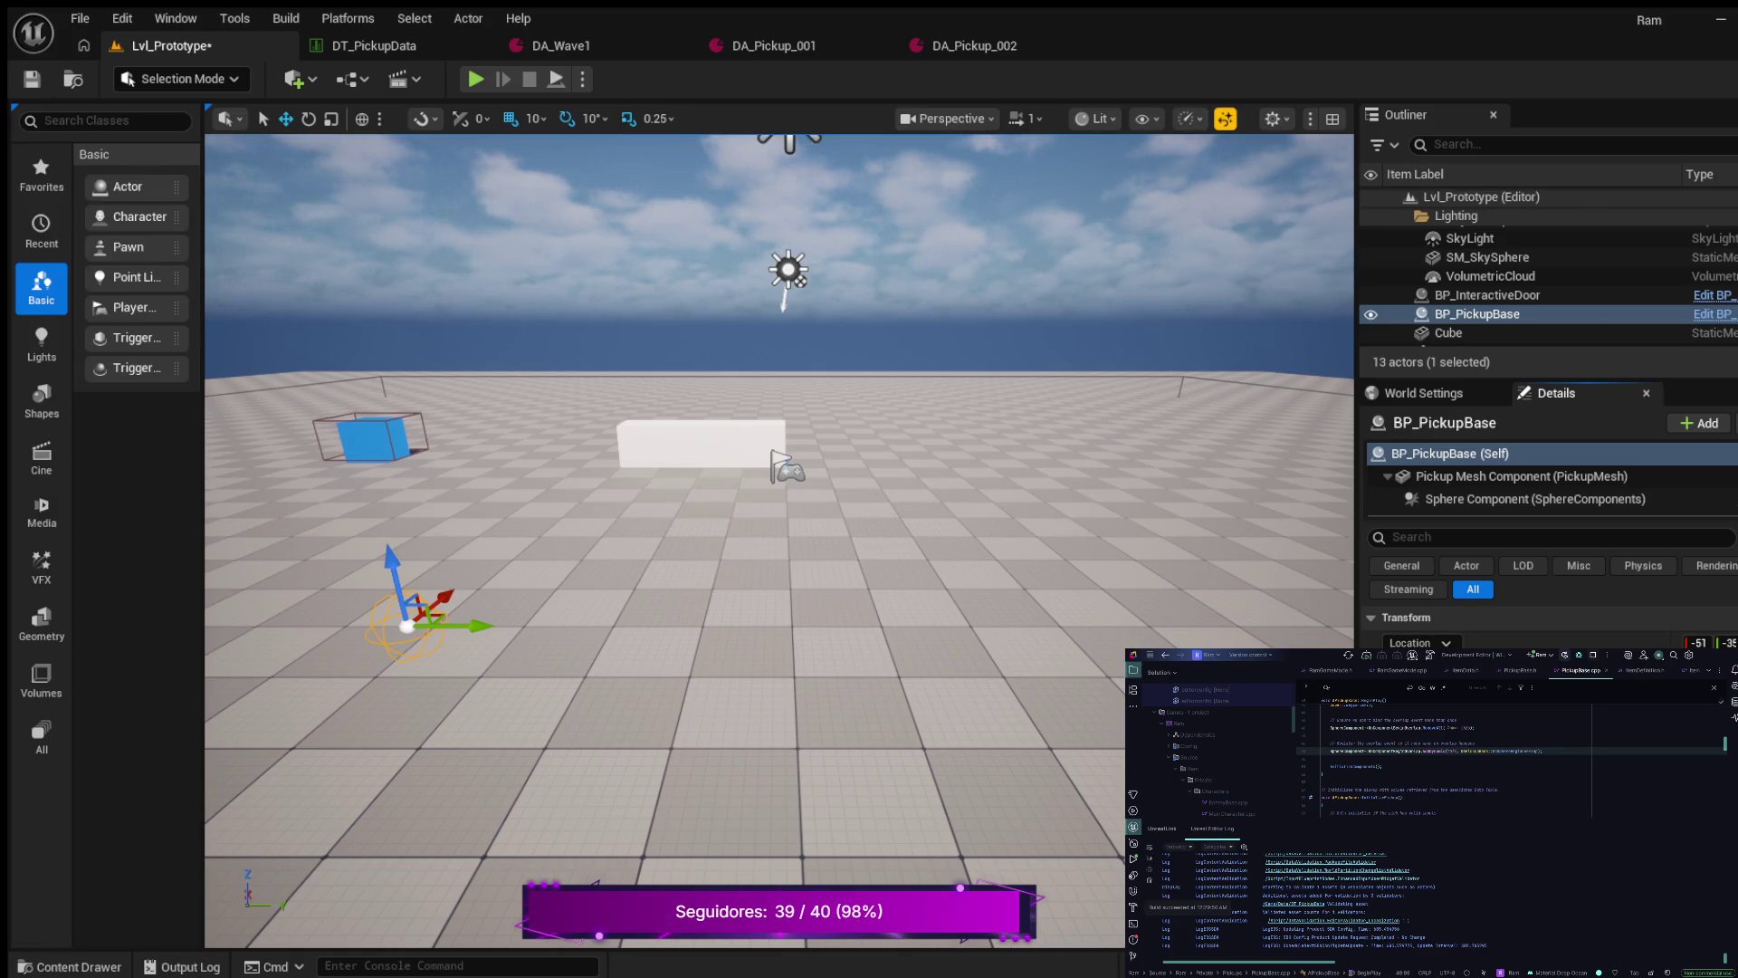
{"action": "key", "text": "ctrl+s"}
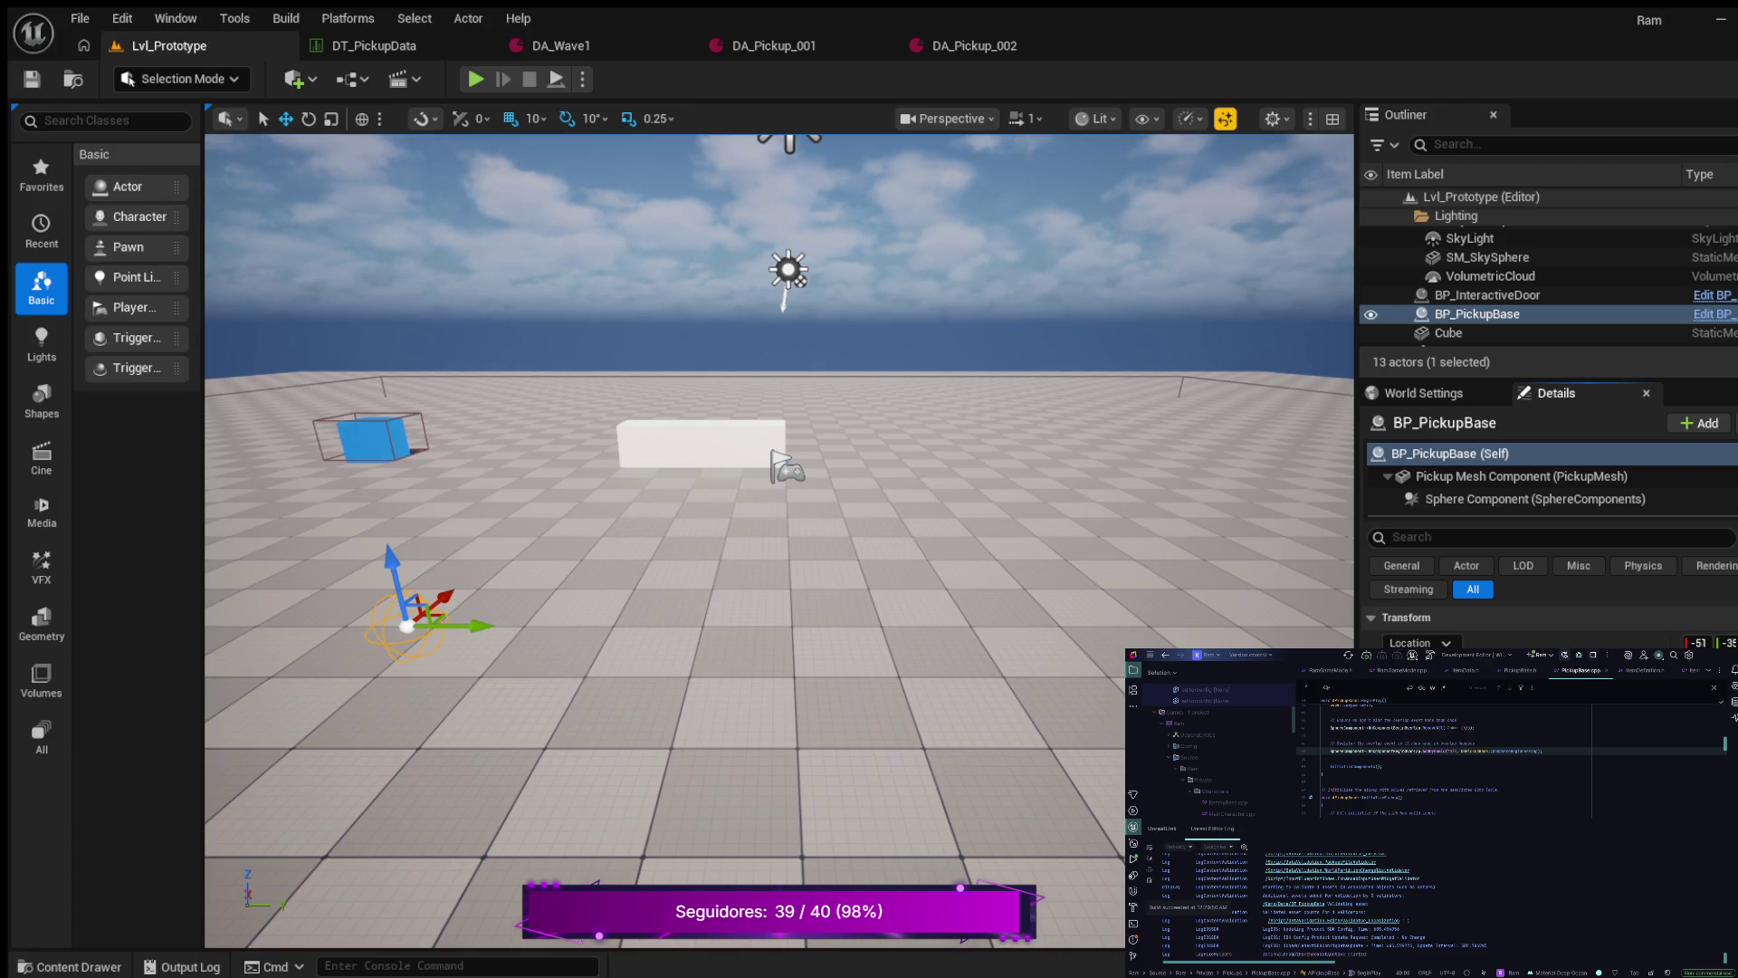
{"action": "key", "text": "alt+p"}
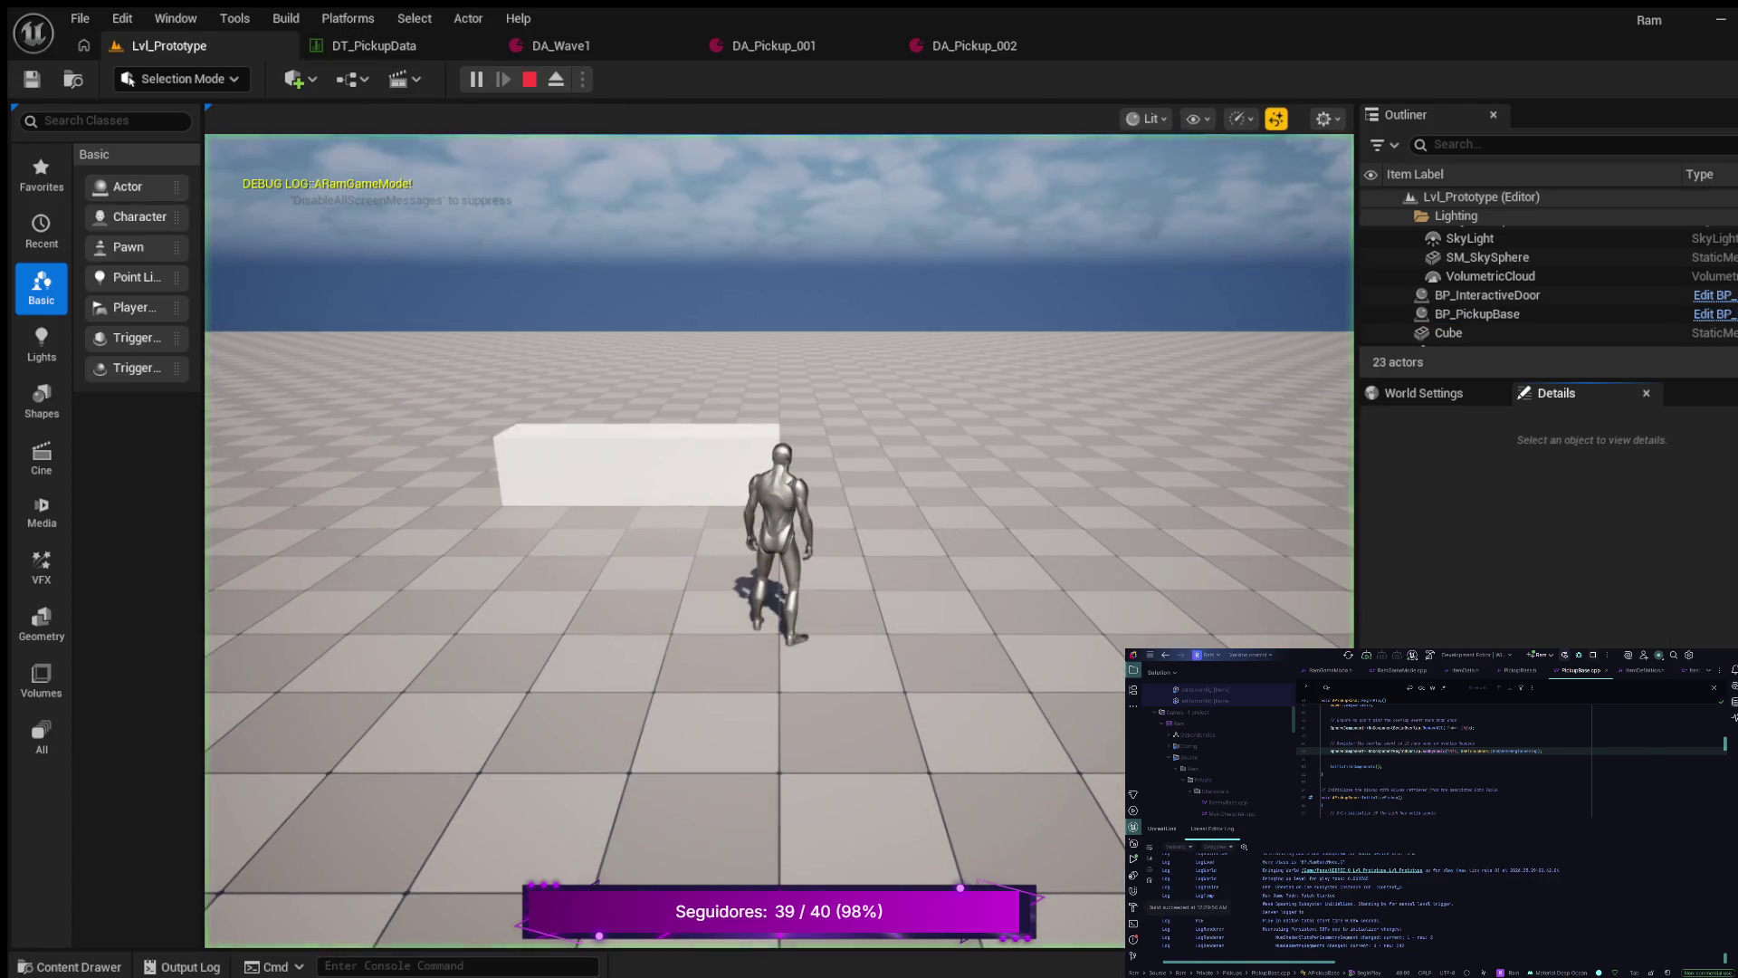
- Run the character toward the blue cube until the rifle appears, then eject and select the pickup
{"action": "key", "text": "w"}
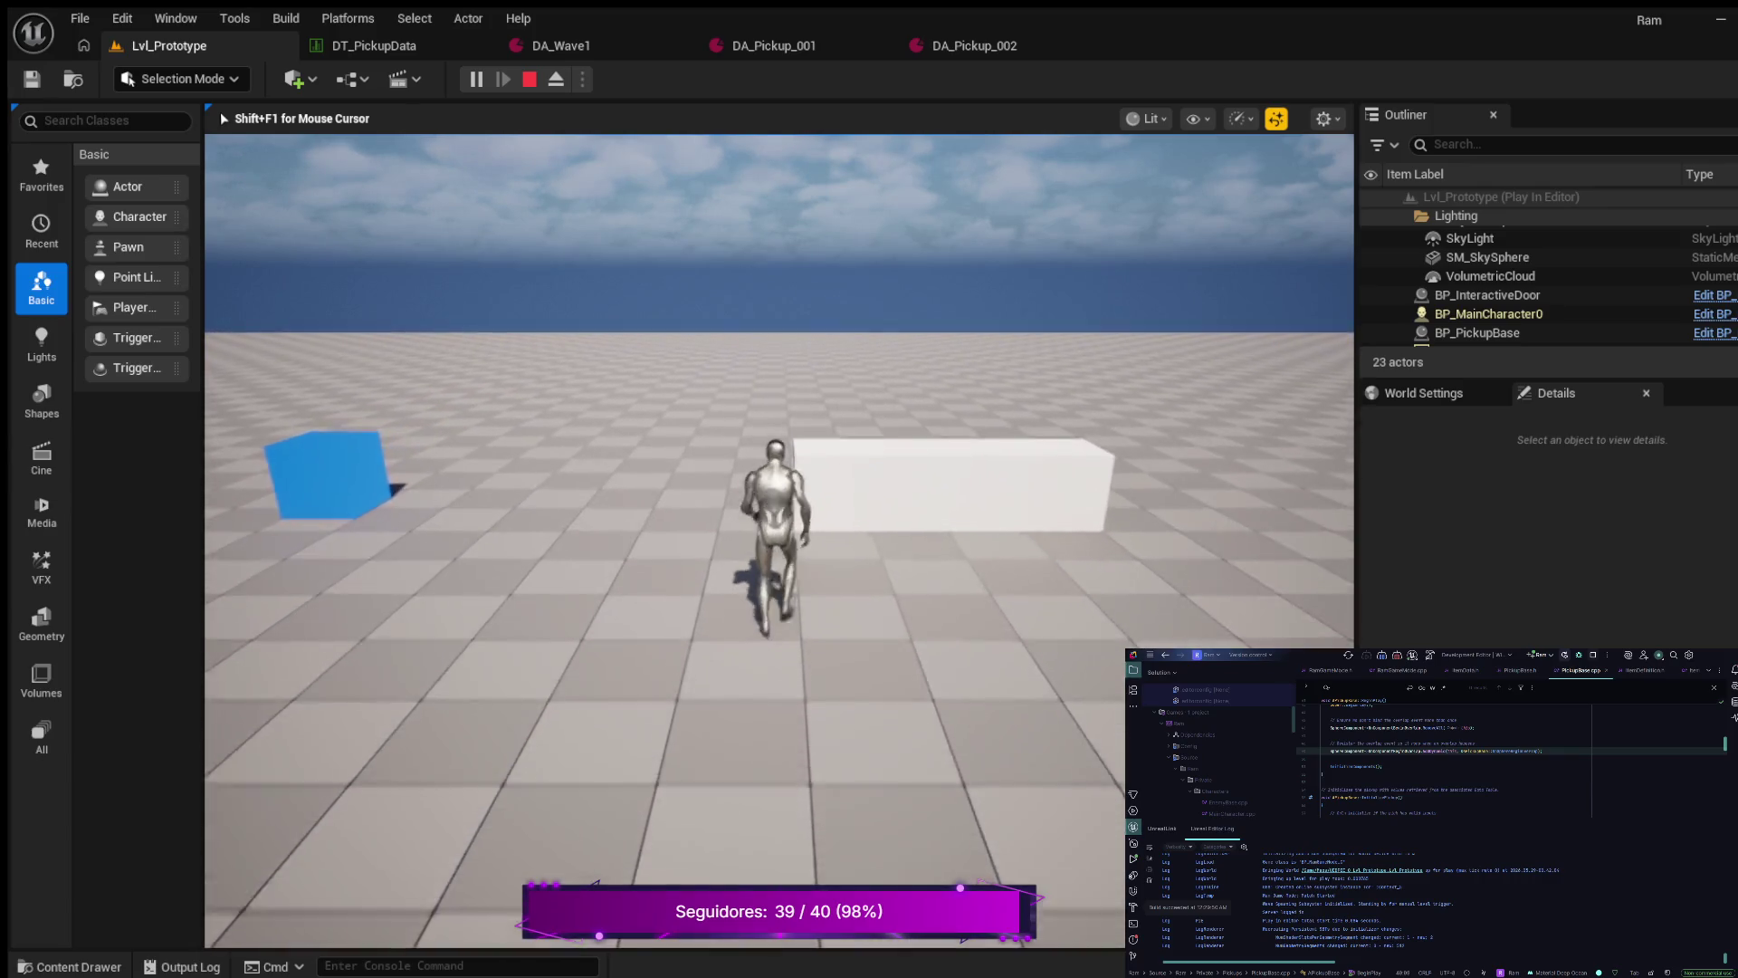
{"action": "key", "text": "s"}
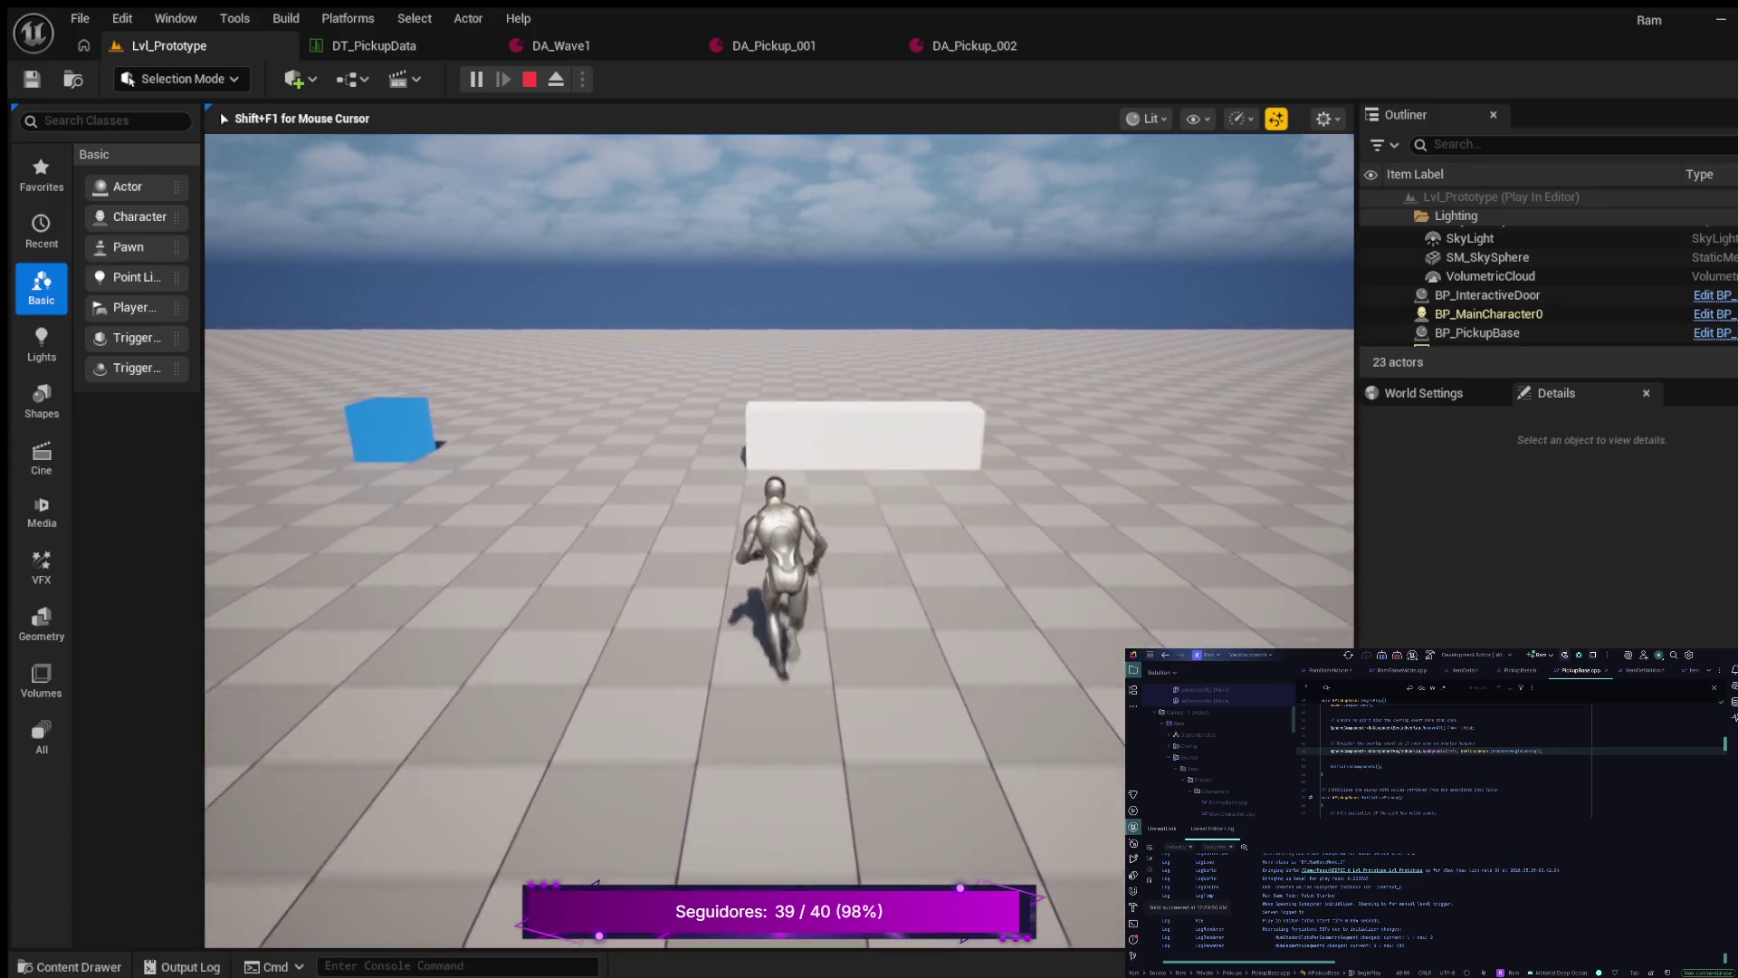
{"action": "key", "text": "s"}
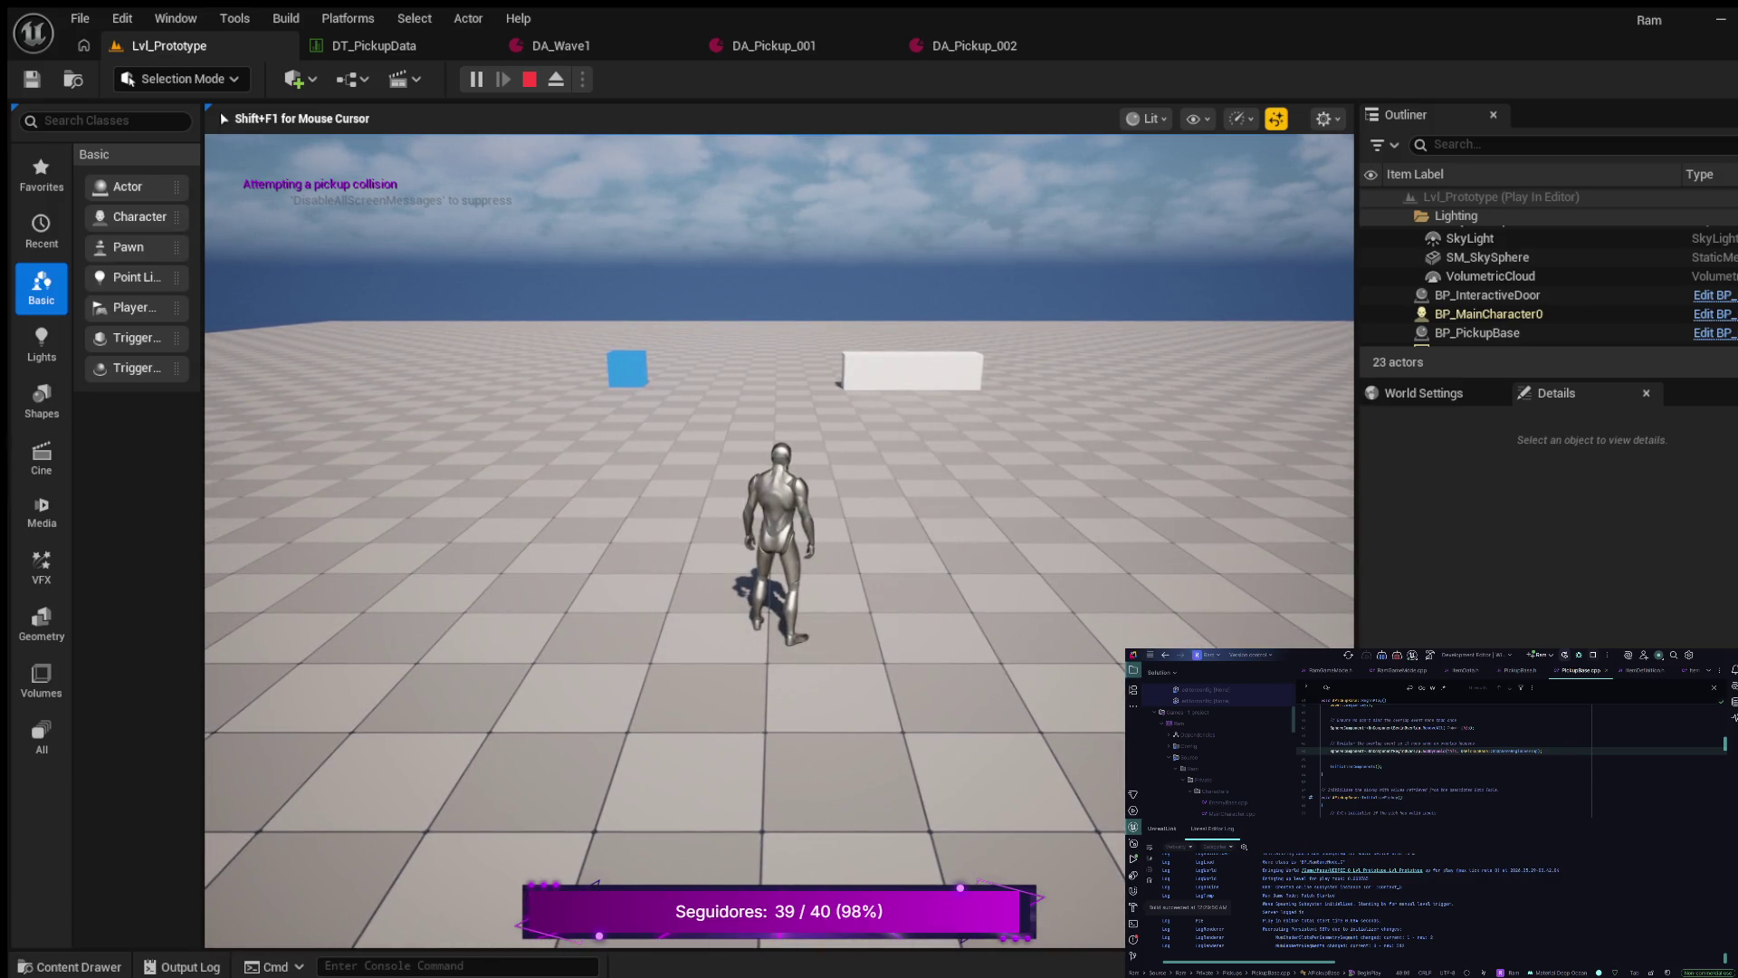
{"action": "key", "text": "w"}
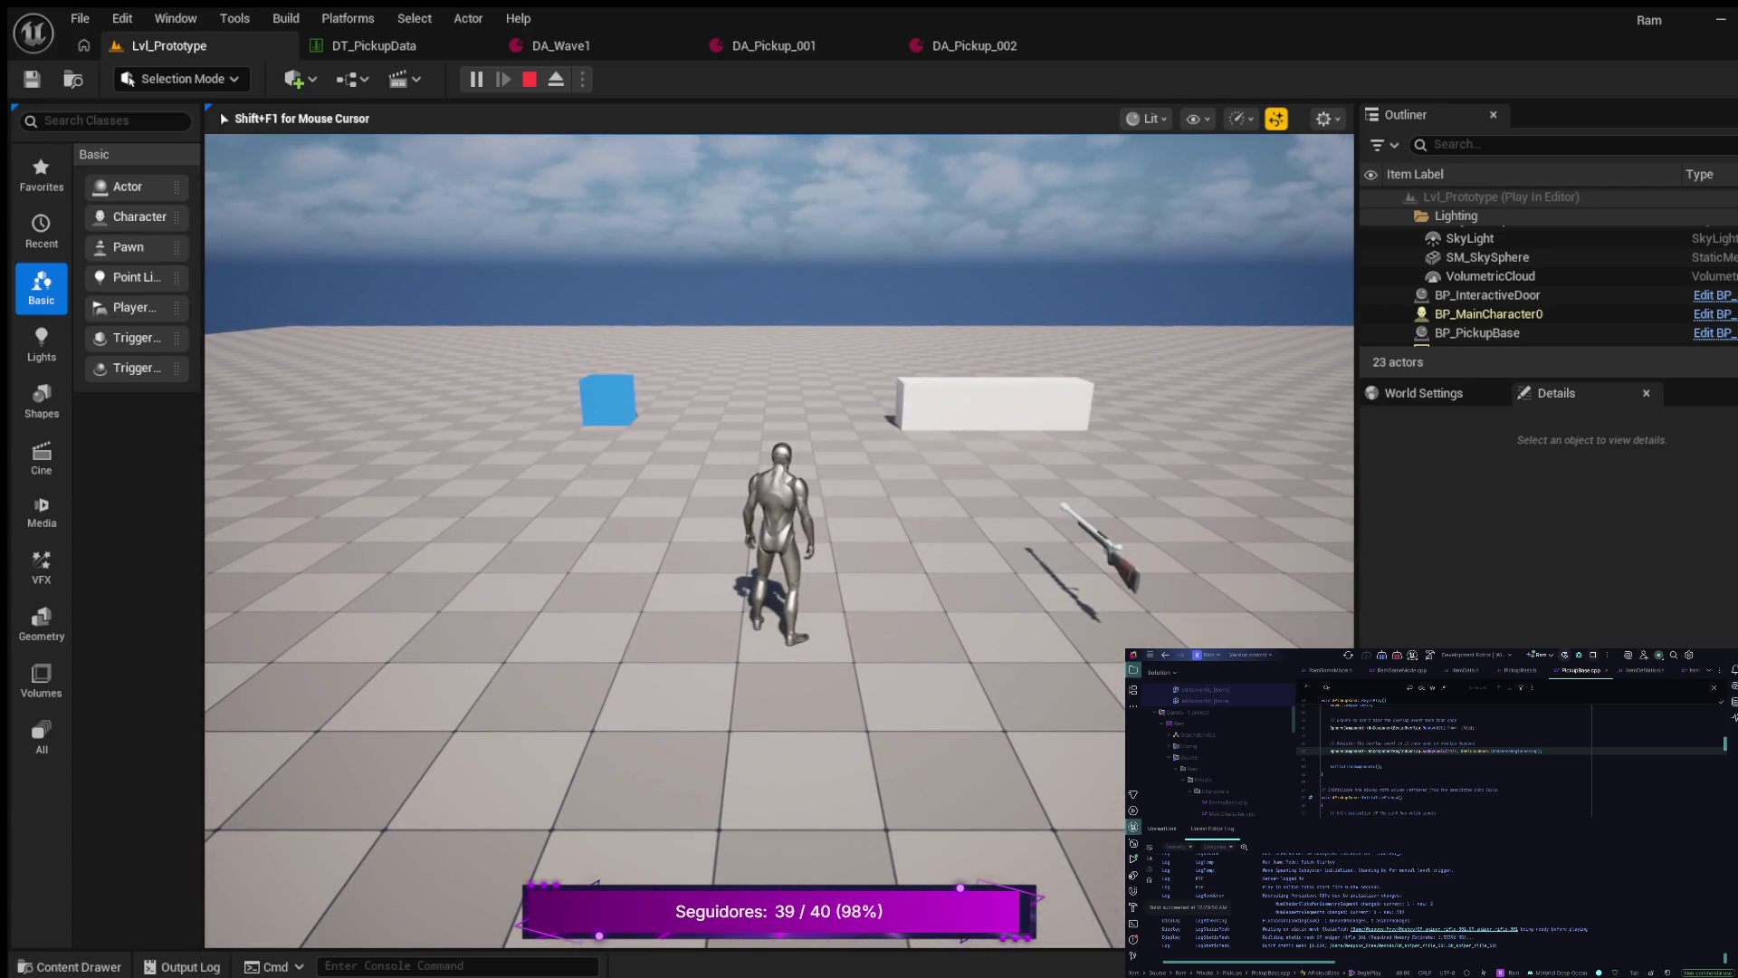
{"action": "key", "text": "F8"}
{"action": "left_click", "coordinate": [1041, 548]}
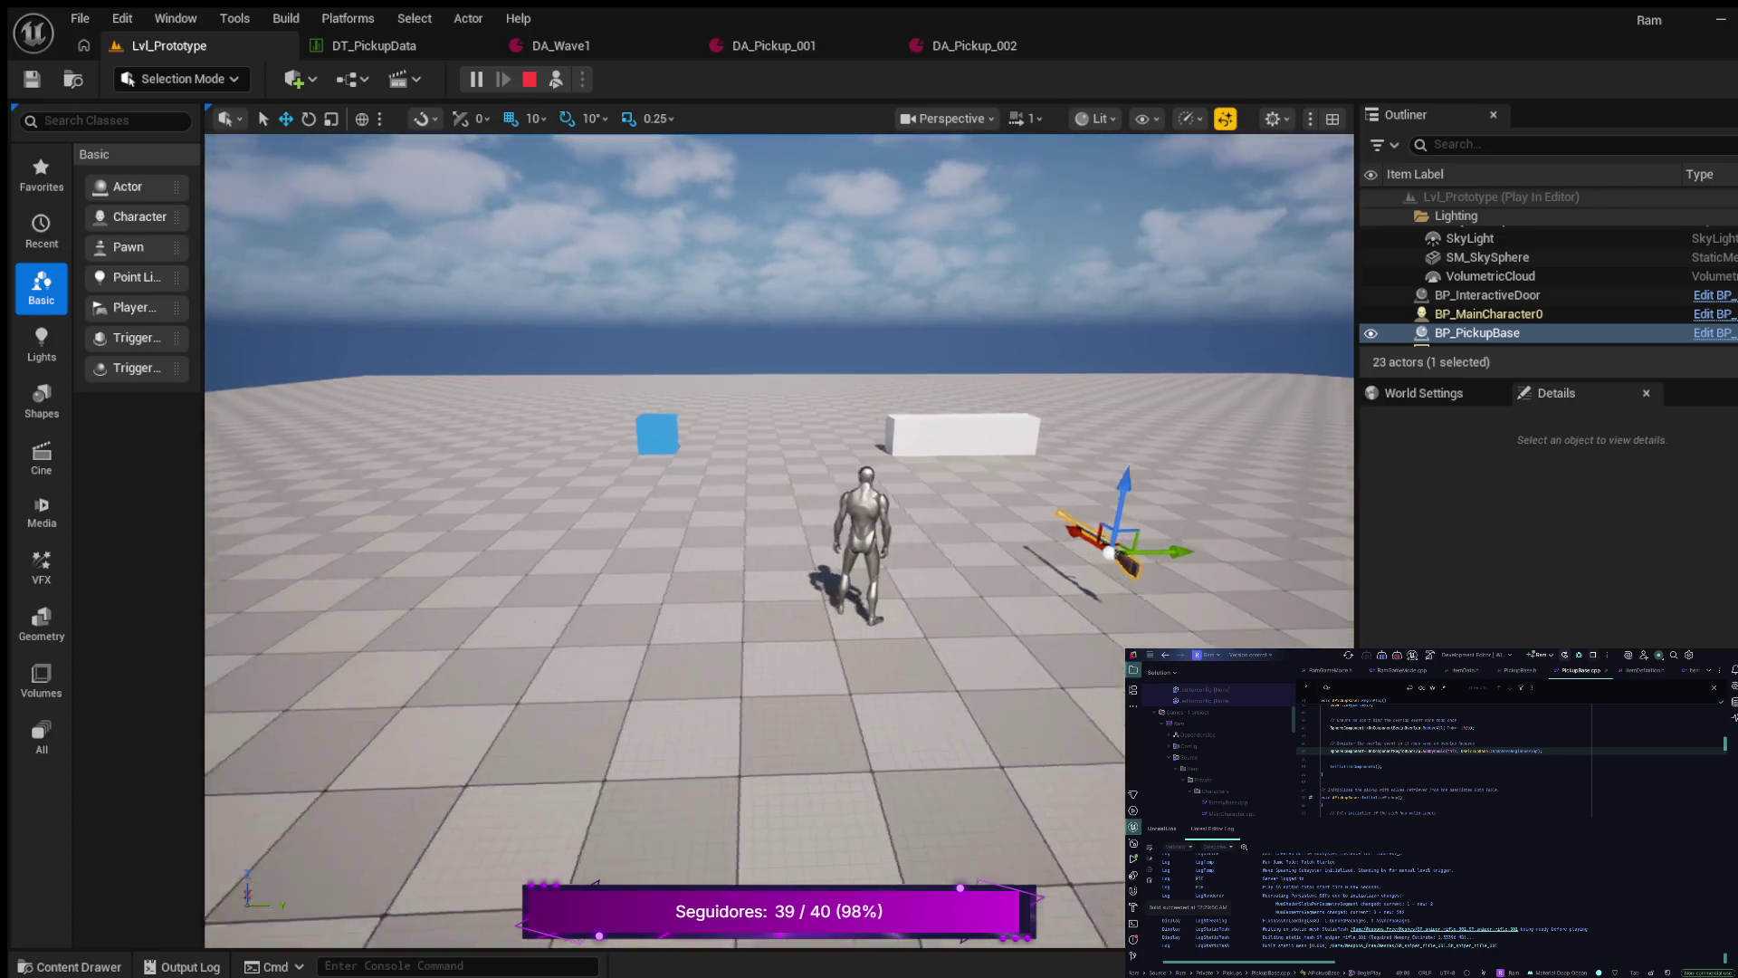
- Frame and orbit around the rifle pickup, then repossess the character and run toward it
{"action": "key", "text": "f"}
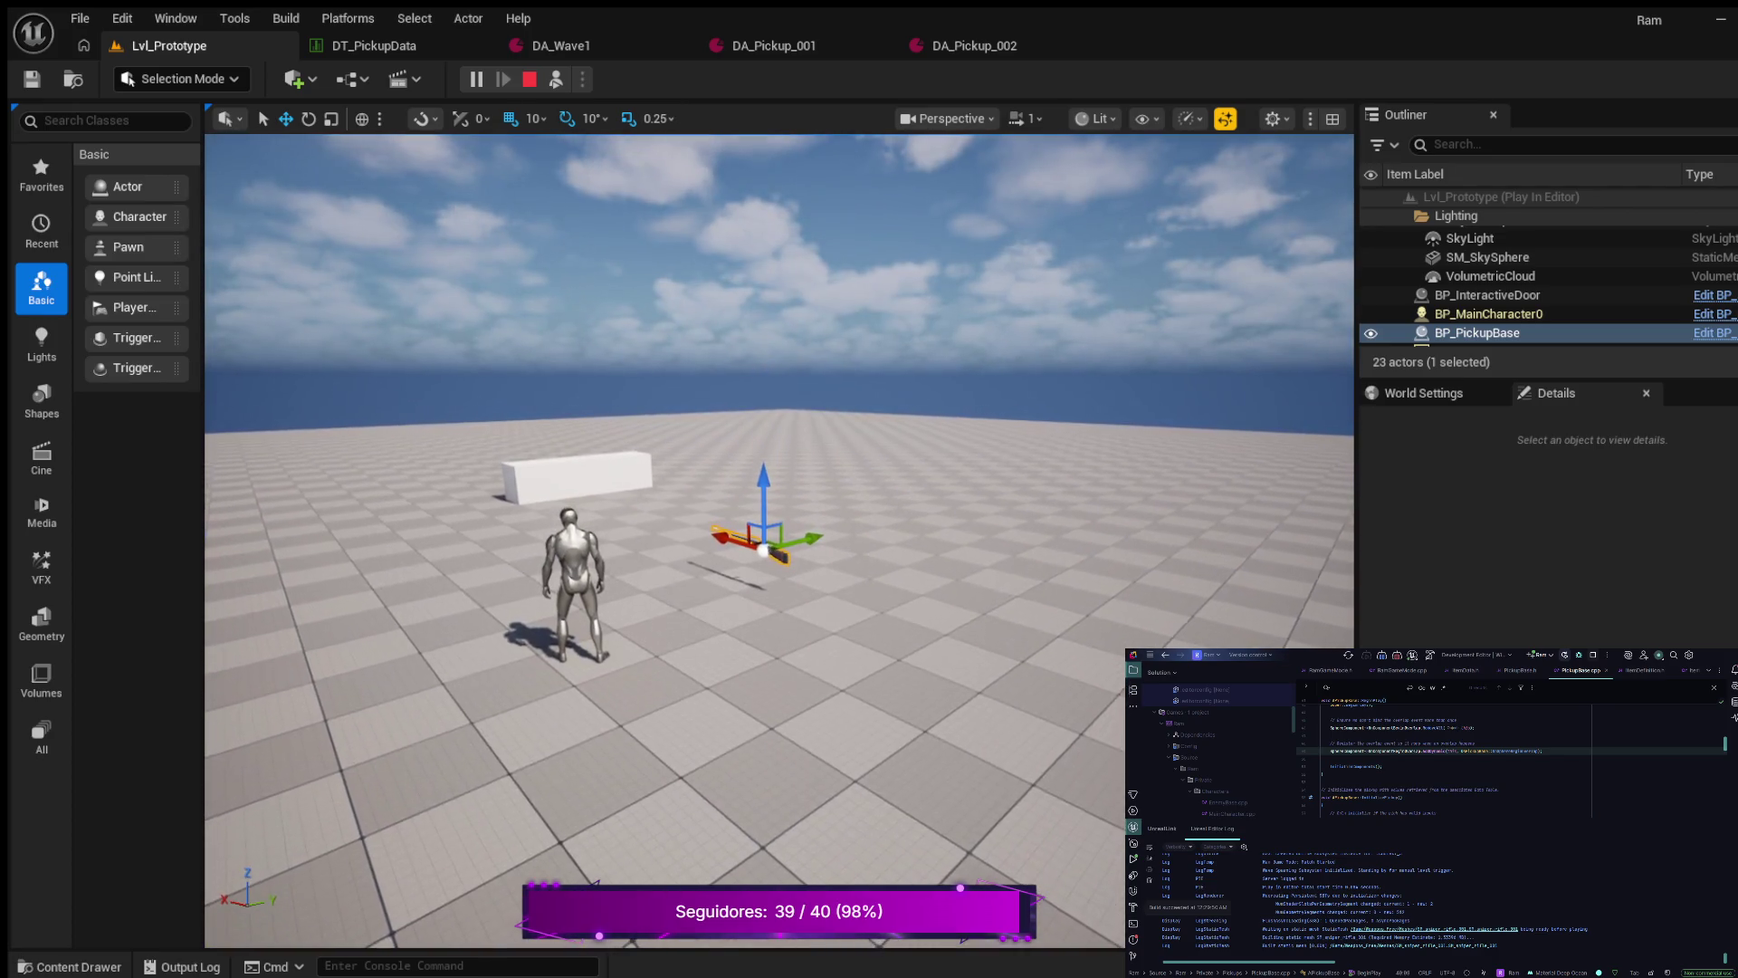
{"action": "scroll", "coordinate": [778, 543], "scroll_direction": "up", "scroll_amount": 5}
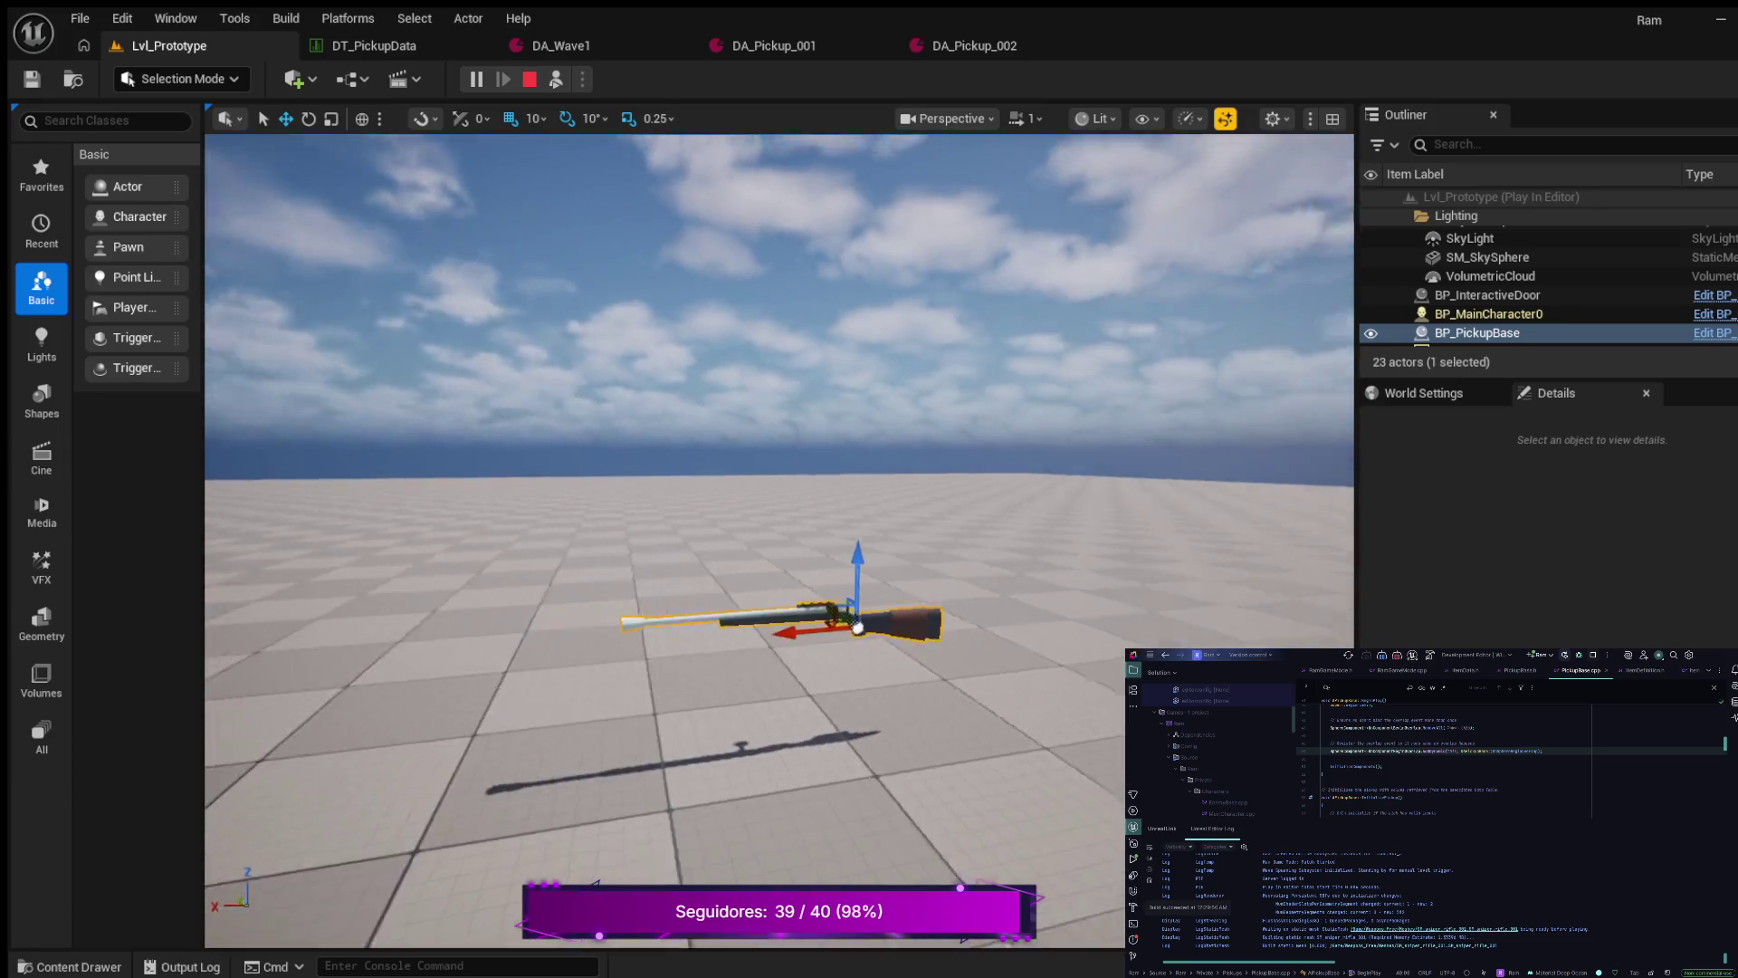
{"action": "left_click_drag", "start_coordinate": [778, 543], "coordinate": [1349, 543]}
{"action": "key", "text": "F8"}
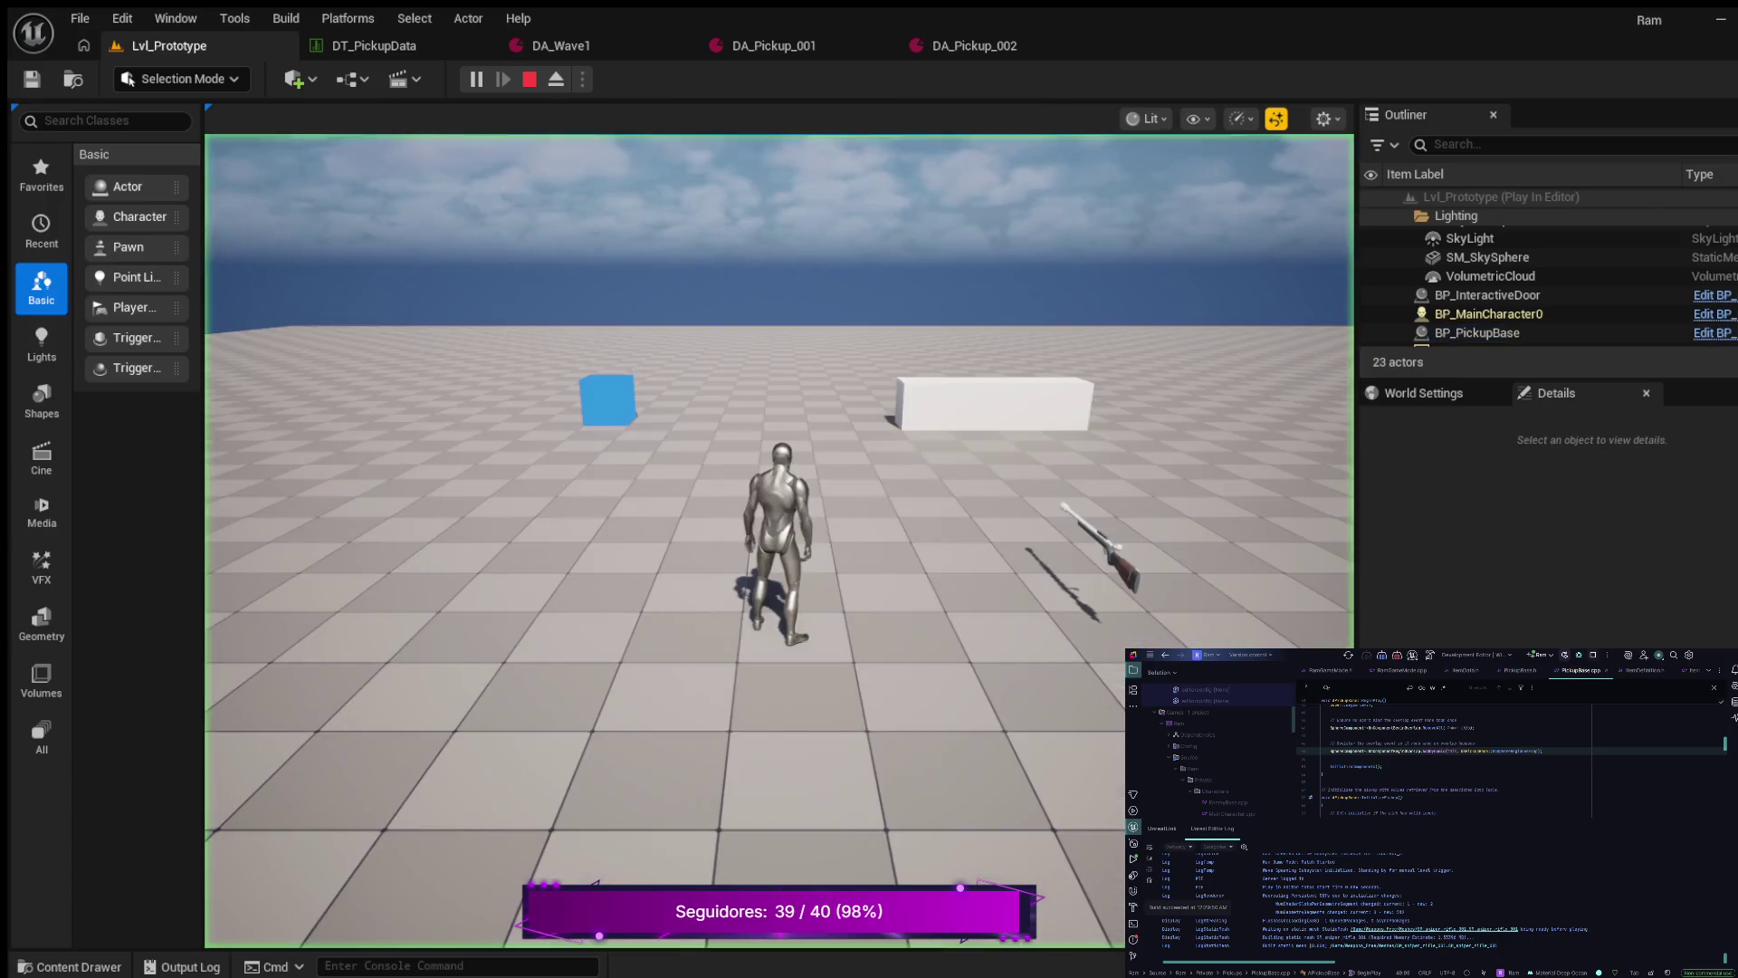
{"action": "key", "text": "w"}
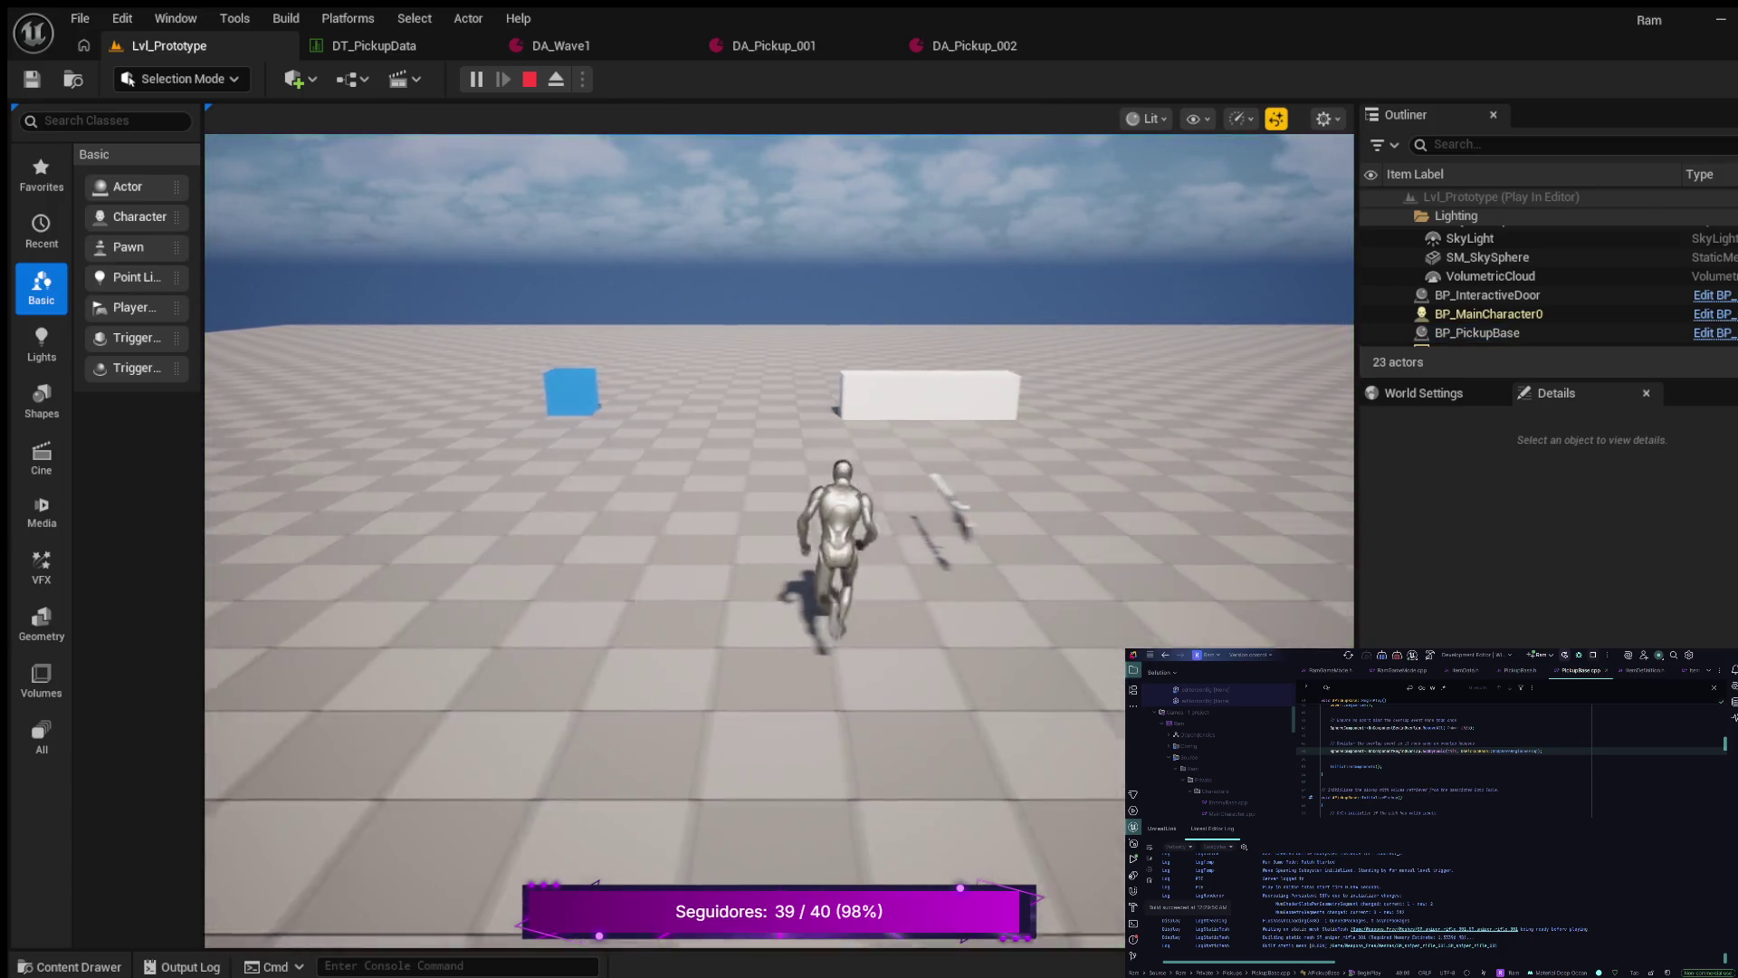
{"action": "key", "text": "w"}
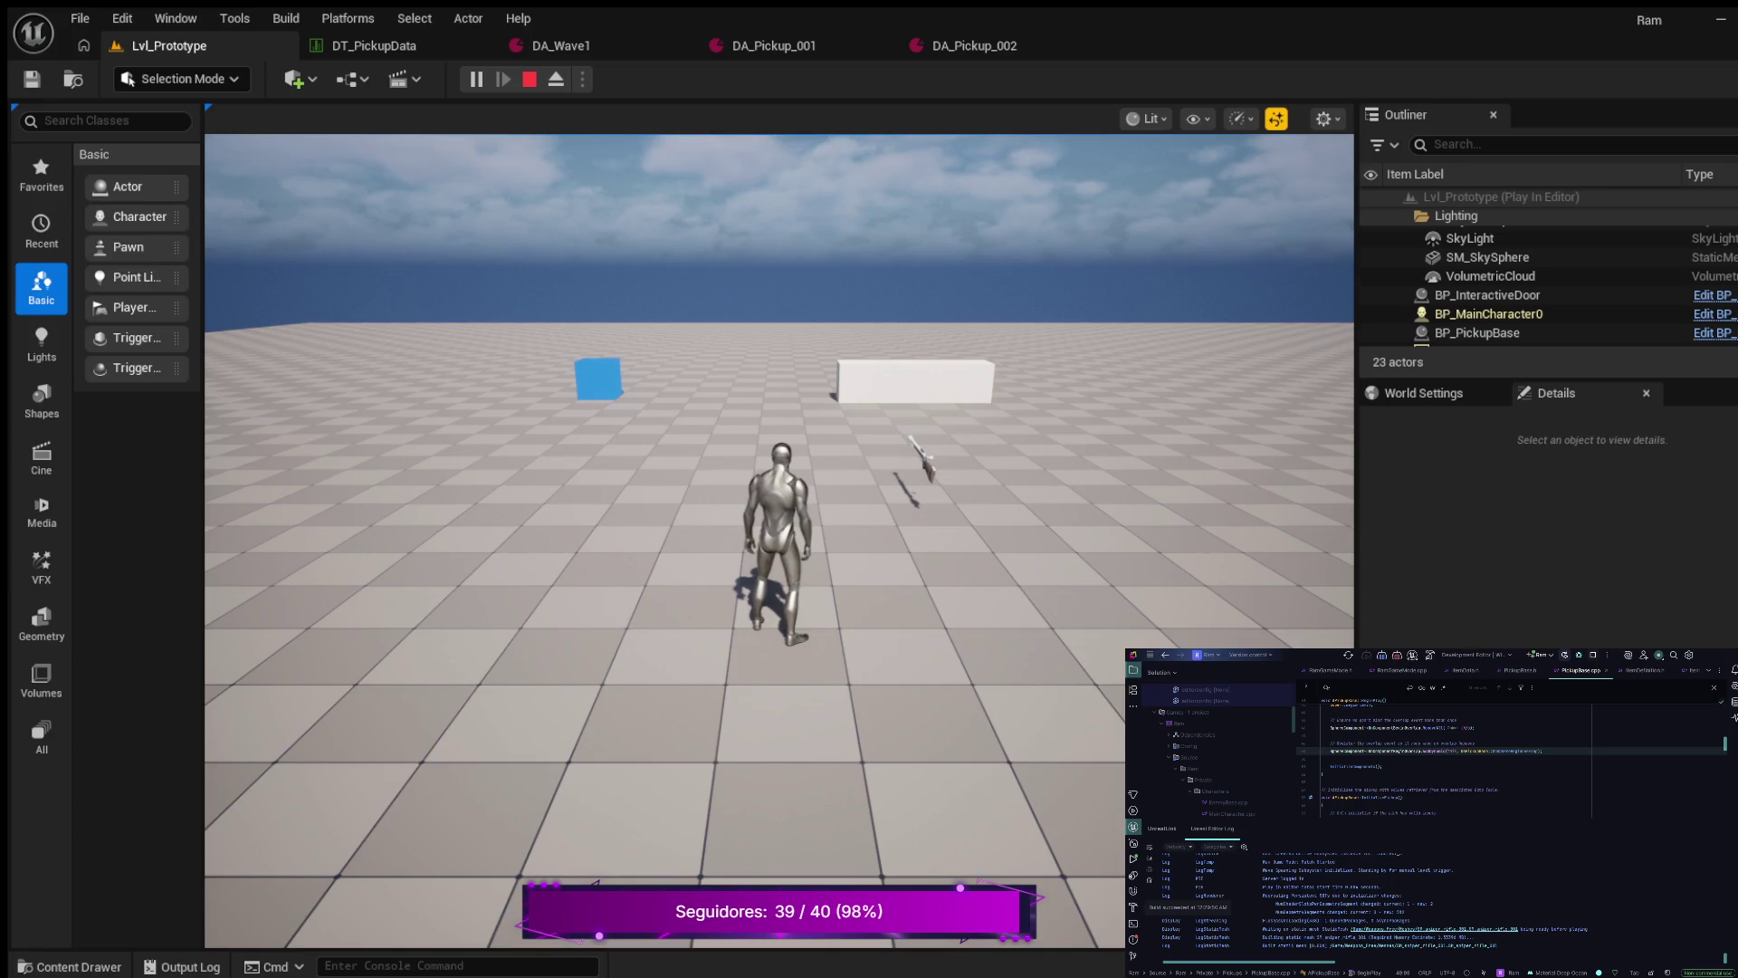
- Stop the play session and open PickupBase.h in Rider
{"action": "key", "text": "Escape"}
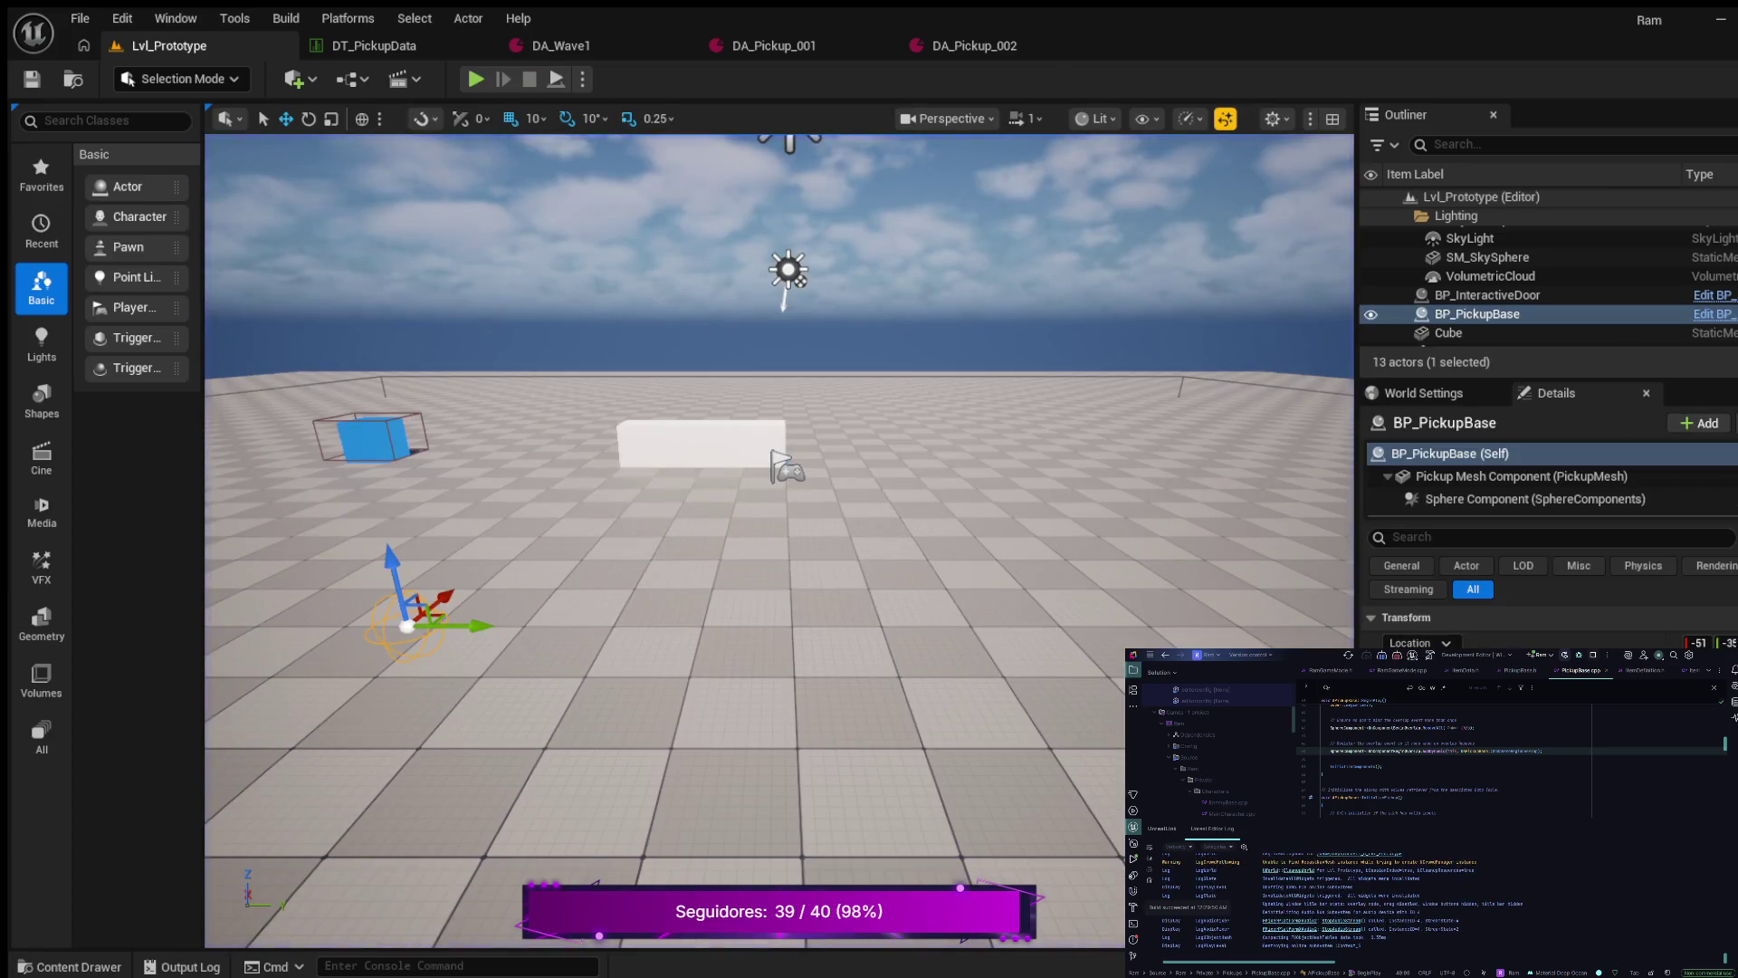
{"action": "key", "text": "alt+o"}
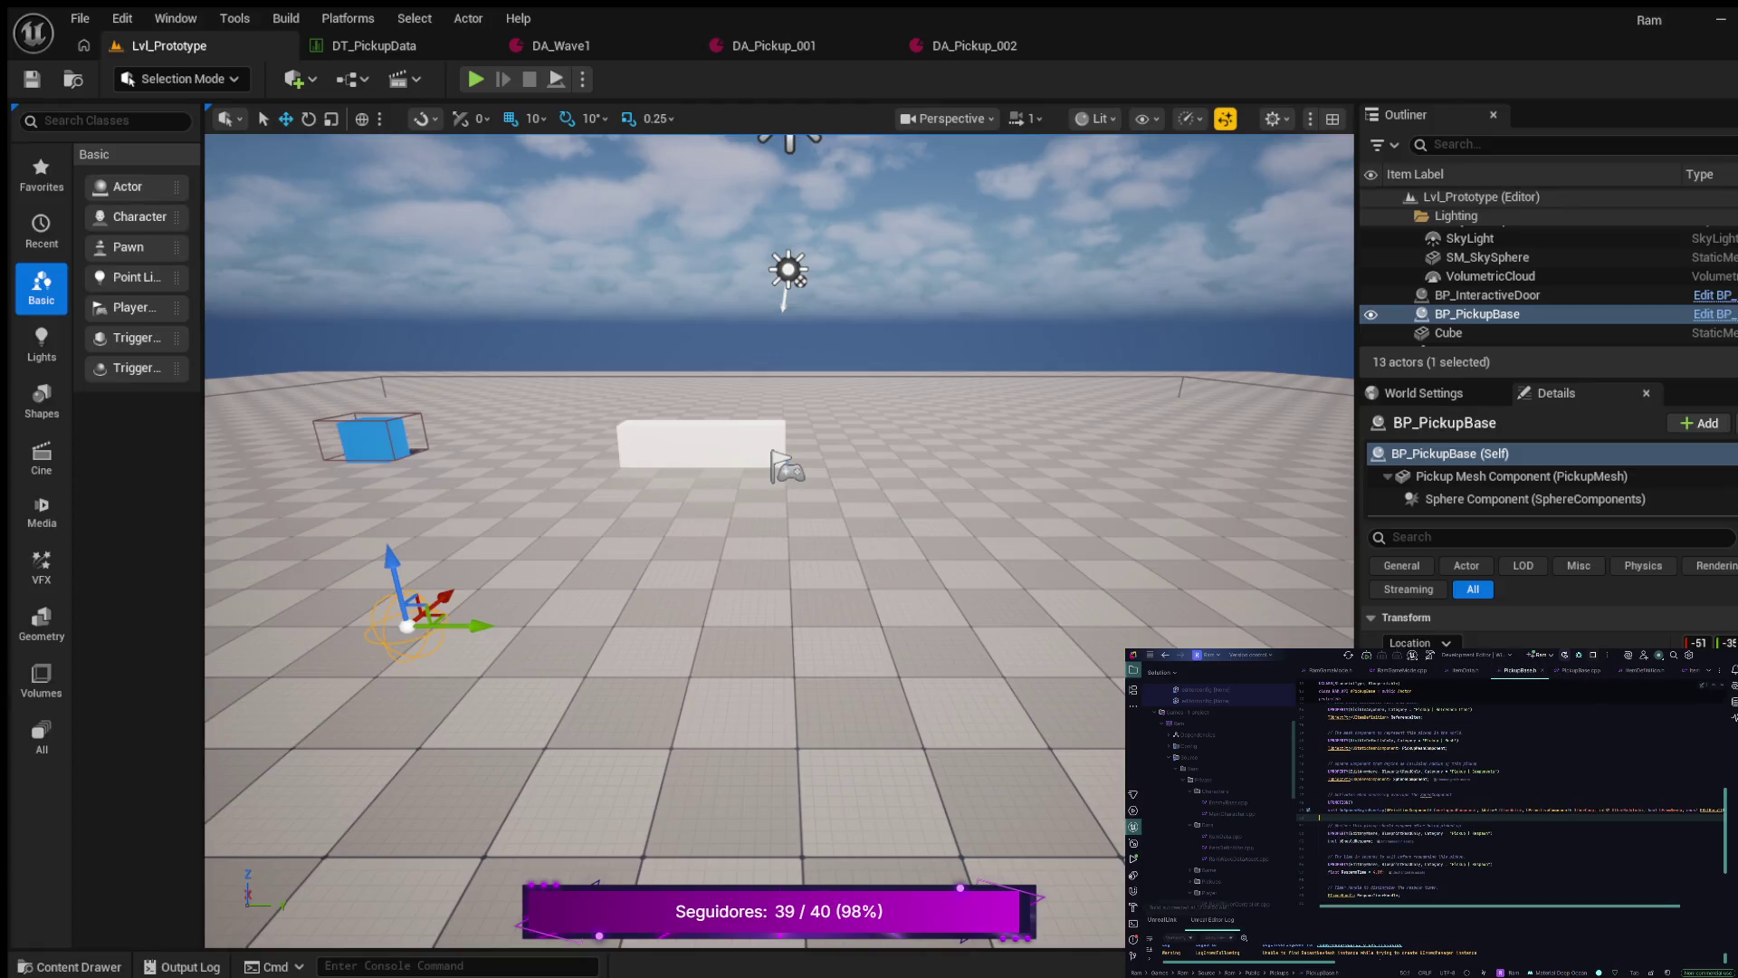
{"action": "scroll", "coordinate": [1512, 796], "scroll_direction": "down", "scroll_amount": 2}
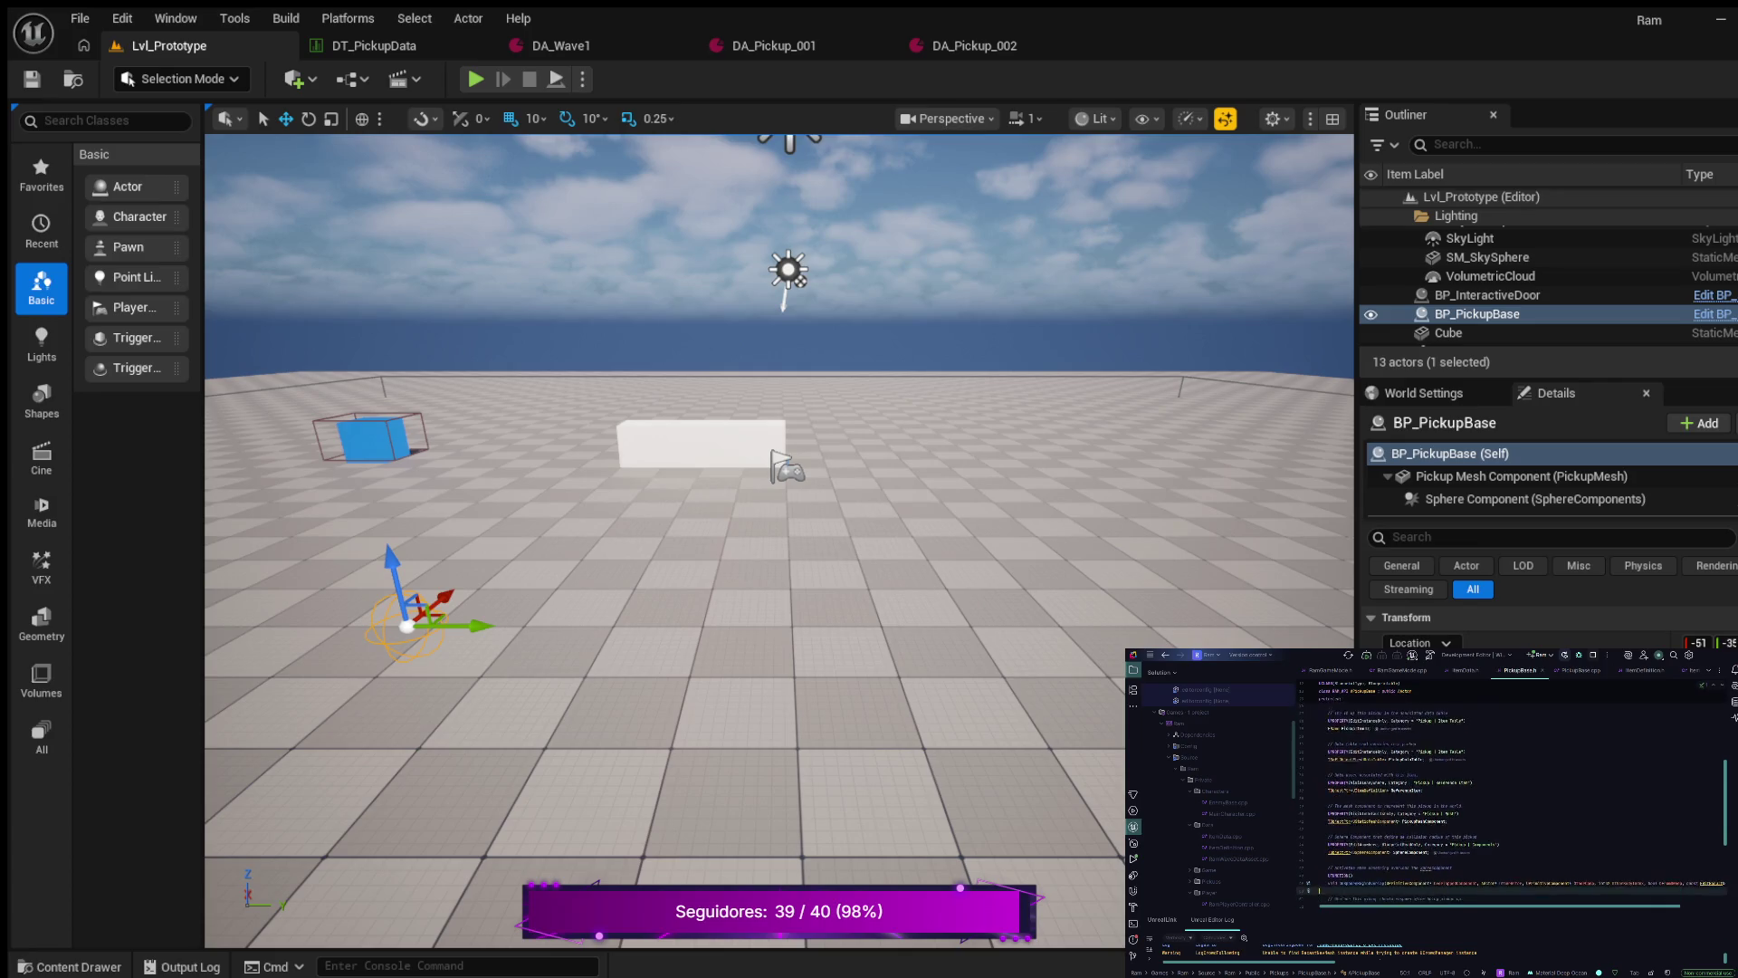
{"action": "scroll", "coordinate": [1512, 804], "scroll_direction": "down", "scroll_amount": 2}
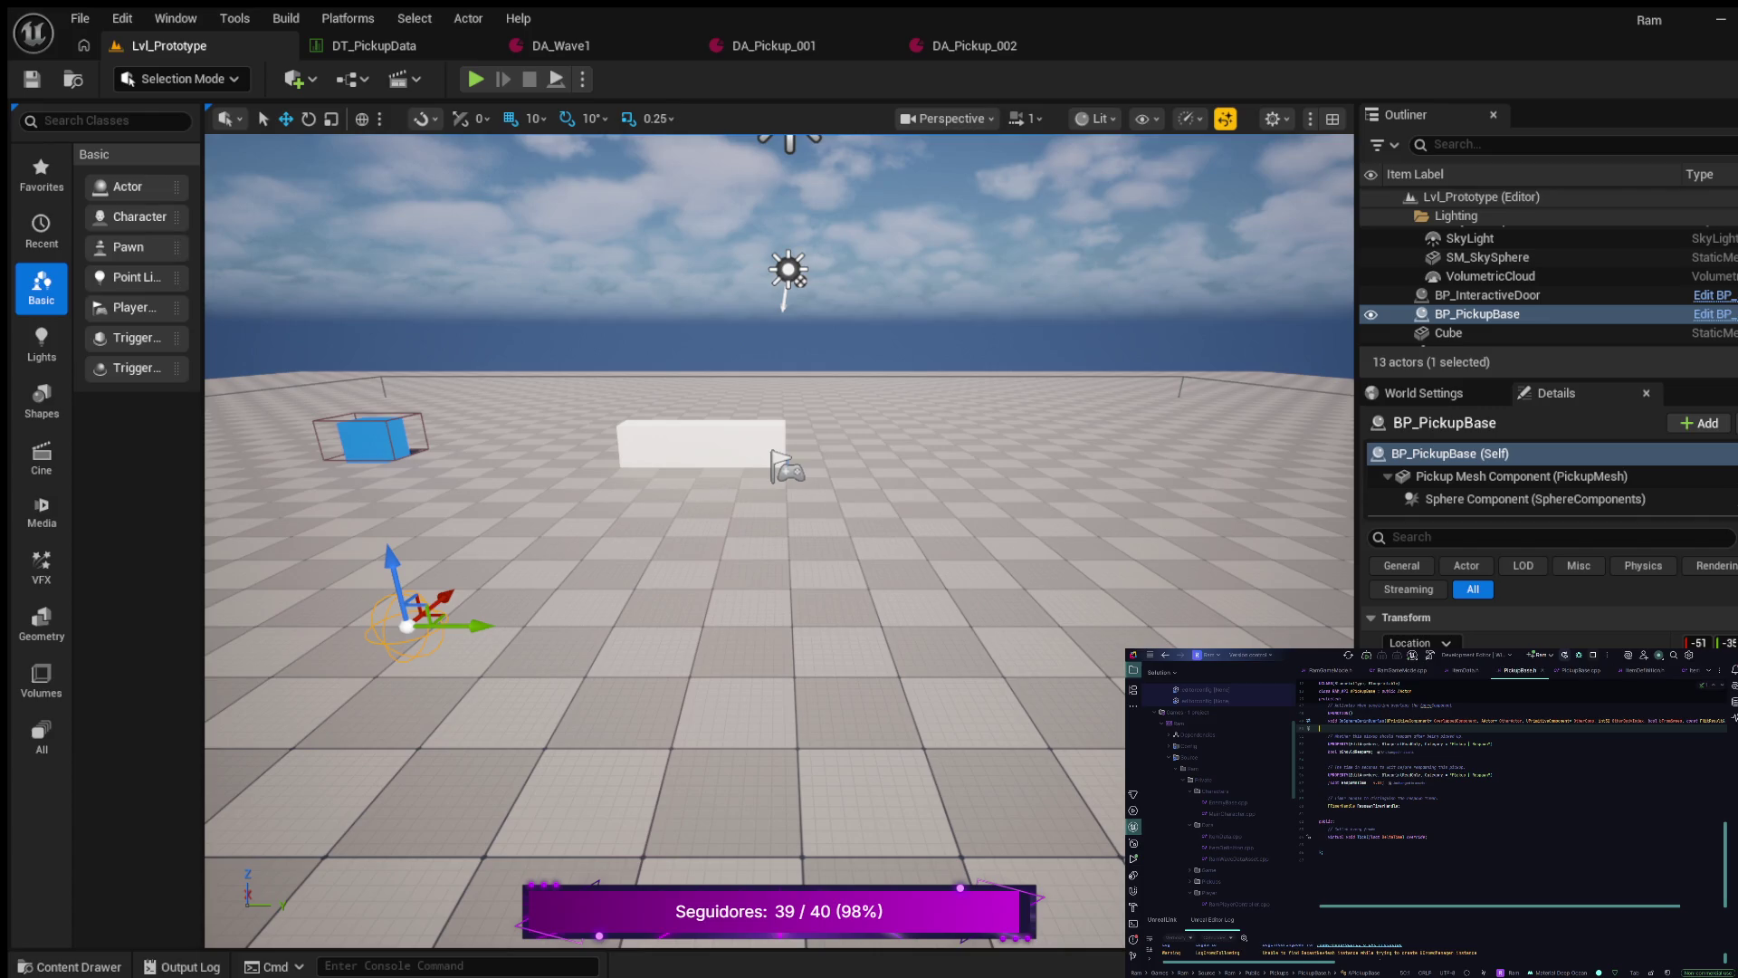
{"action": "scroll", "coordinate": [1511, 787], "scroll_direction": "up", "scroll_amount": 5}
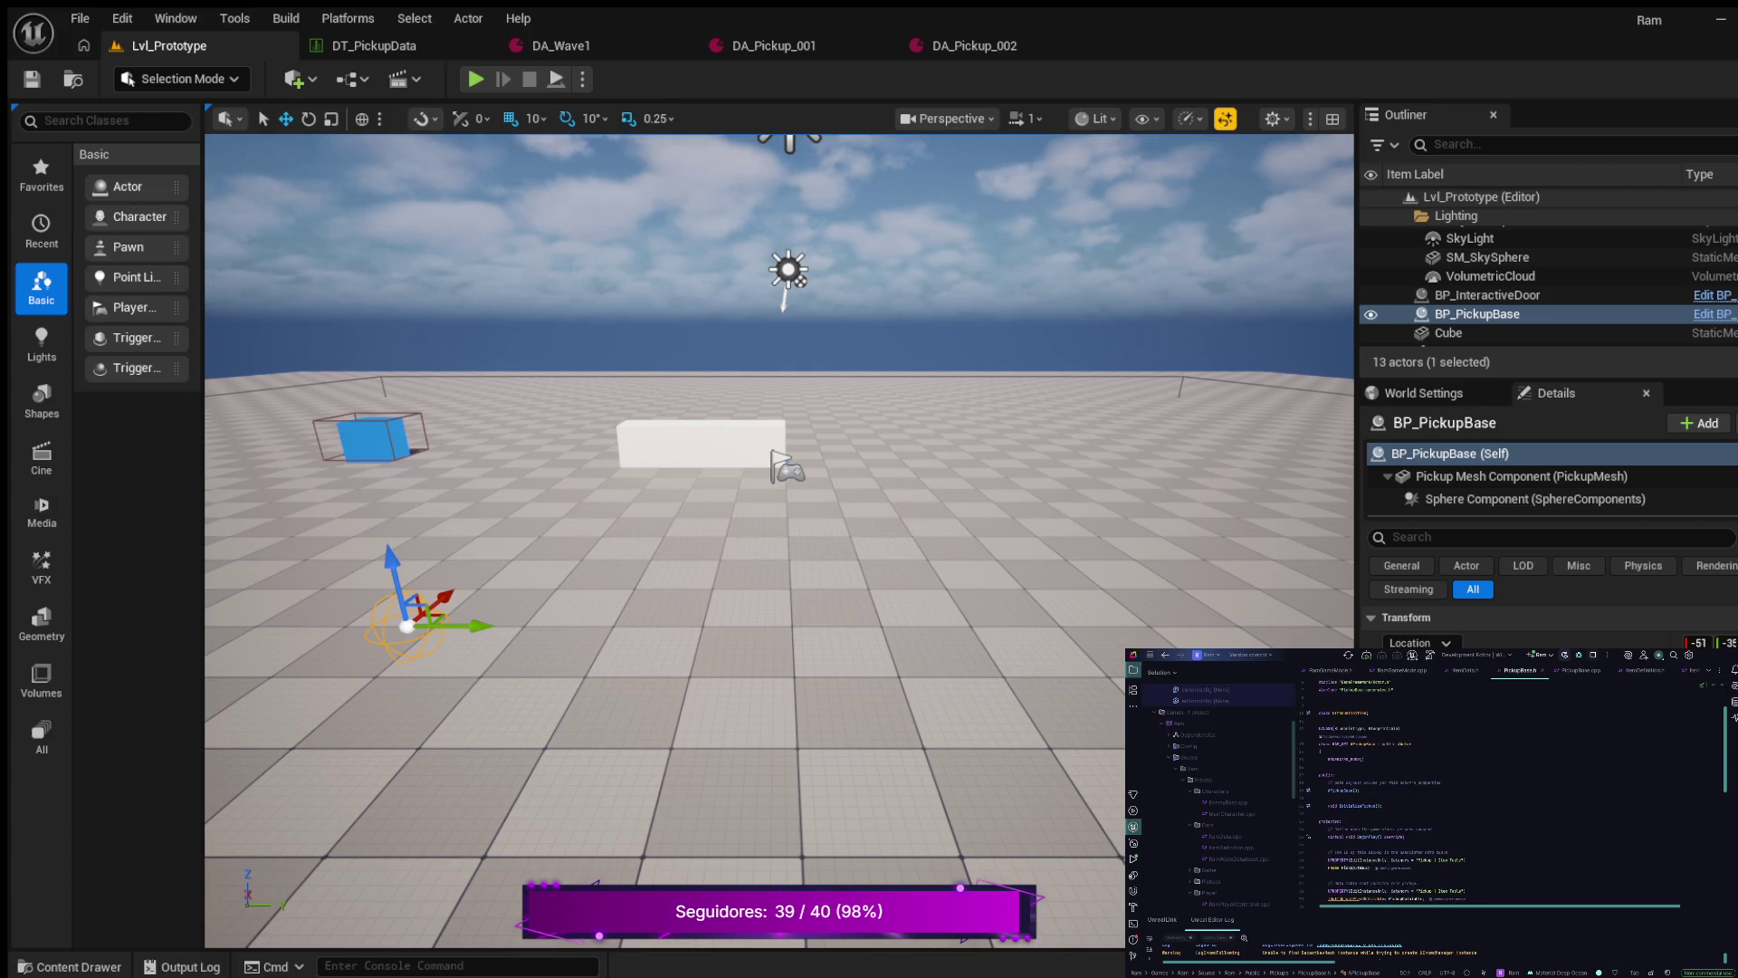
- Collapse and re-expand the APickupBase class body, scrolling through its declaration
{"action": "key", "text": "ctrl+z"}
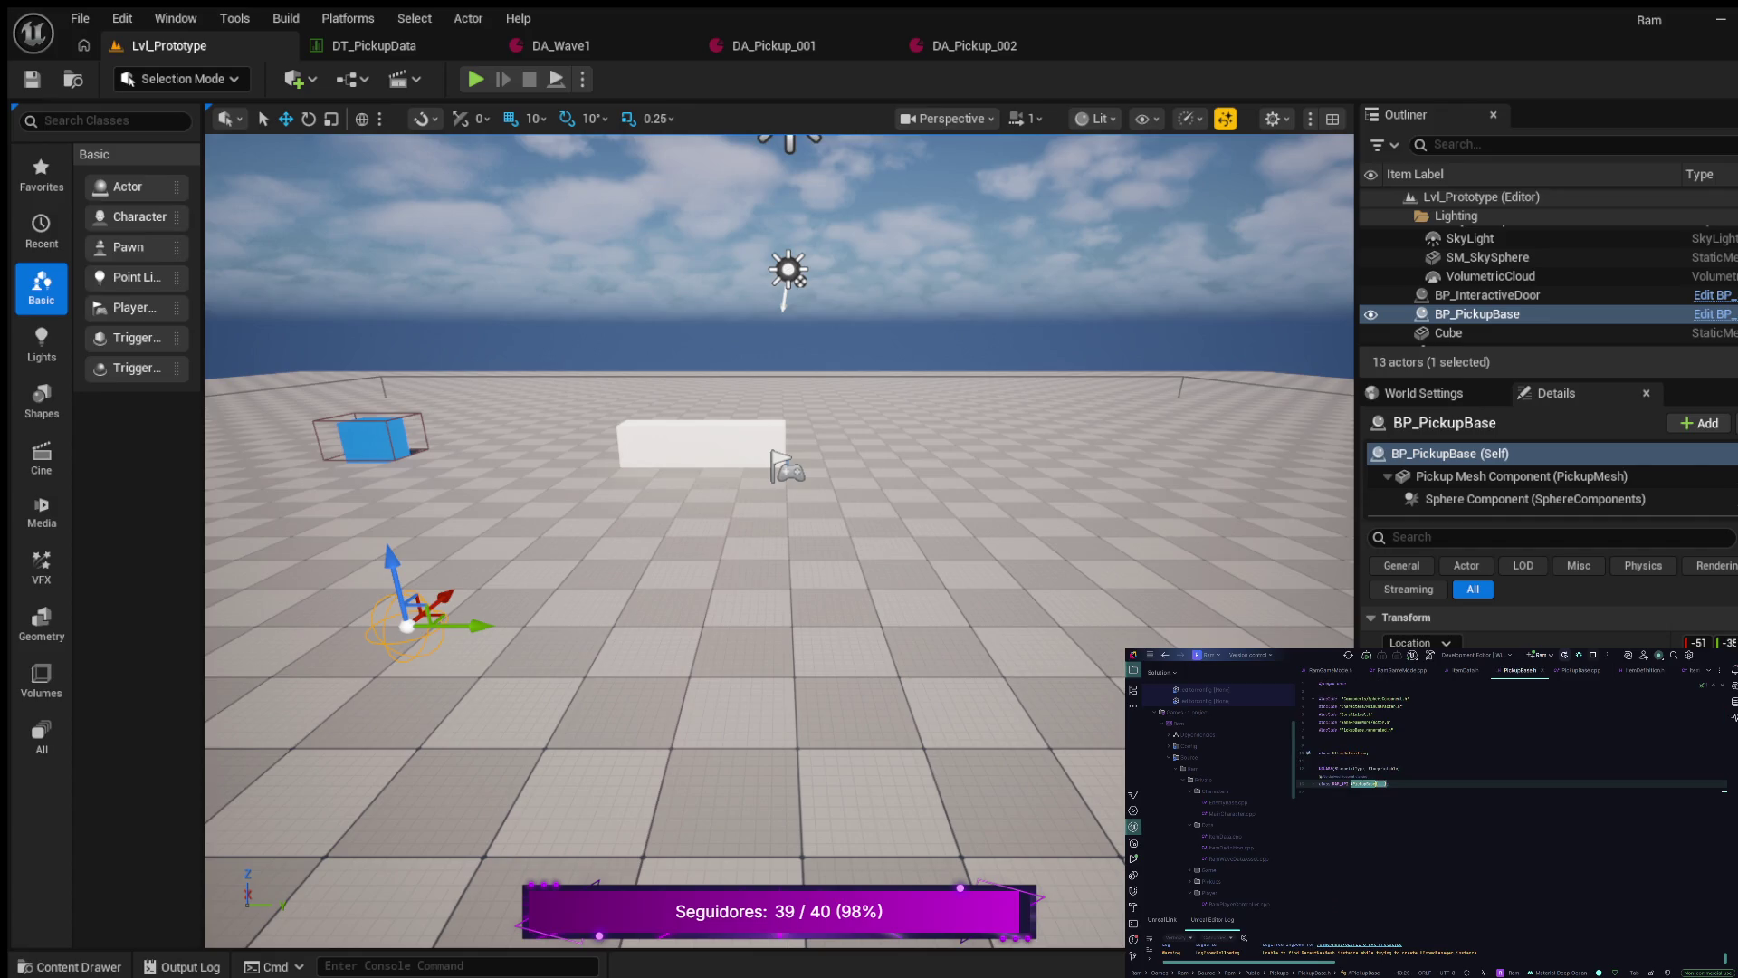
{"action": "key", "text": "ctrl+shift+z"}
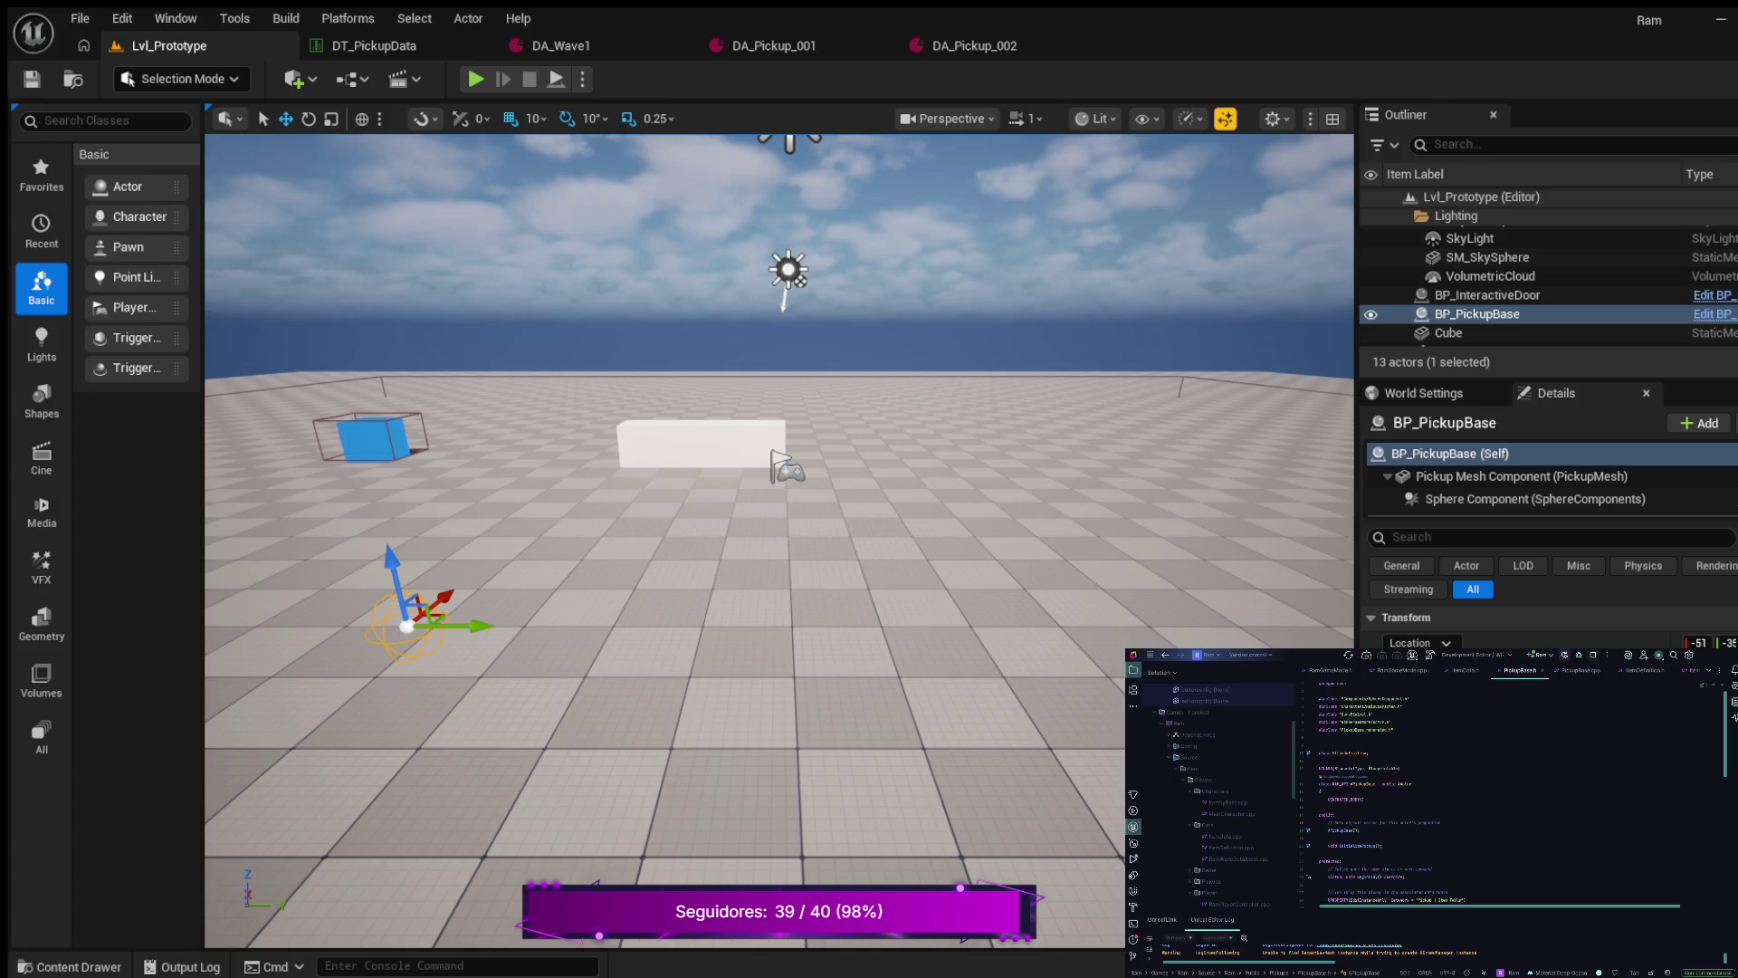
{"action": "scroll", "coordinate": [1512, 804], "scroll_direction": "down", "scroll_amount": 5}
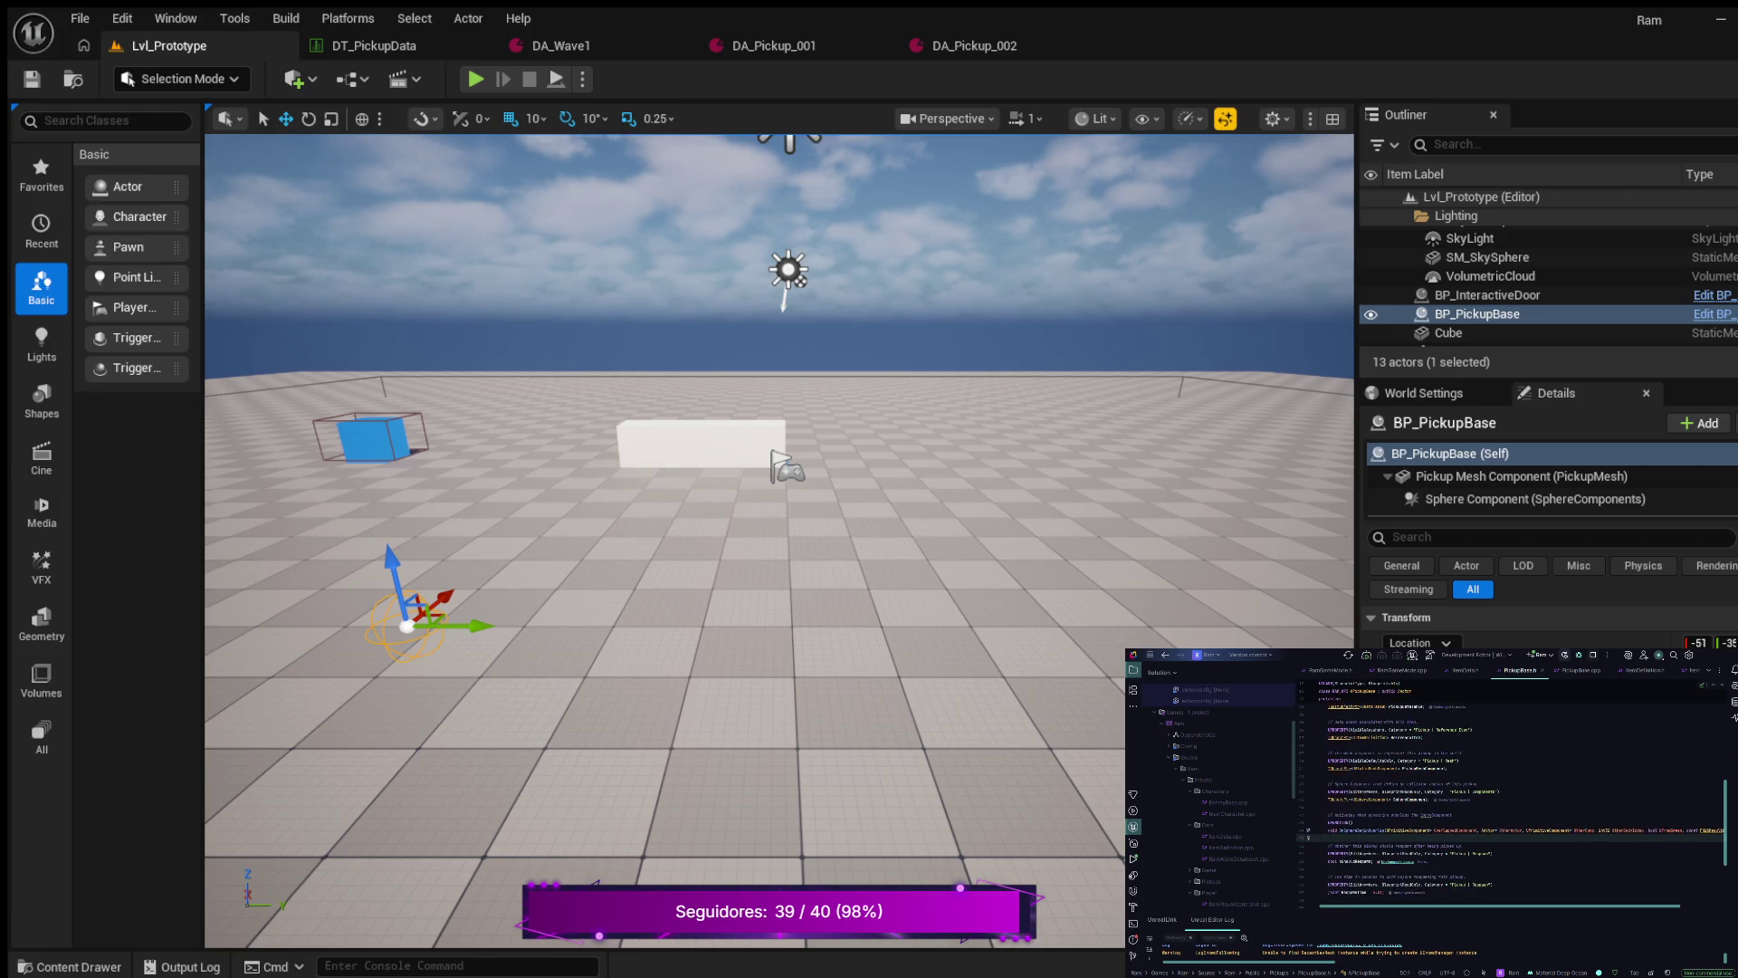
{"action": "scroll", "coordinate": [1511, 783], "scroll_direction": "down", "scroll_amount": 1}
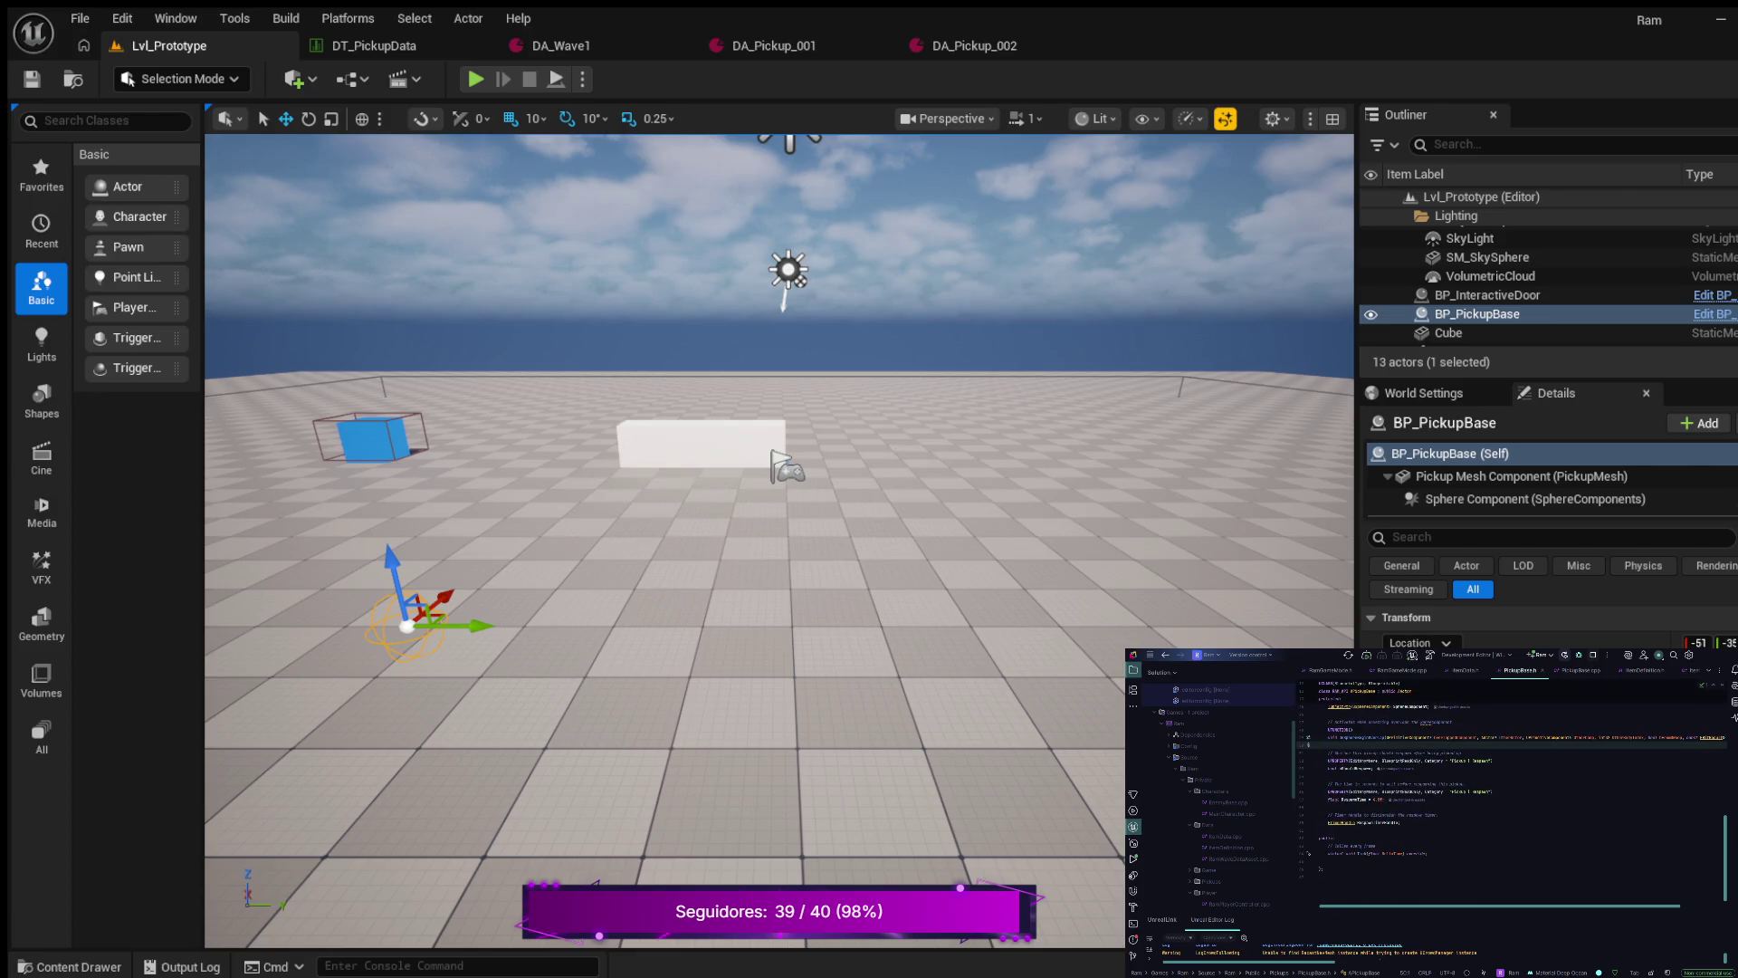
{"action": "scroll", "coordinate": [1512, 785], "scroll_direction": "up", "scroll_amount": 3}
{"action": "scroll", "coordinate": [1512, 801], "scroll_direction": "down", "scroll_amount": 3}
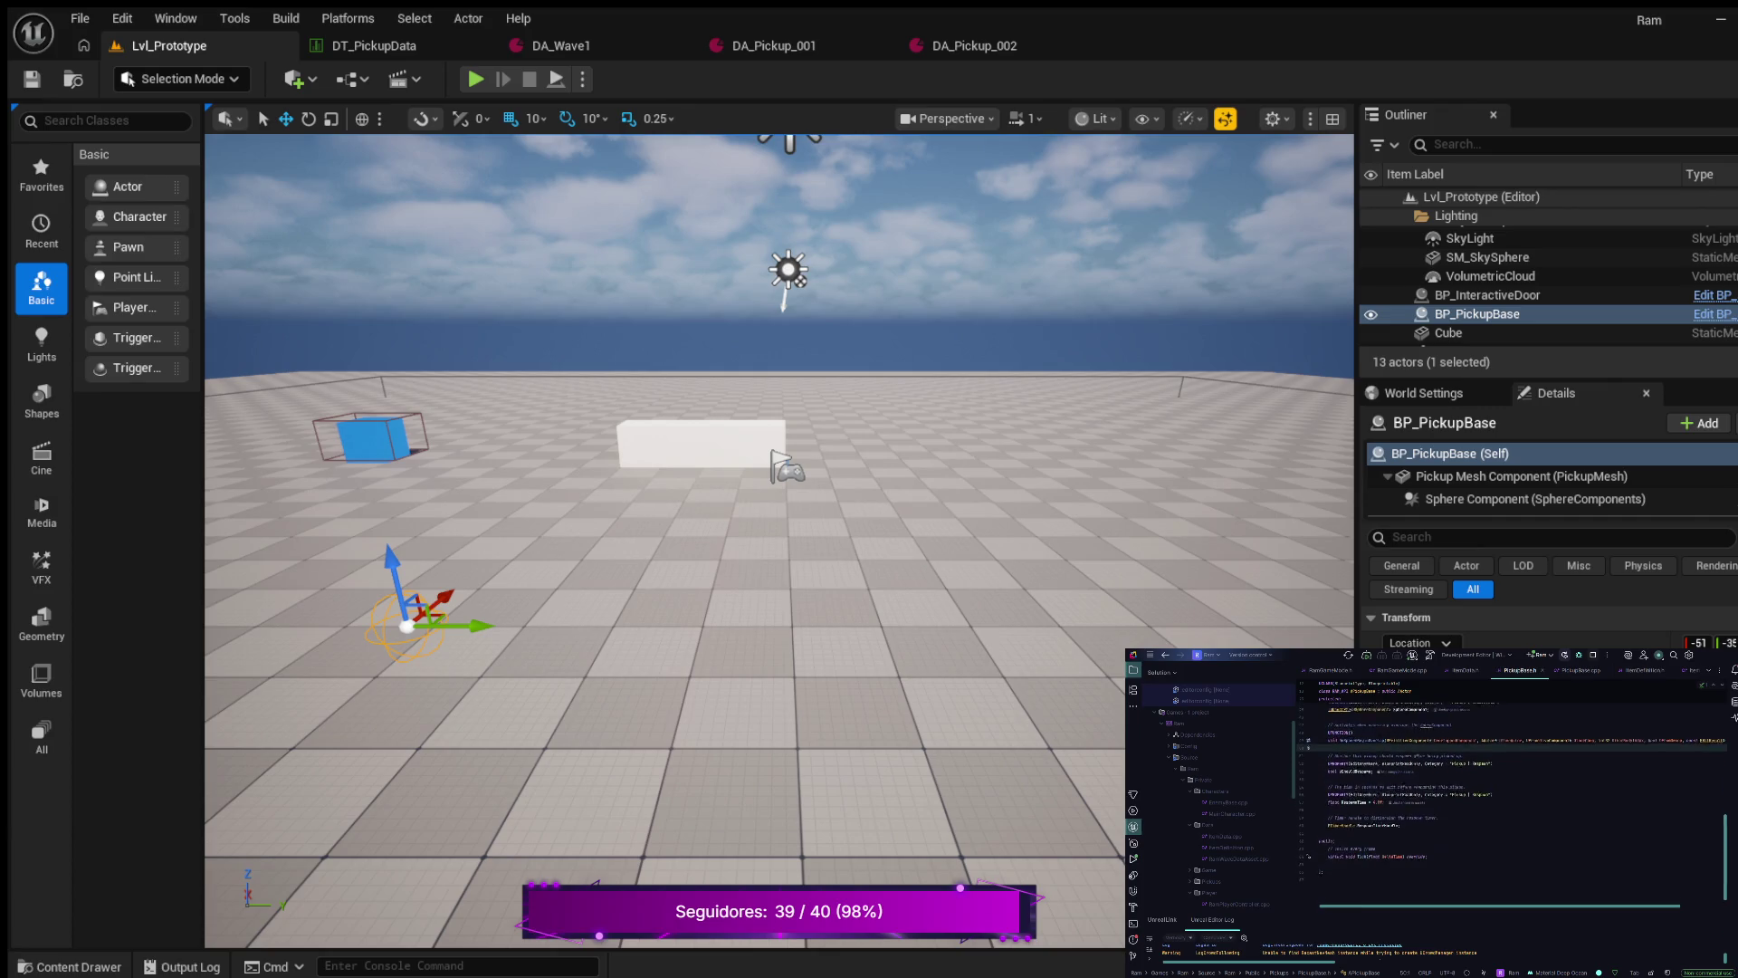
- Add a private: section after the FTimerHandle member and begin a UPROPERTY declaration
{"action": "left_click", "coordinate": [1401, 822]}
{"action": "key", "text": "Return"}
{"action": "key", "text": "Return"}
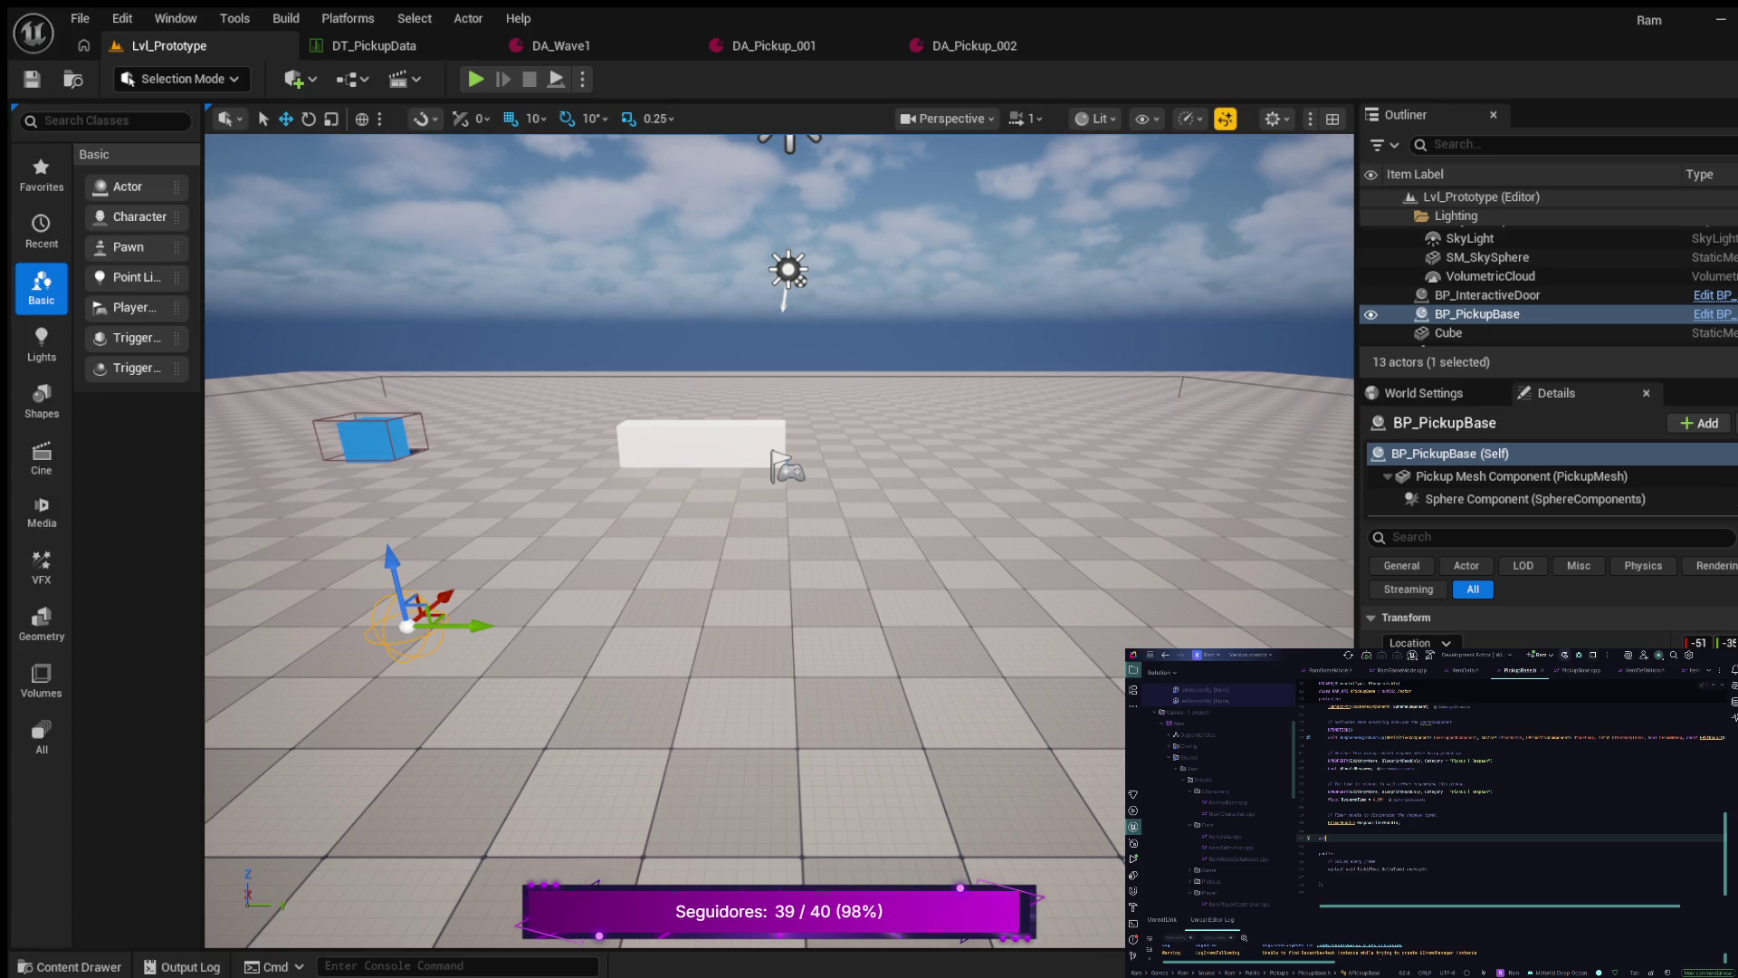
{"action": "key", "text": "End"}
{"action": "type", "text": "private:"}
{"action": "key", "text": "BackSpace"}
{"action": "key", "text": "Tab"}
{"action": "key", "text": "Return"}
{"action": "type", "text": "uprop"}
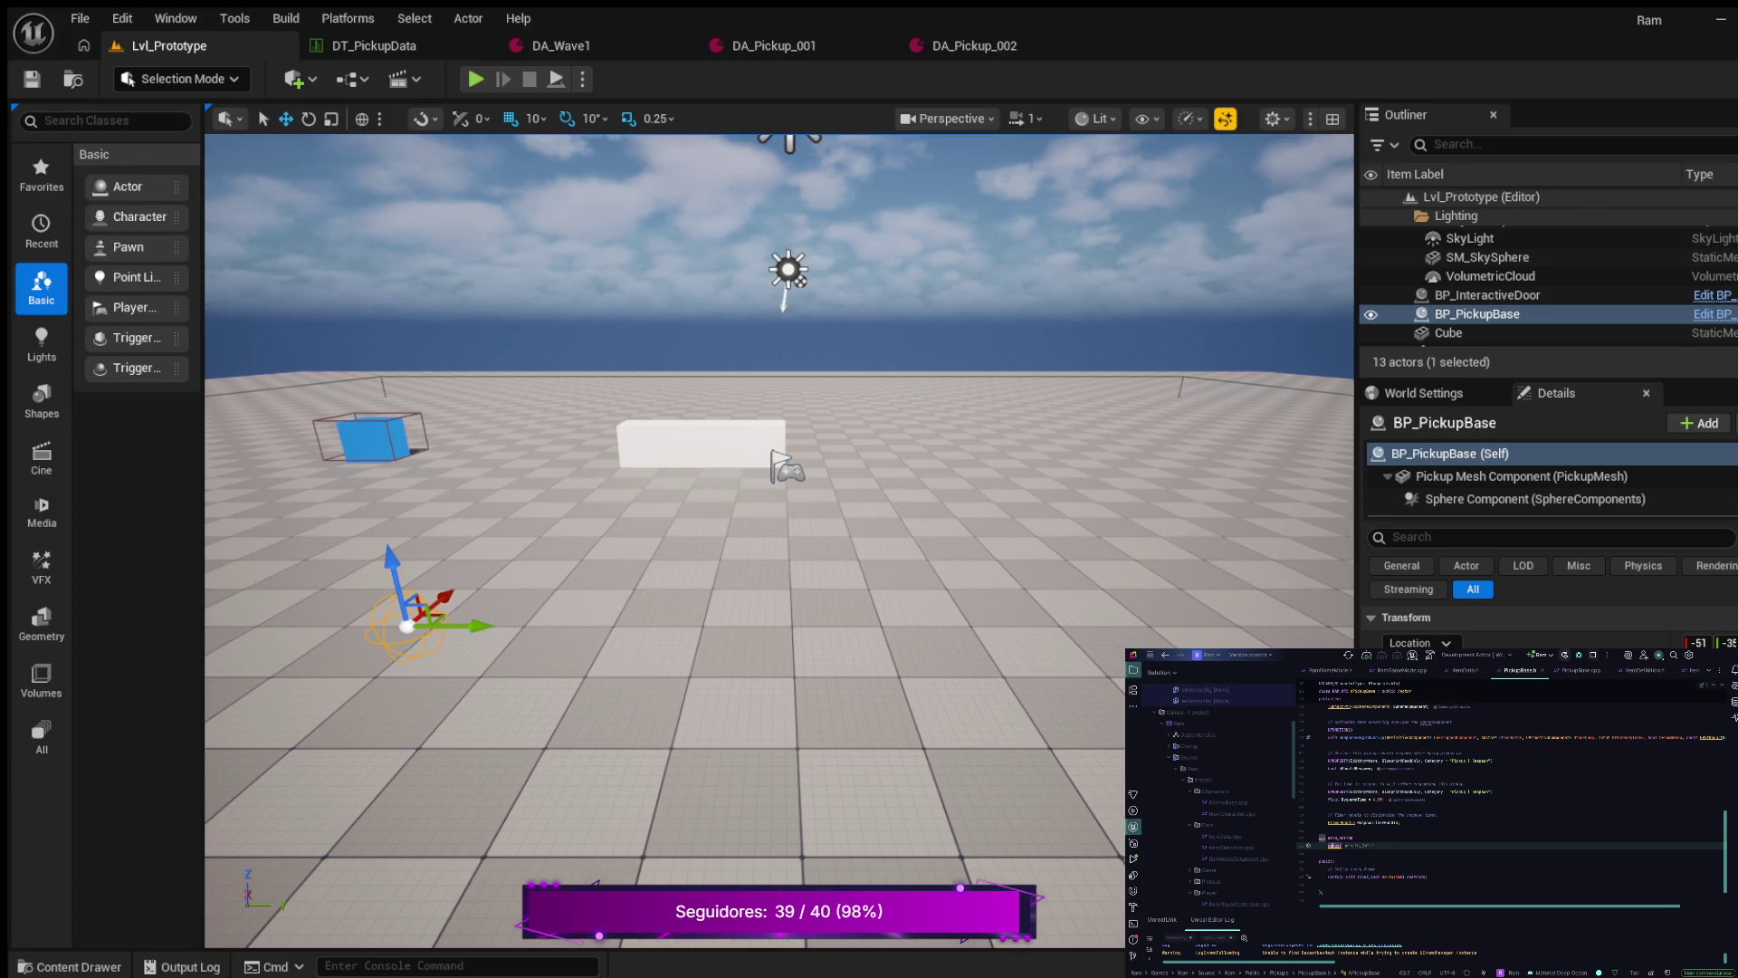
{"action": "key", "text": "Return"}
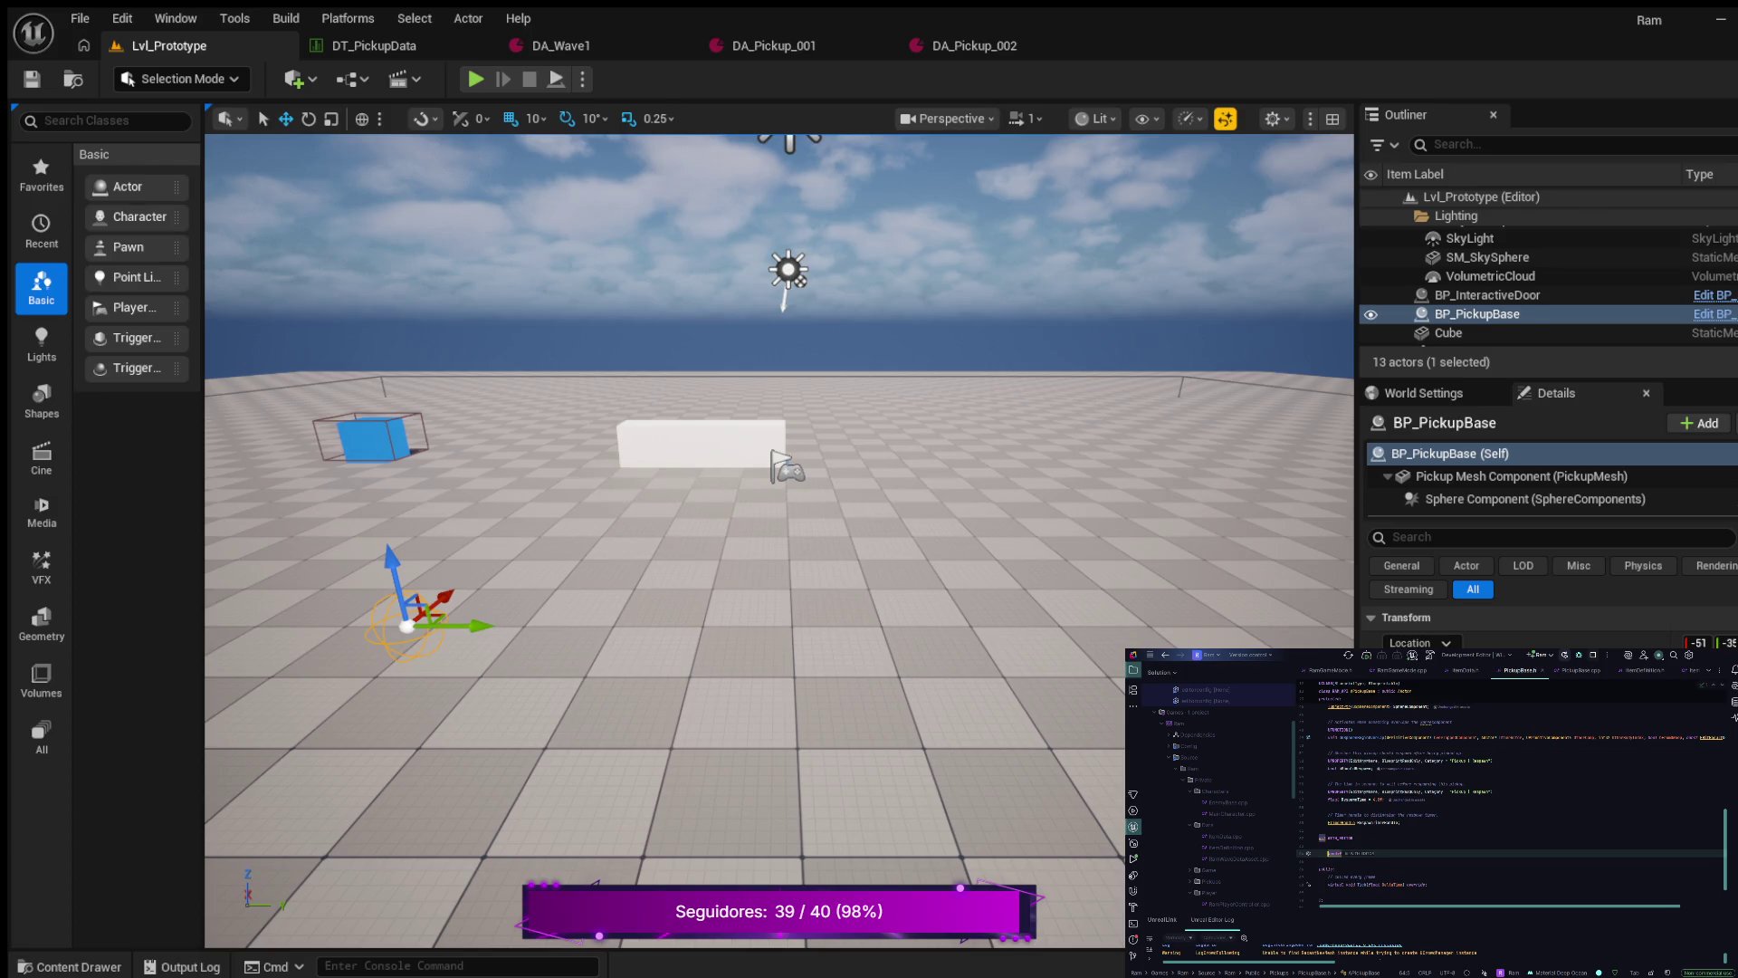
{"action": "left_click", "coordinate": [1318, 845]}
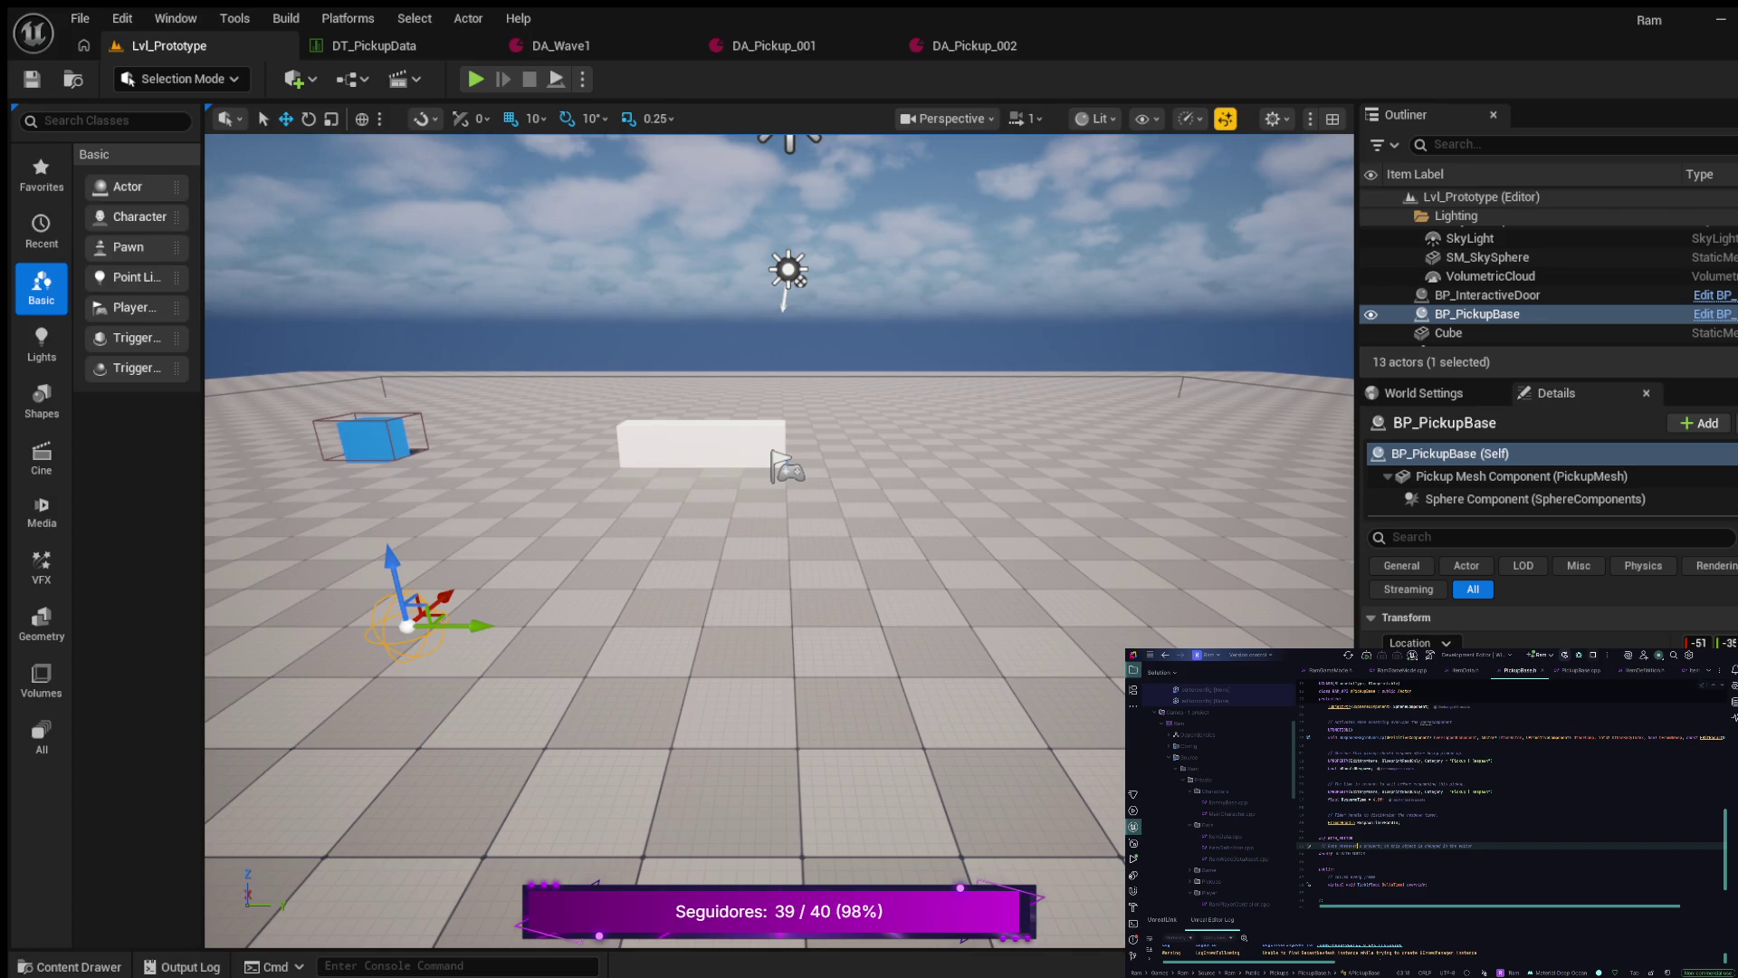
- Declare the PostEditChangeProperty override below the header comment and generate its PickupBase.cpp definition
{"action": "key", "text": "Return"}
{"action": "type", "text": "UFUNCON("}
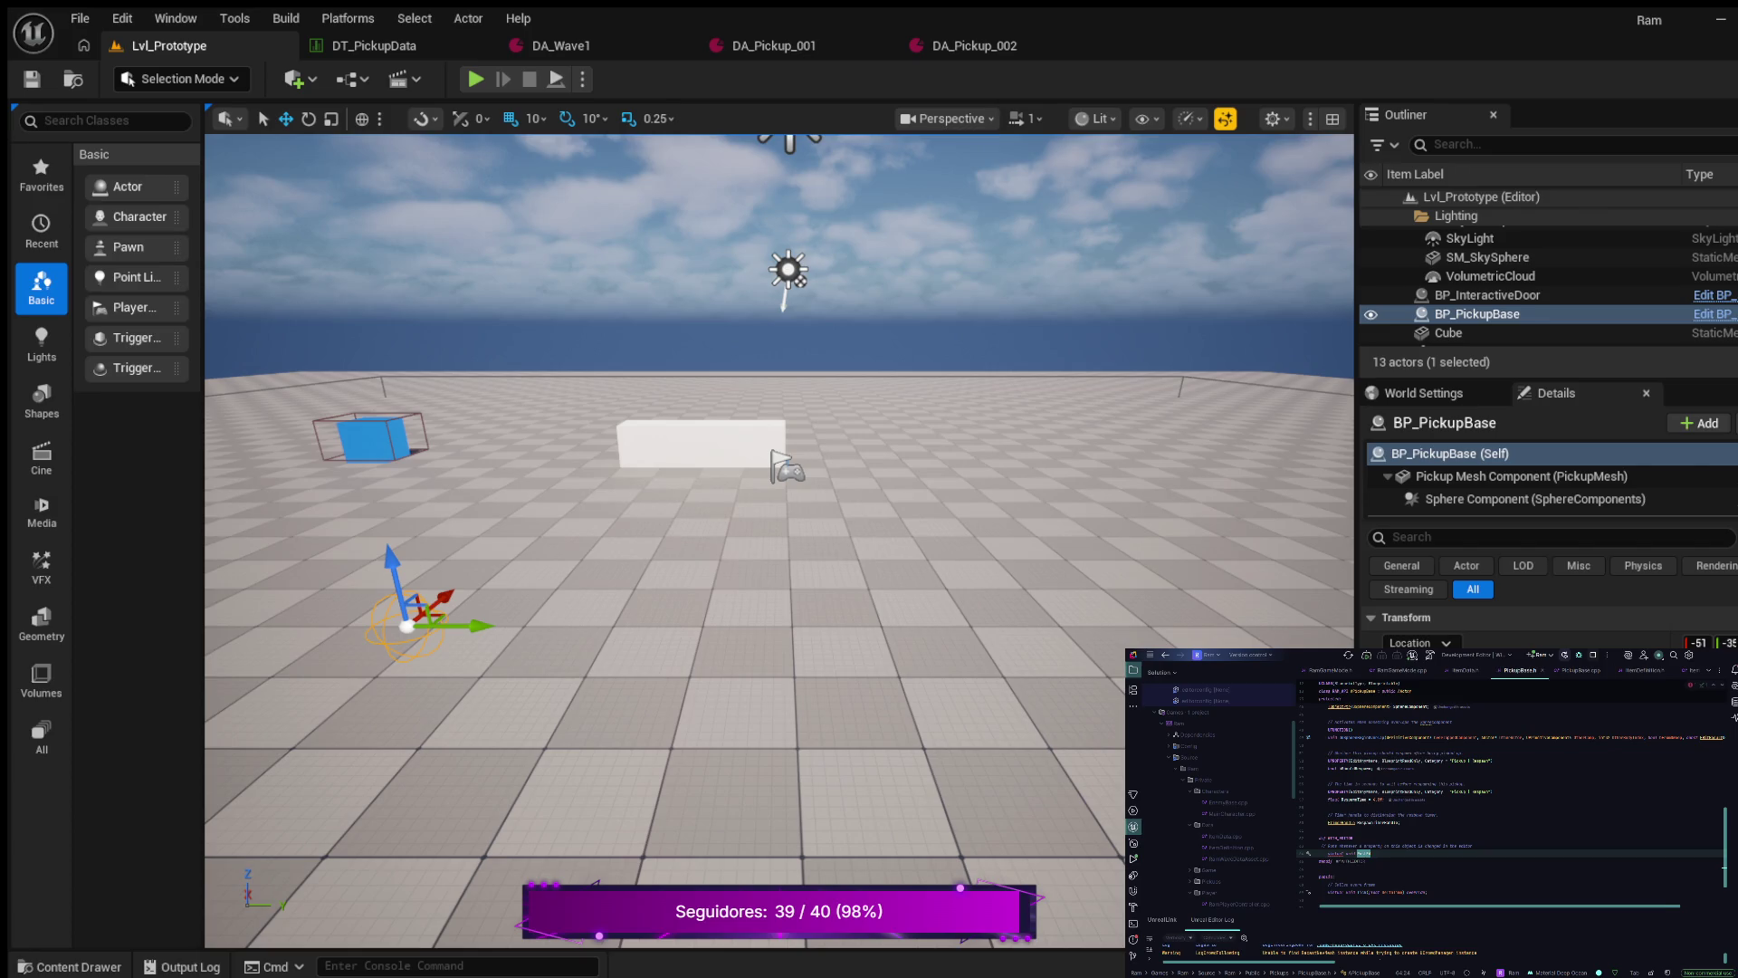
{"action": "key", "text": "Tab"}
{"action": "key", "text": "alt+Return"}
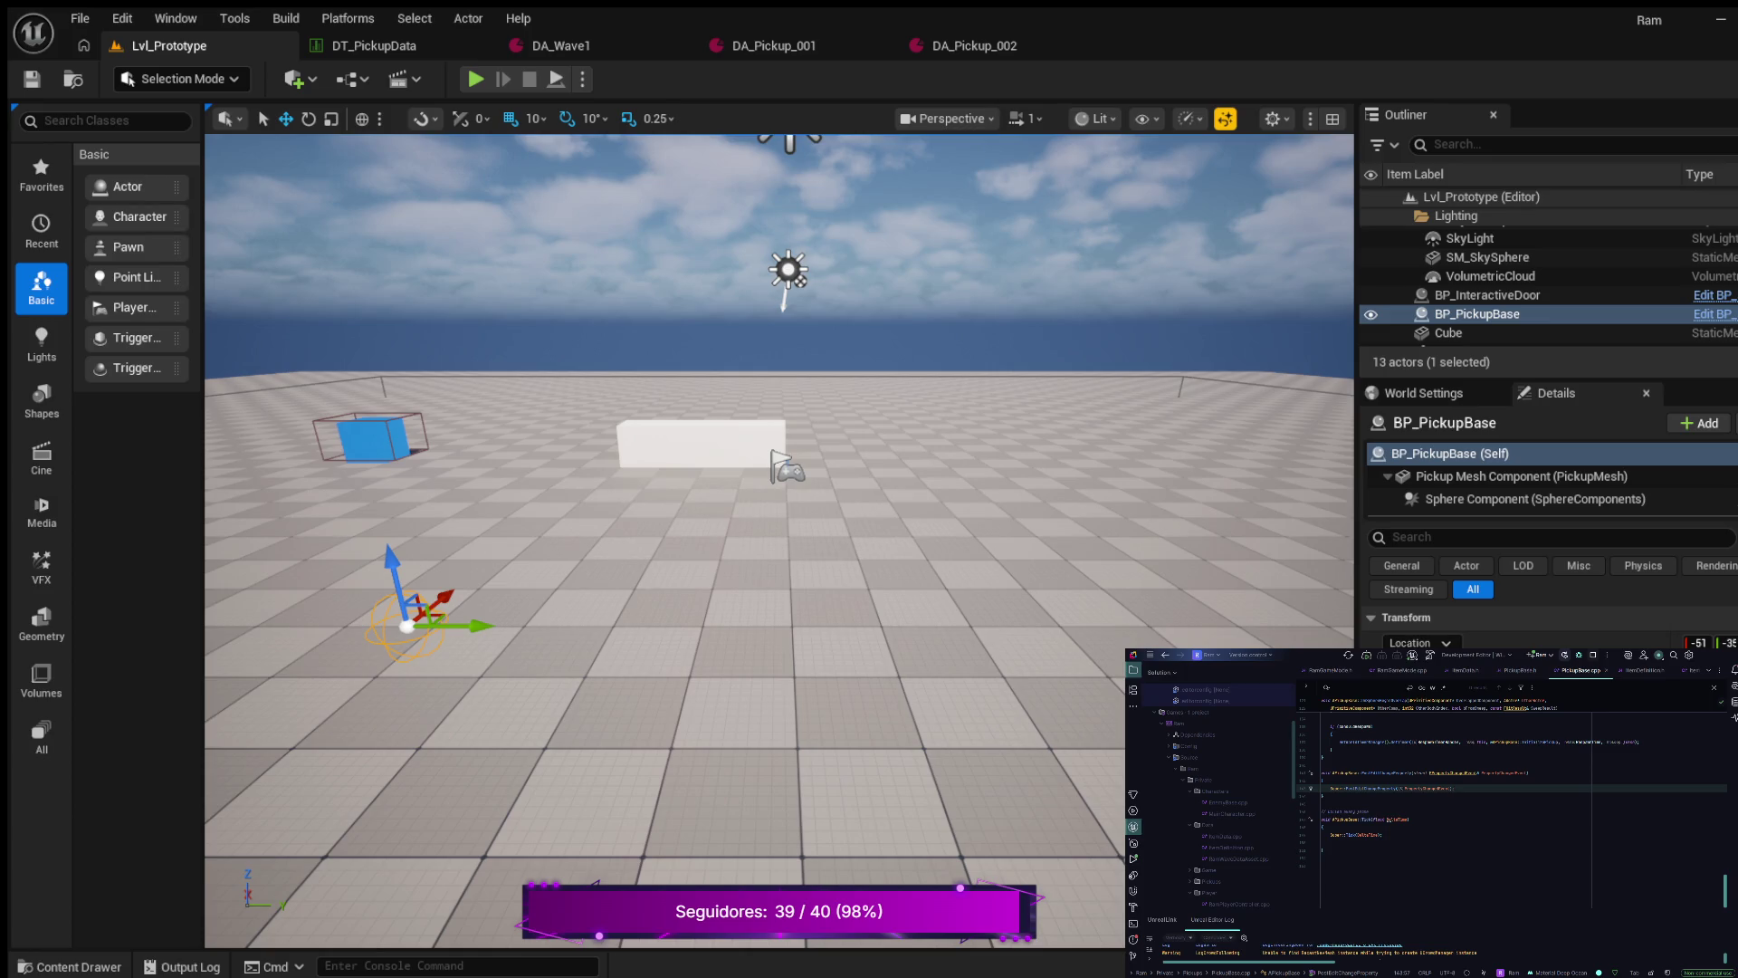
- Begin the ChangedPropertyName assignment in the new function body, correcting typing mistakes
{"action": "key", "text": "Return"}
{"action": "key", "text": "Return"}
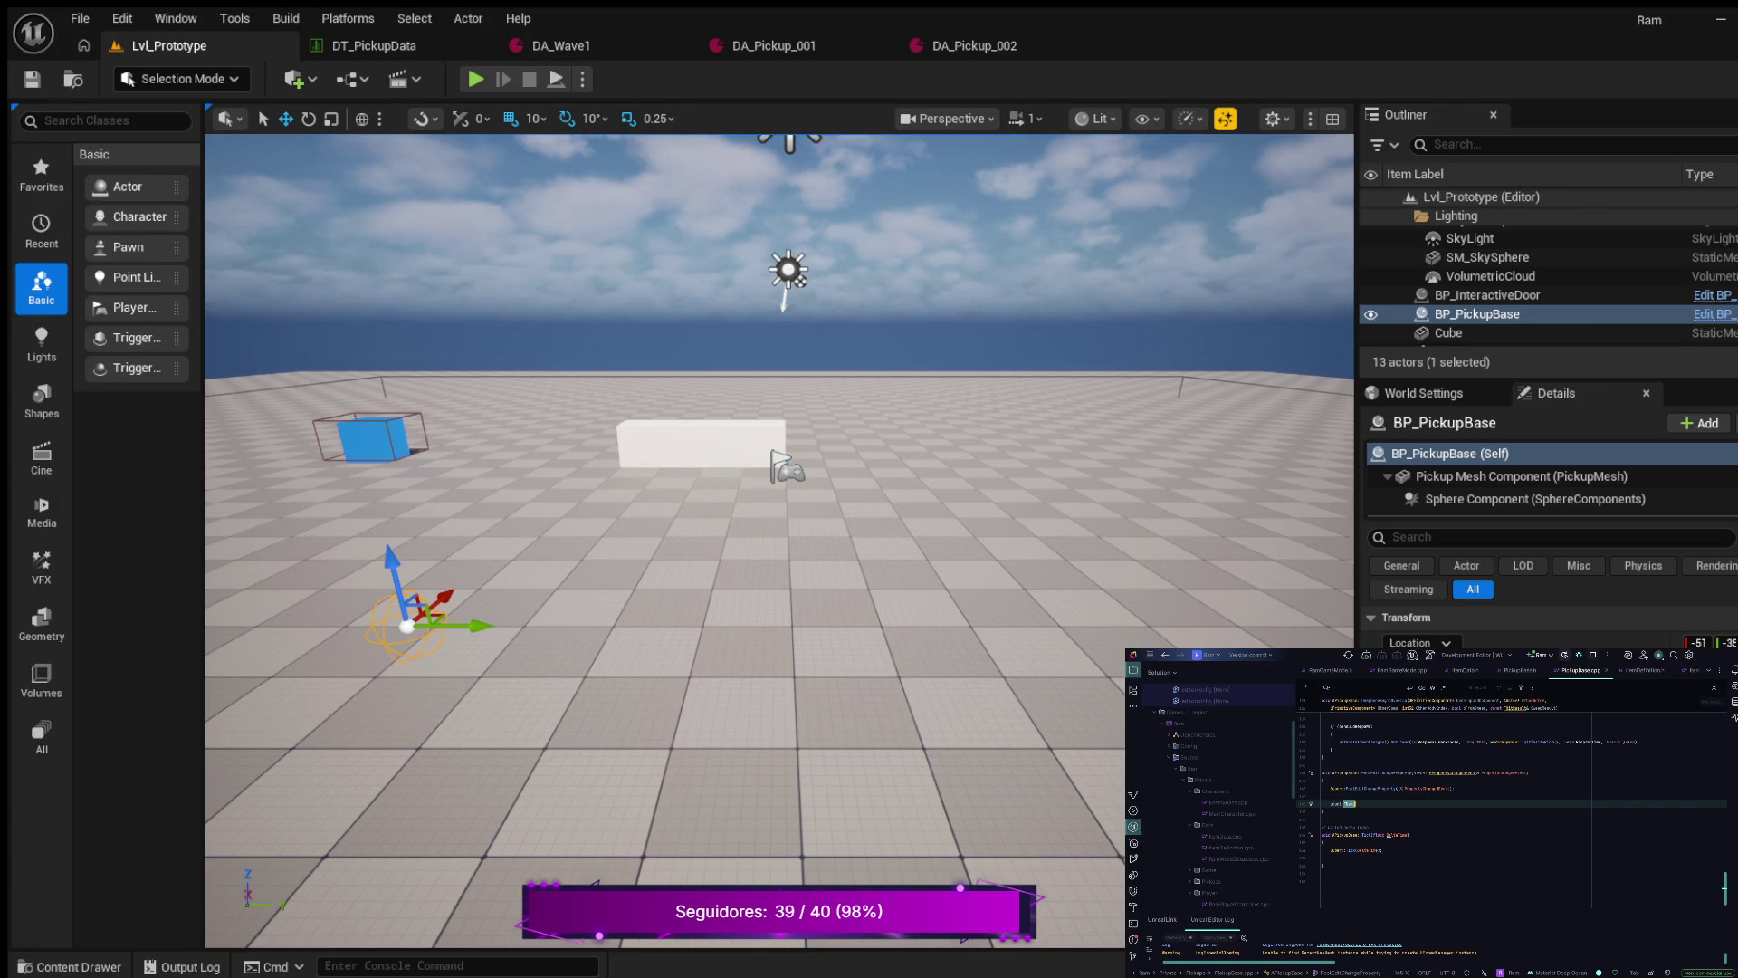
{"action": "type", "text": ";"}
{"action": "type", "text": "ts"}
{"action": "type", "text": "Name;"}
{"action": "key", "text": "ctrl+z"}
{"action": "type", "text": "a"}
{"action": "key", "text": "ctrl+shift+z"}
{"action": "double_click", "coordinate": [1378, 803]}
{"action": "key", "text": "ctrl+z"}
{"action": "key", "text": "ctrl+z"}
{"action": "key", "text": "ctrl+z"}
{"action": "key", "text": "ctrl+z"}
{"action": "key", "text": "ctrl+z"}
{"action": "key", "text": "ctrl+z"}
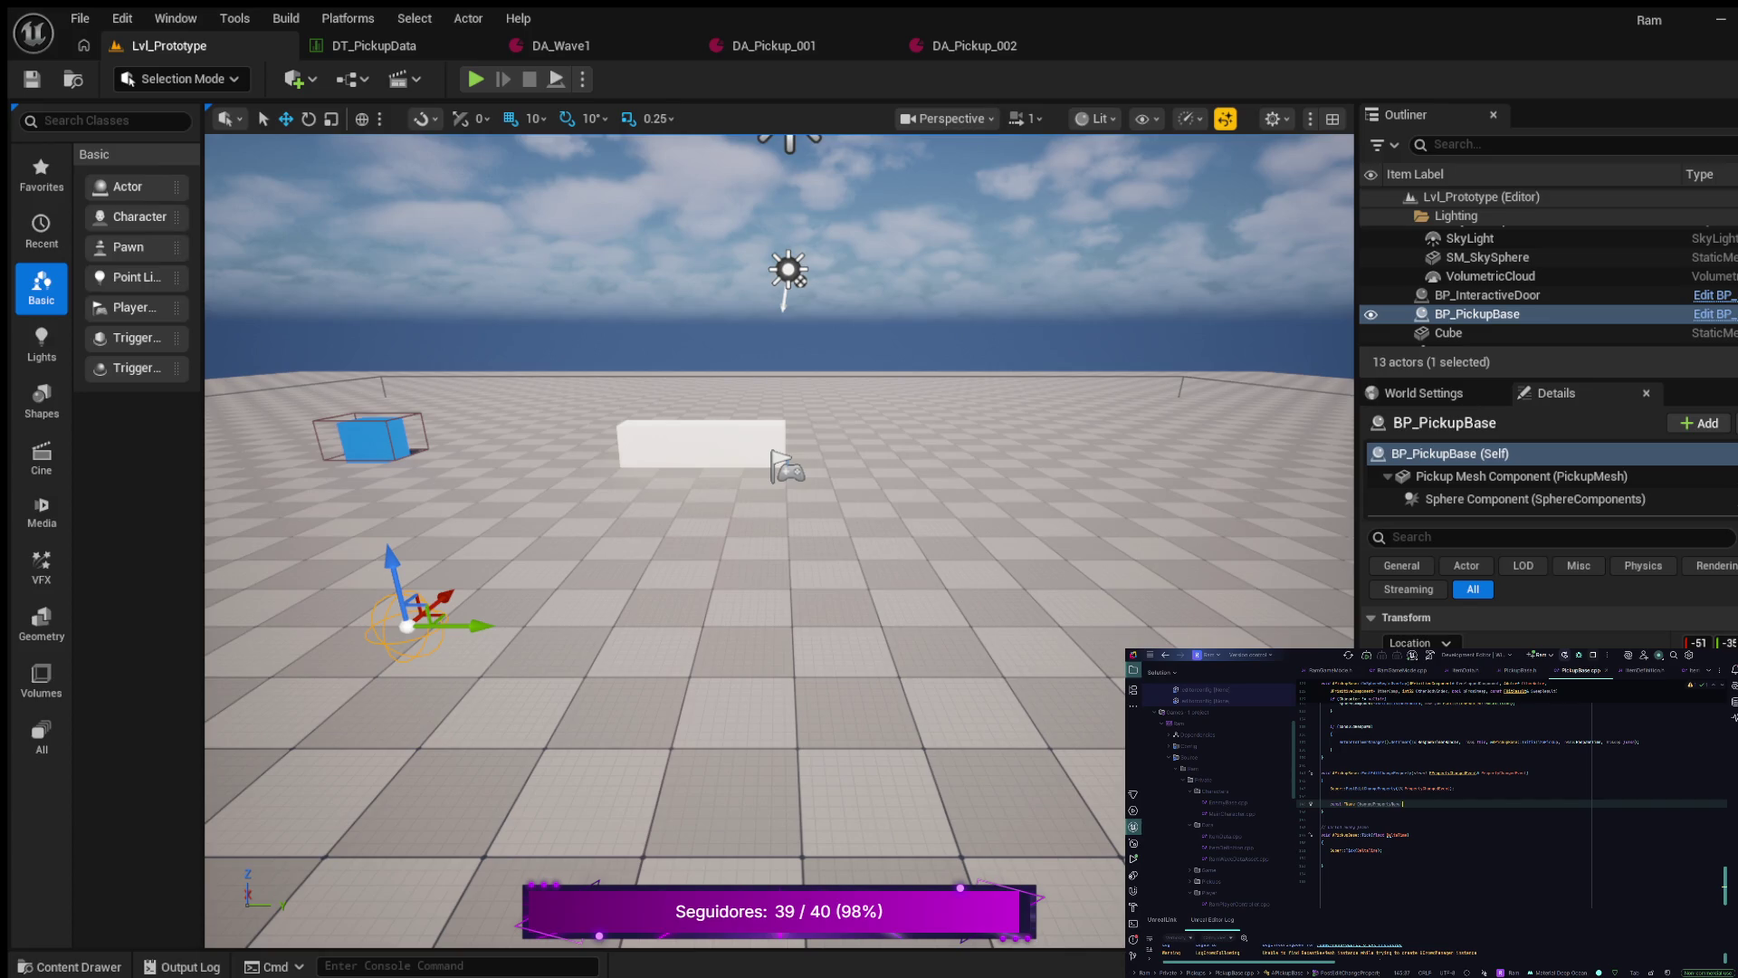
{"action": "type", "text": "="}
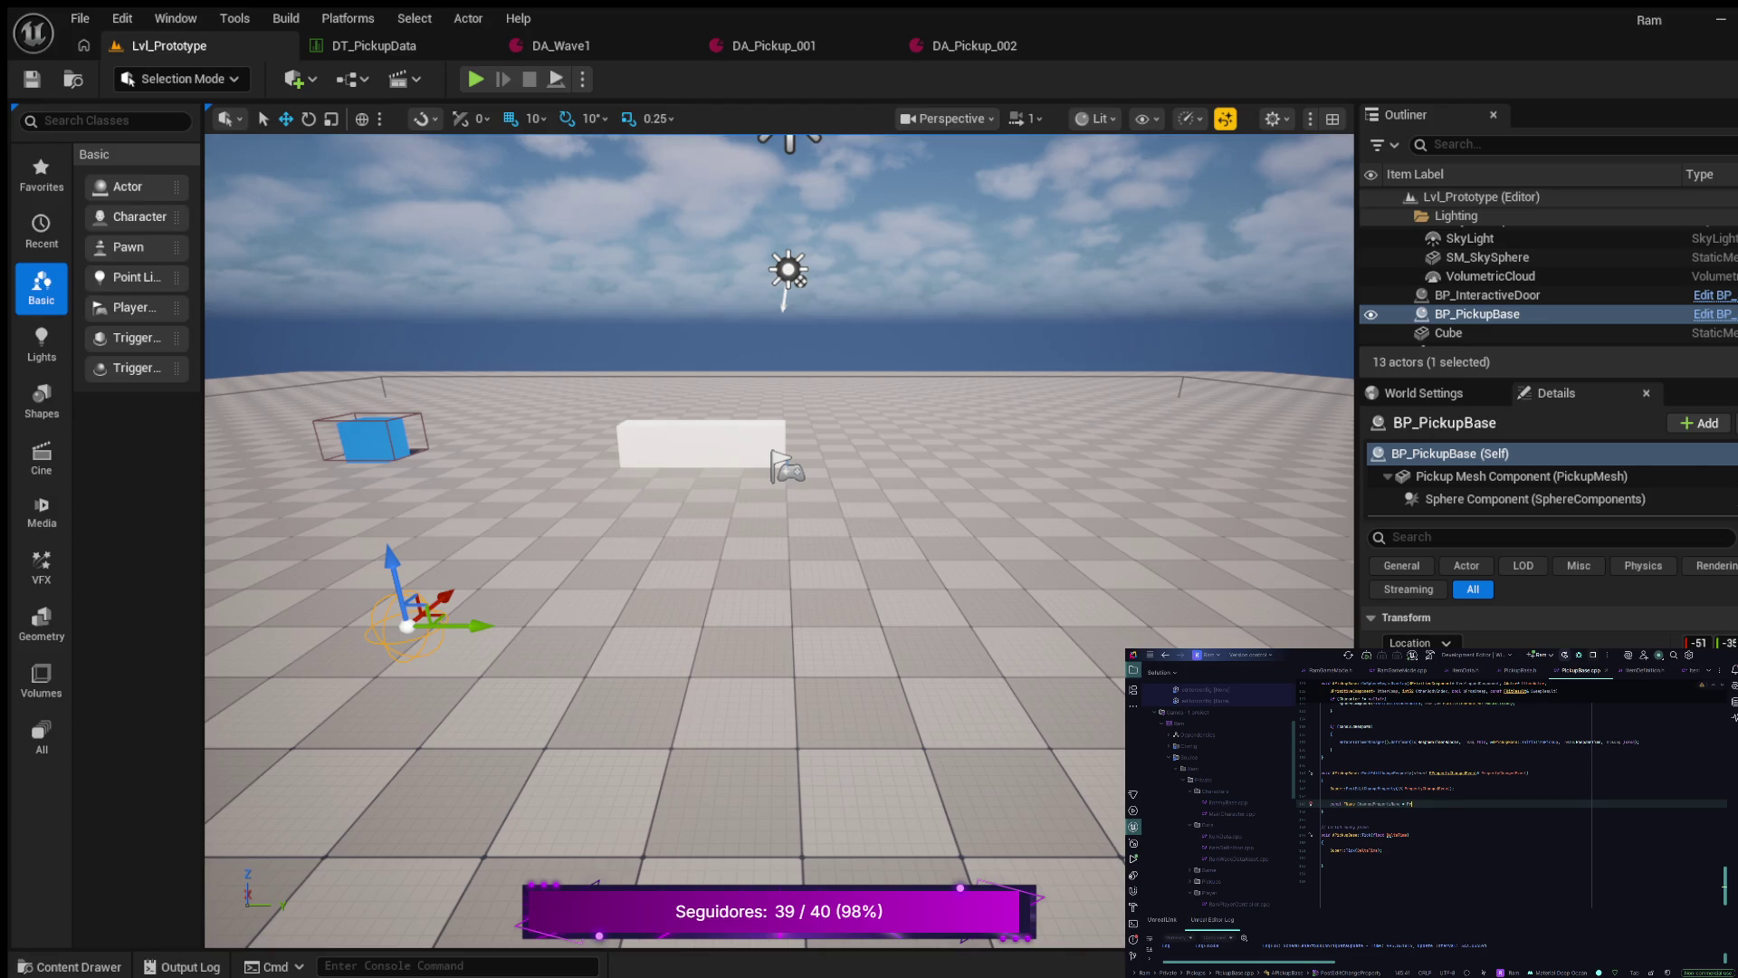
{"action": "type", "text": "ropertyChangedEvent"}
{"action": "type", "text": "roperty"}
{"action": "key", "text": "ctrl+z"}
- Finish the assignment from PropertyChangedEvent.Property->GetFName(), falling back to NAME_None
{"action": "double_click", "coordinate": [1430, 850]}
{"action": "left_click", "coordinate": [1463, 850]}
{"action": "key", "text": "Return"}
{"action": "key", "text": "Tab"}
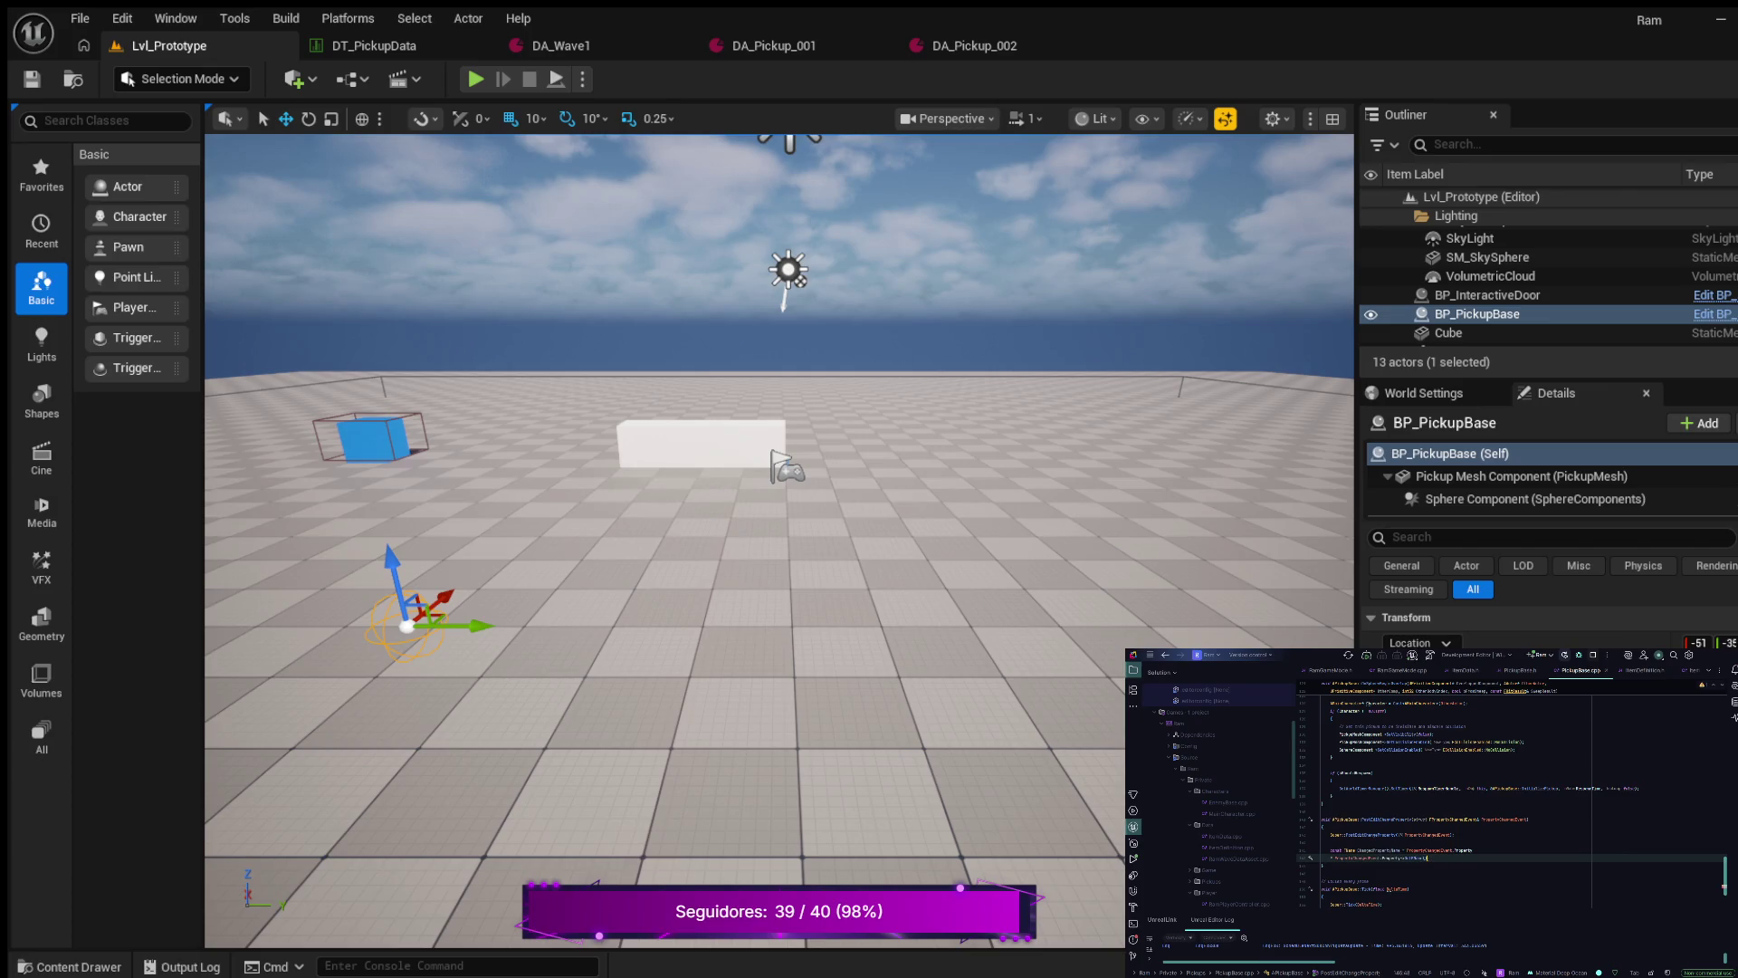
{"action": "key", "text": "Return"}
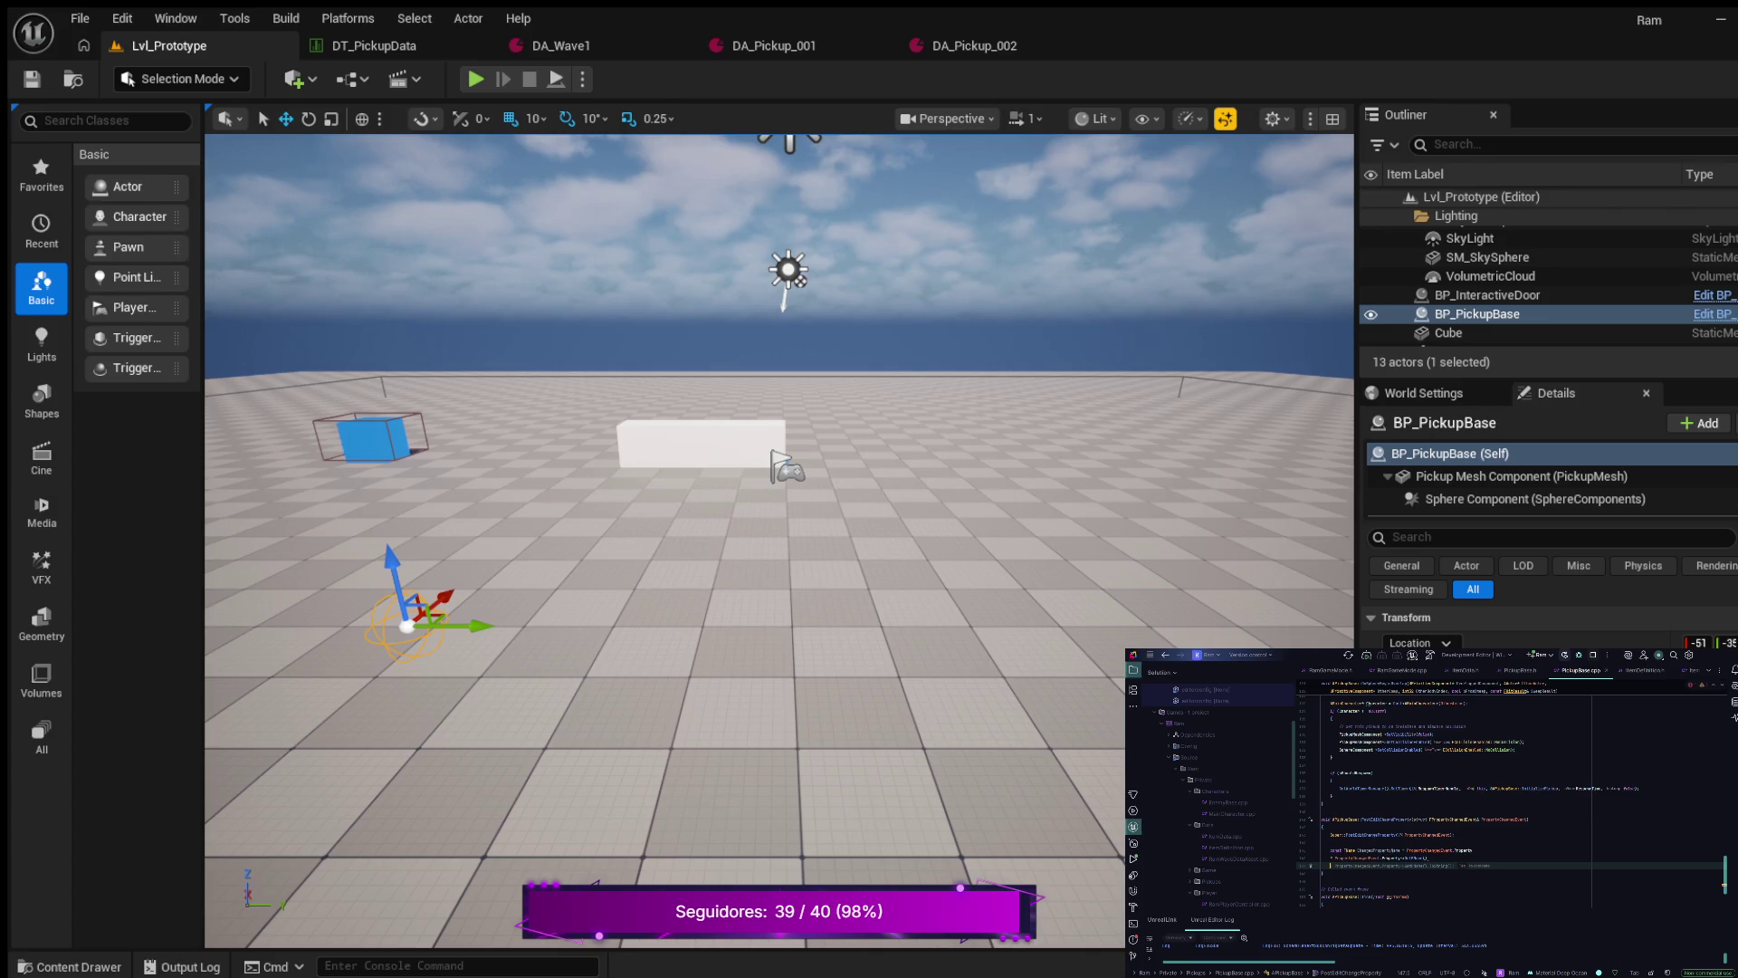
{"action": "type", "text": "{"}
{"action": "type", "text": " NAME_None"}
{"action": "scroll", "coordinate": [1512, 795], "scroll_direction": "down", "scroll_amount": 2}
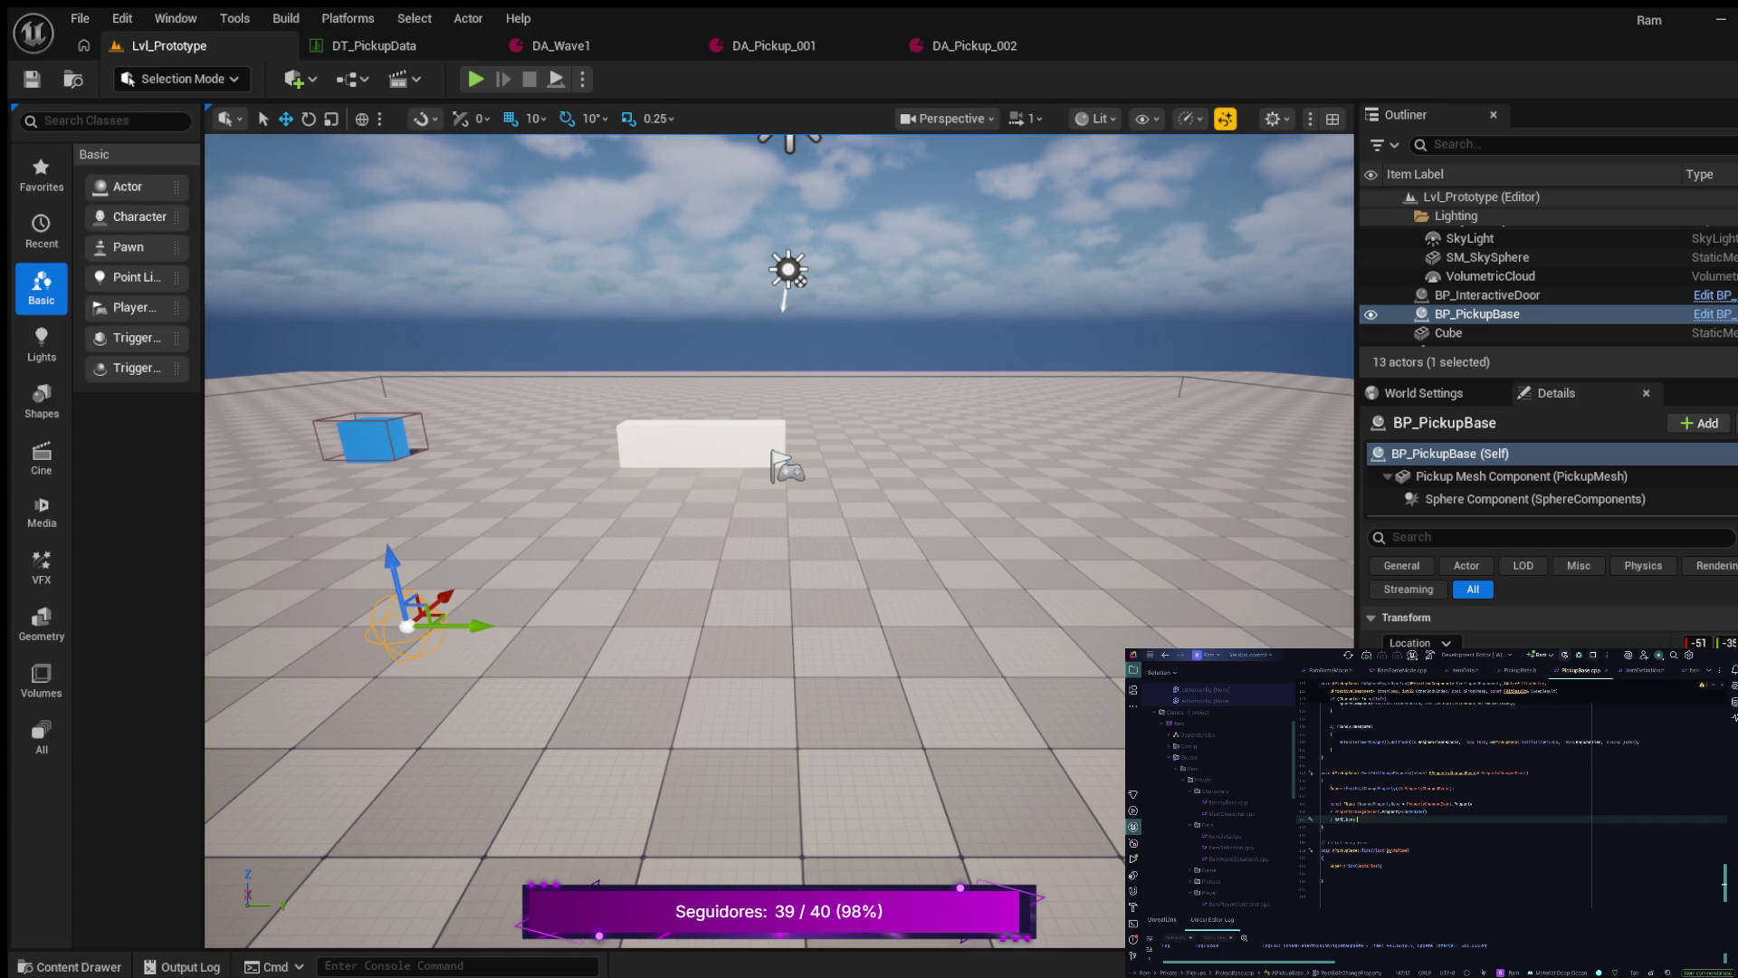
- Write the condition if (ChangedPropertyName == GET_MEMBER_NAME_CHECKED(APickupBase, PickupData))
{"action": "key", "text": "Return"}
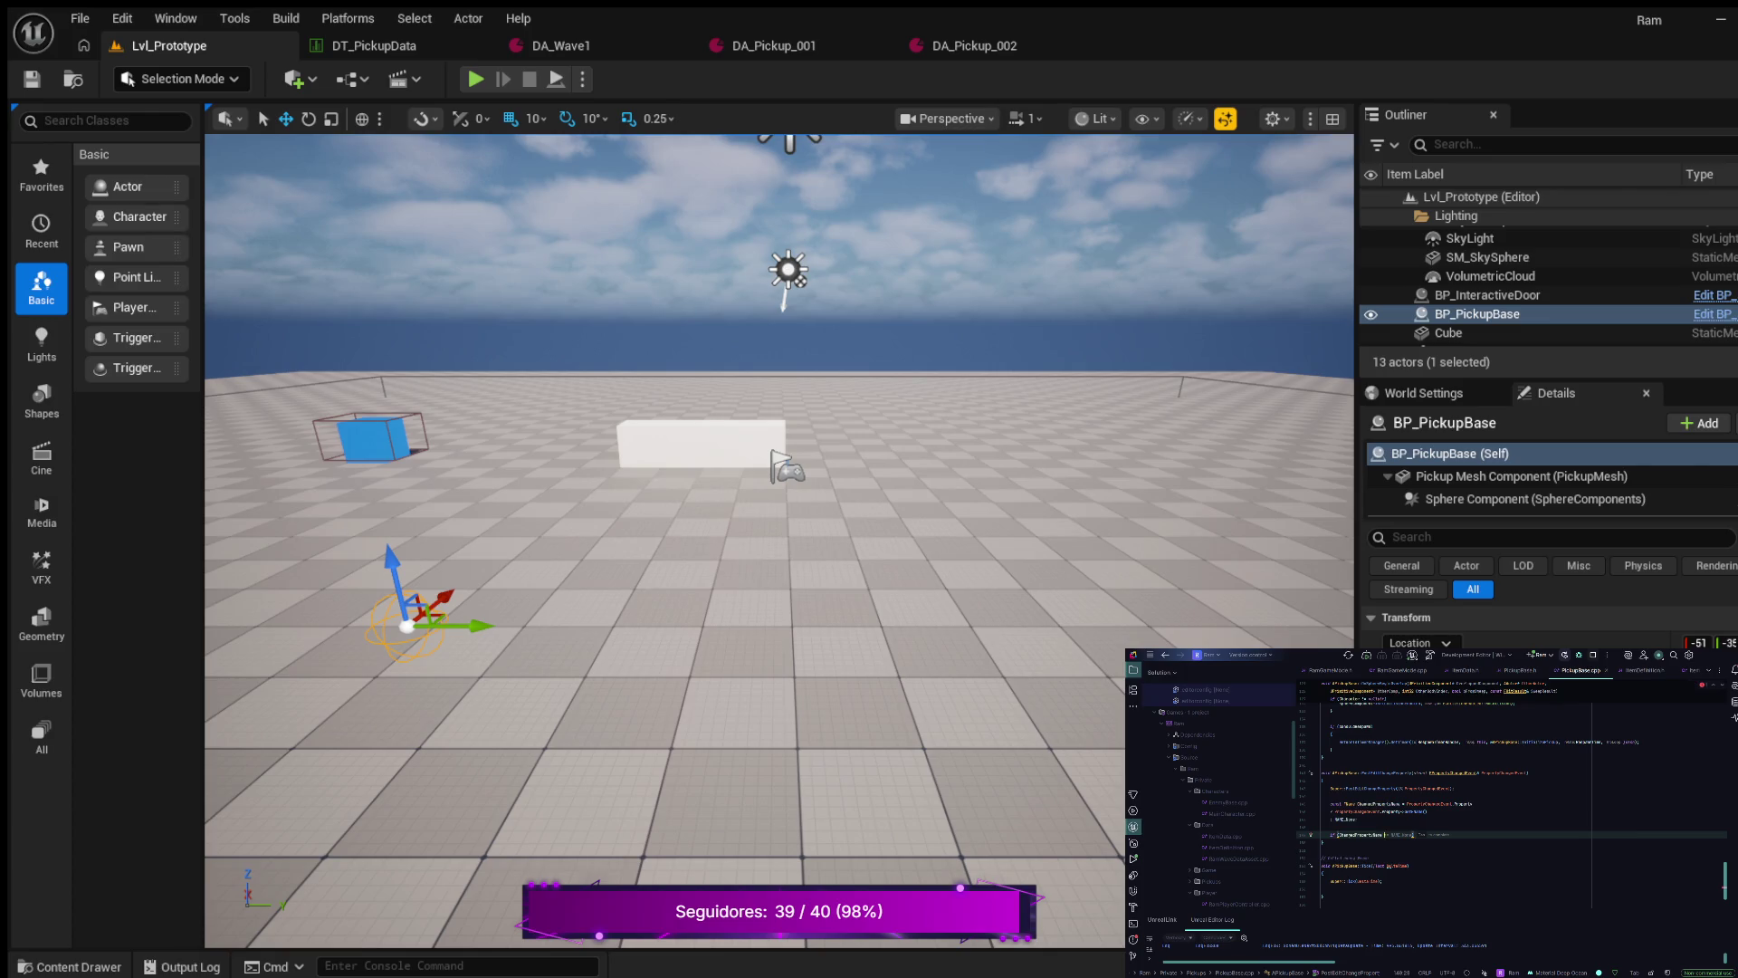
{"action": "key", "text": "Tab"}
{"action": "key", "text": "BackSpace"}
{"action": "key", "text": "BackSpace"}
{"action": "key", "text": "Tab"}
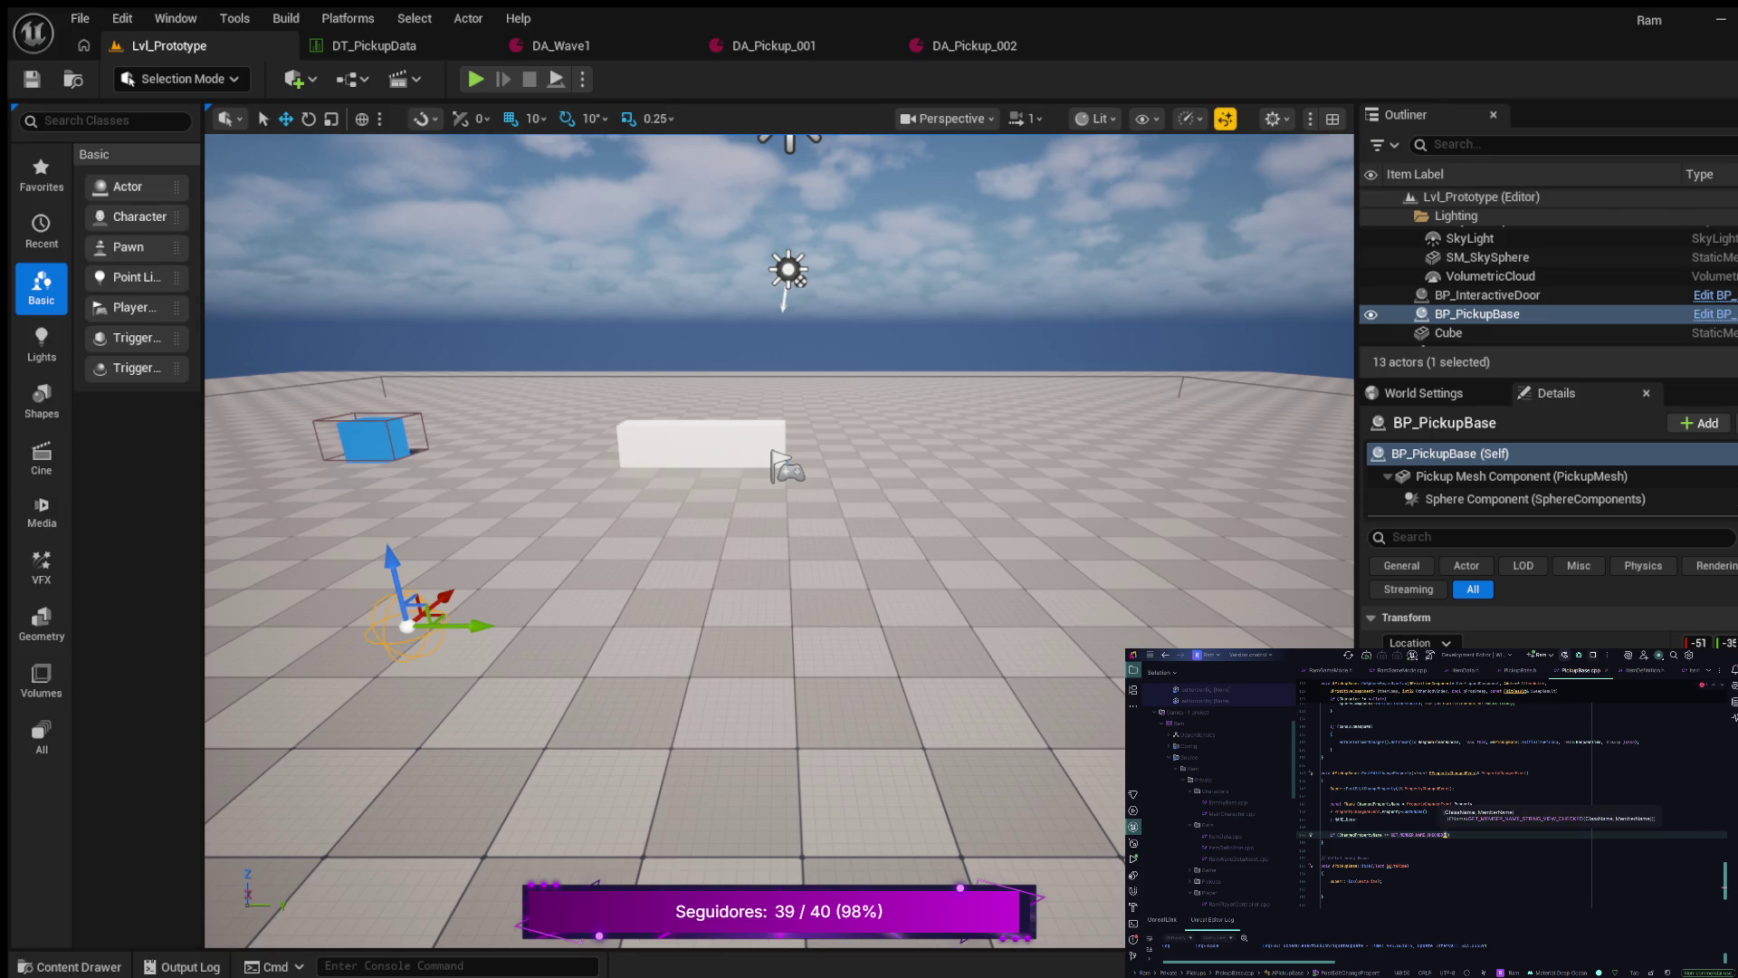
{"action": "type", "text": "A"}
{"action": "key", "text": "Tab"}
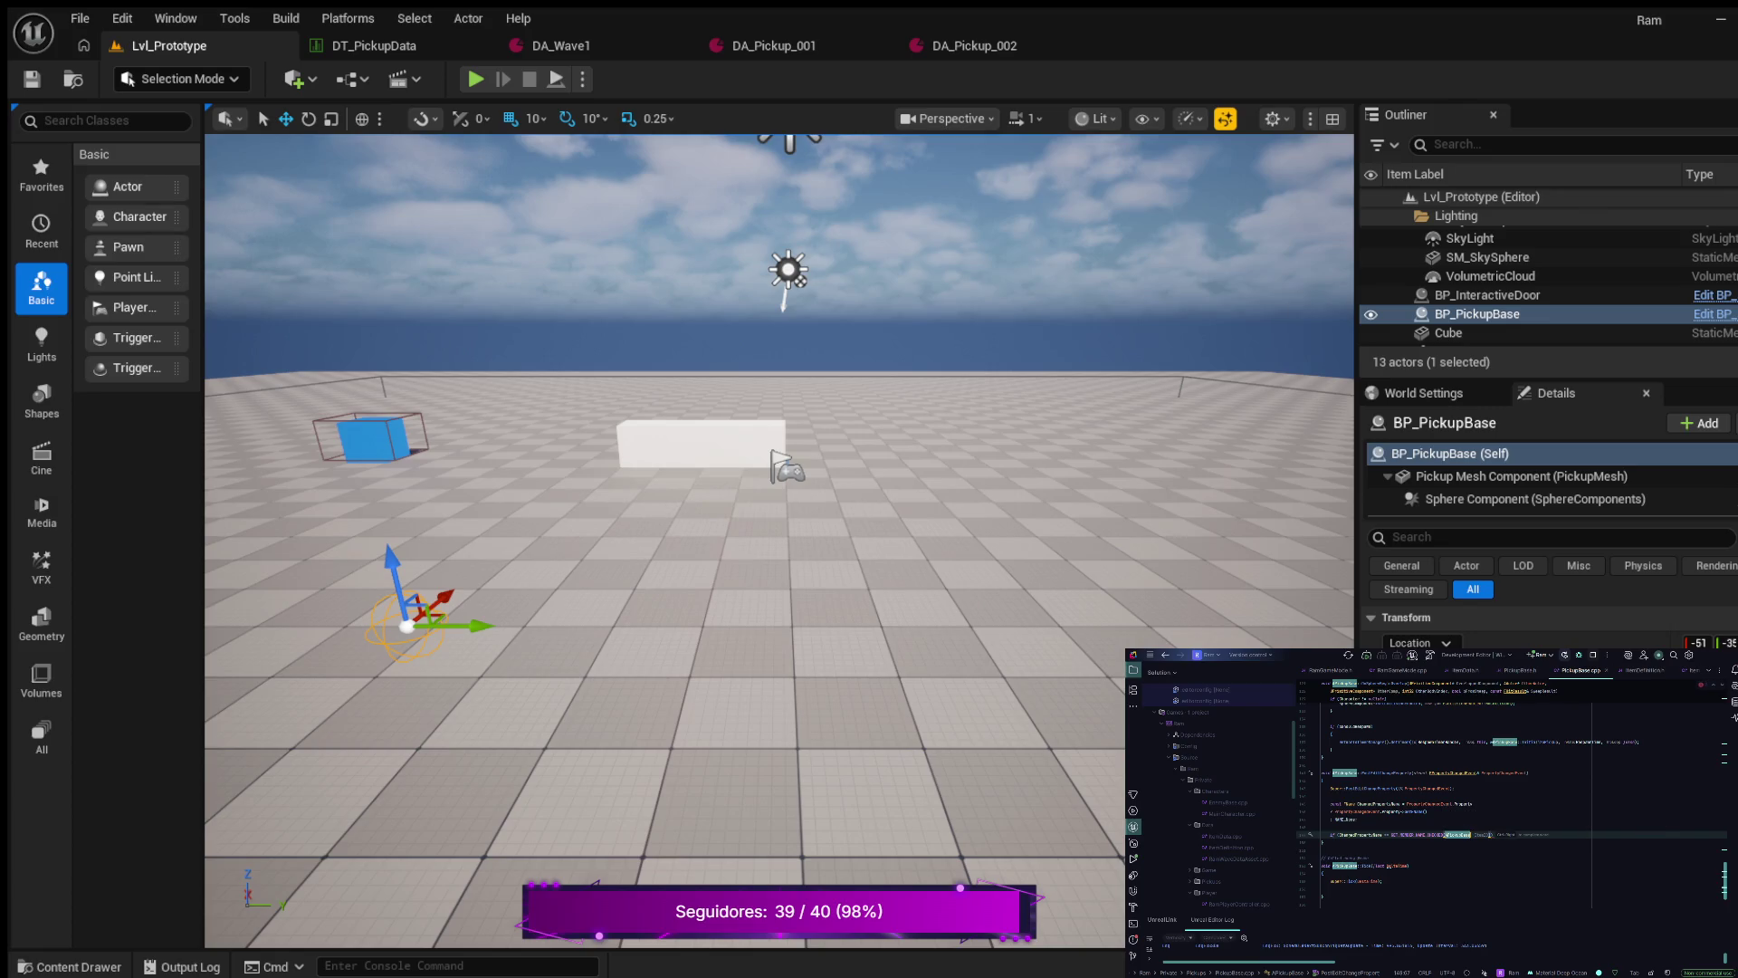
{"action": "type", "text": ",Item"}
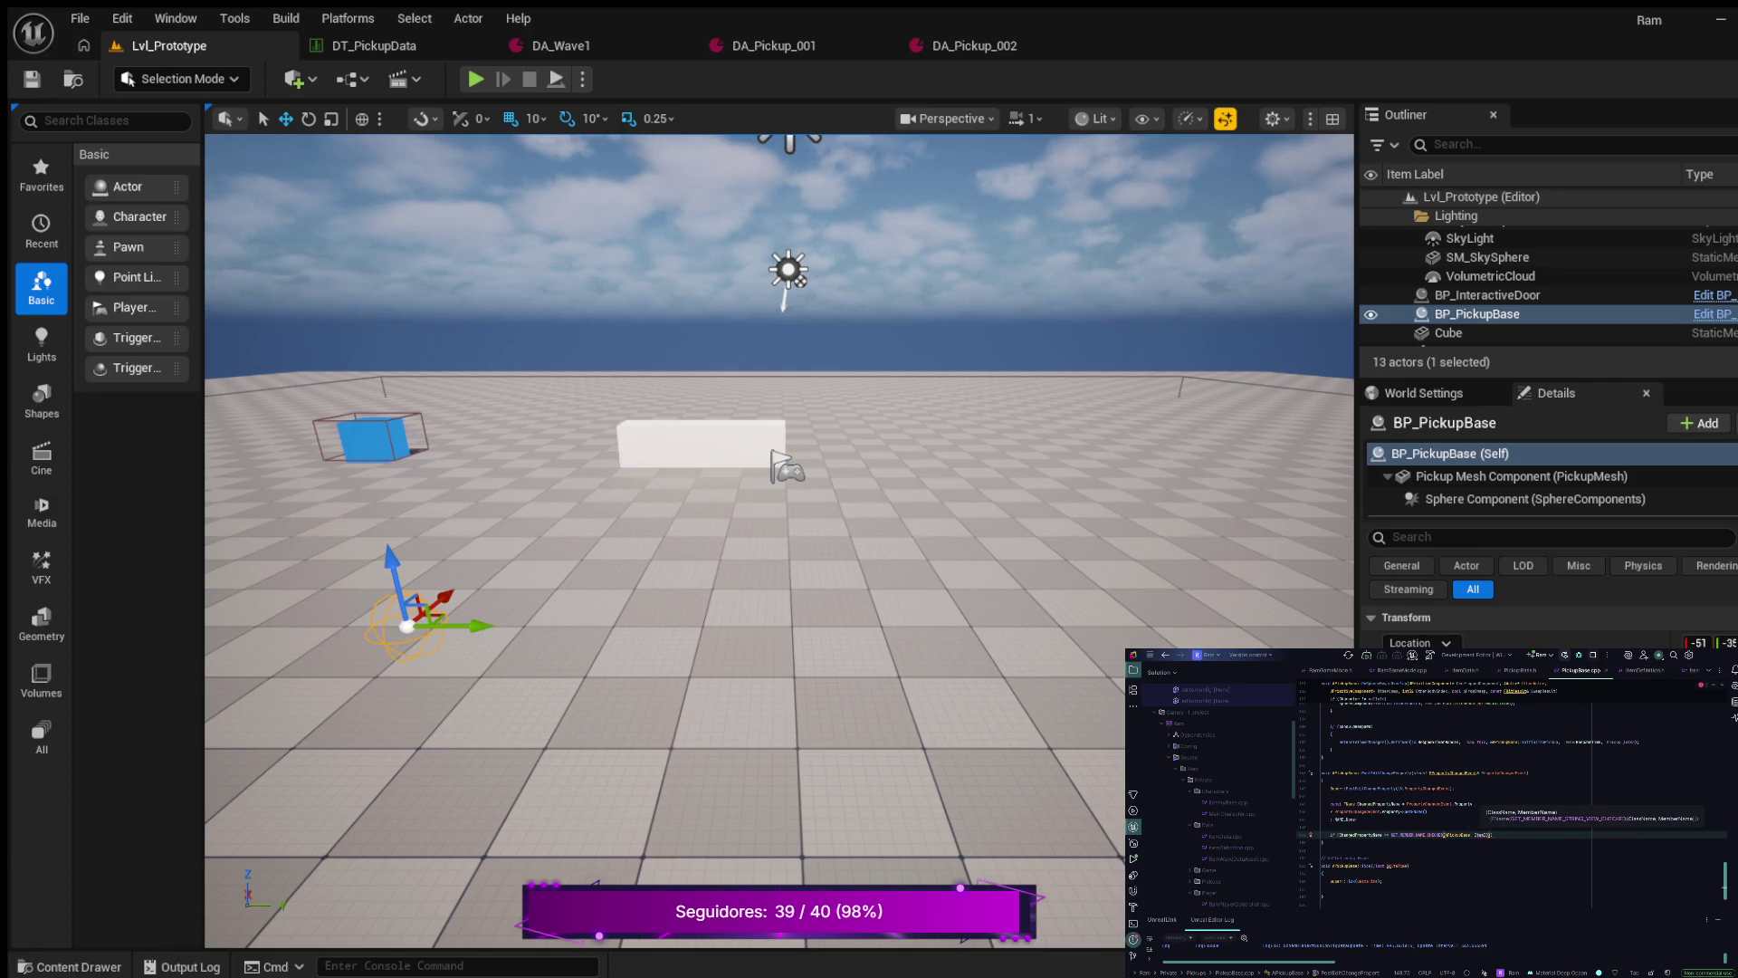
{"action": "key", "text": "Escape"}
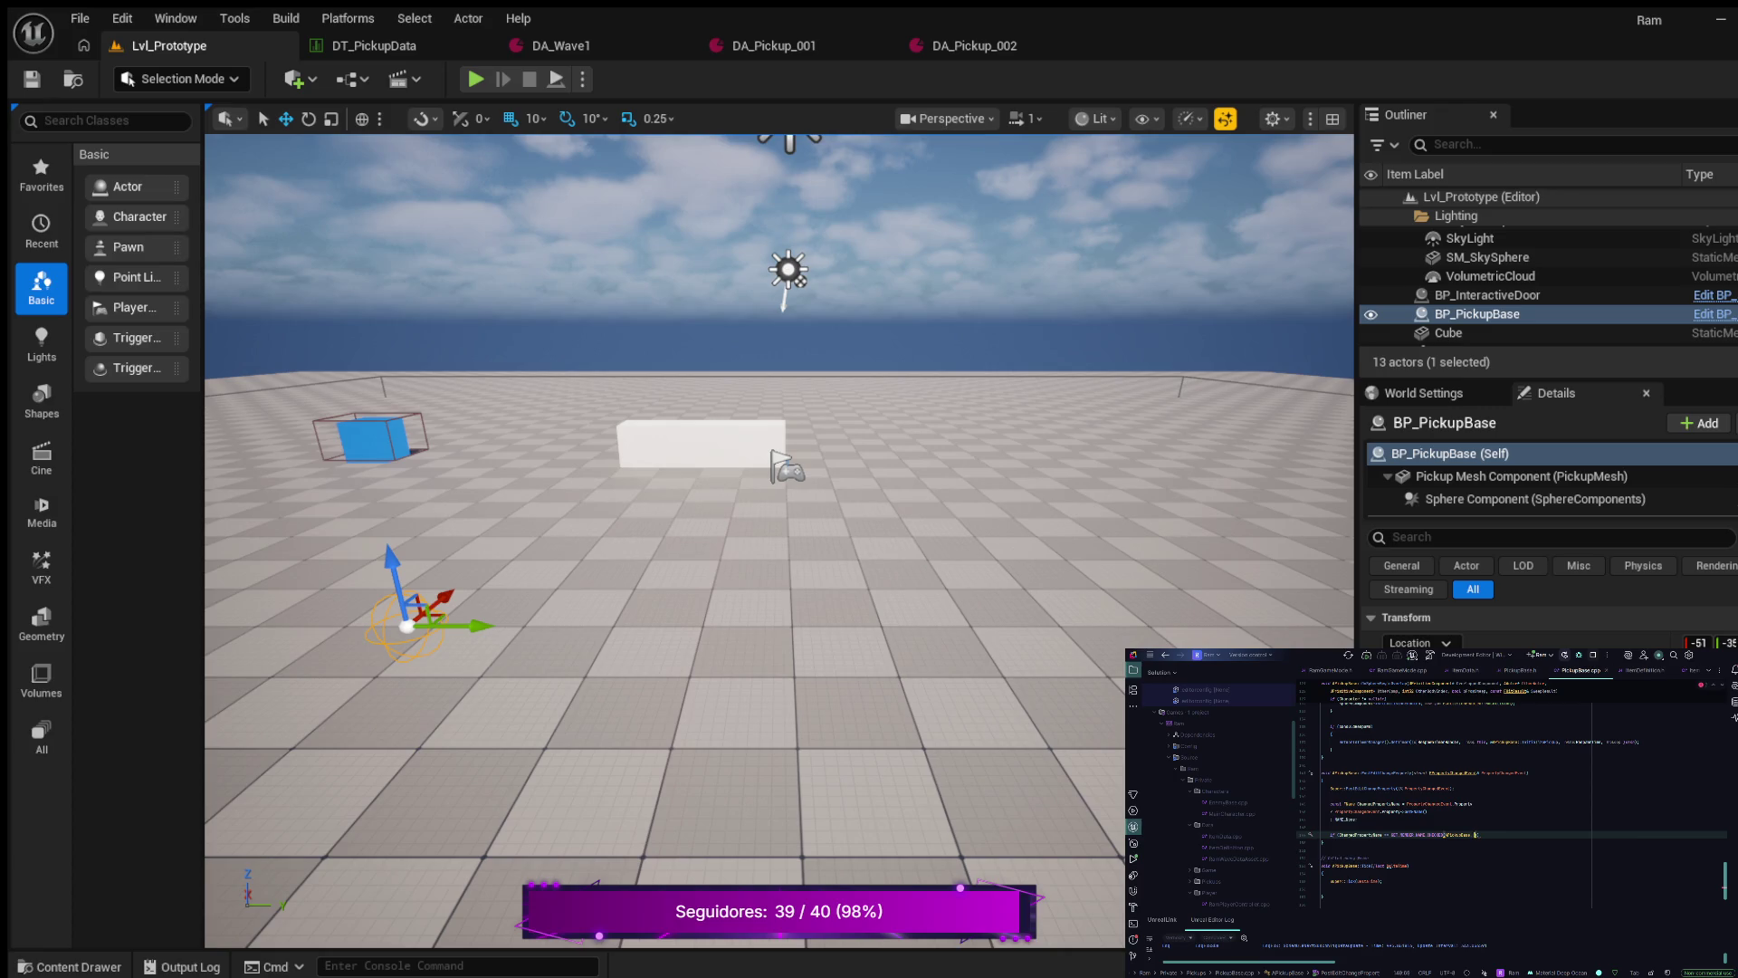
{"action": "type", "text": "PickupData"}
{"action": "type", "text": ")"}
- Tidy the line below the if statement and open the conditional's code block with a brace
{"action": "key", "text": "Return"}
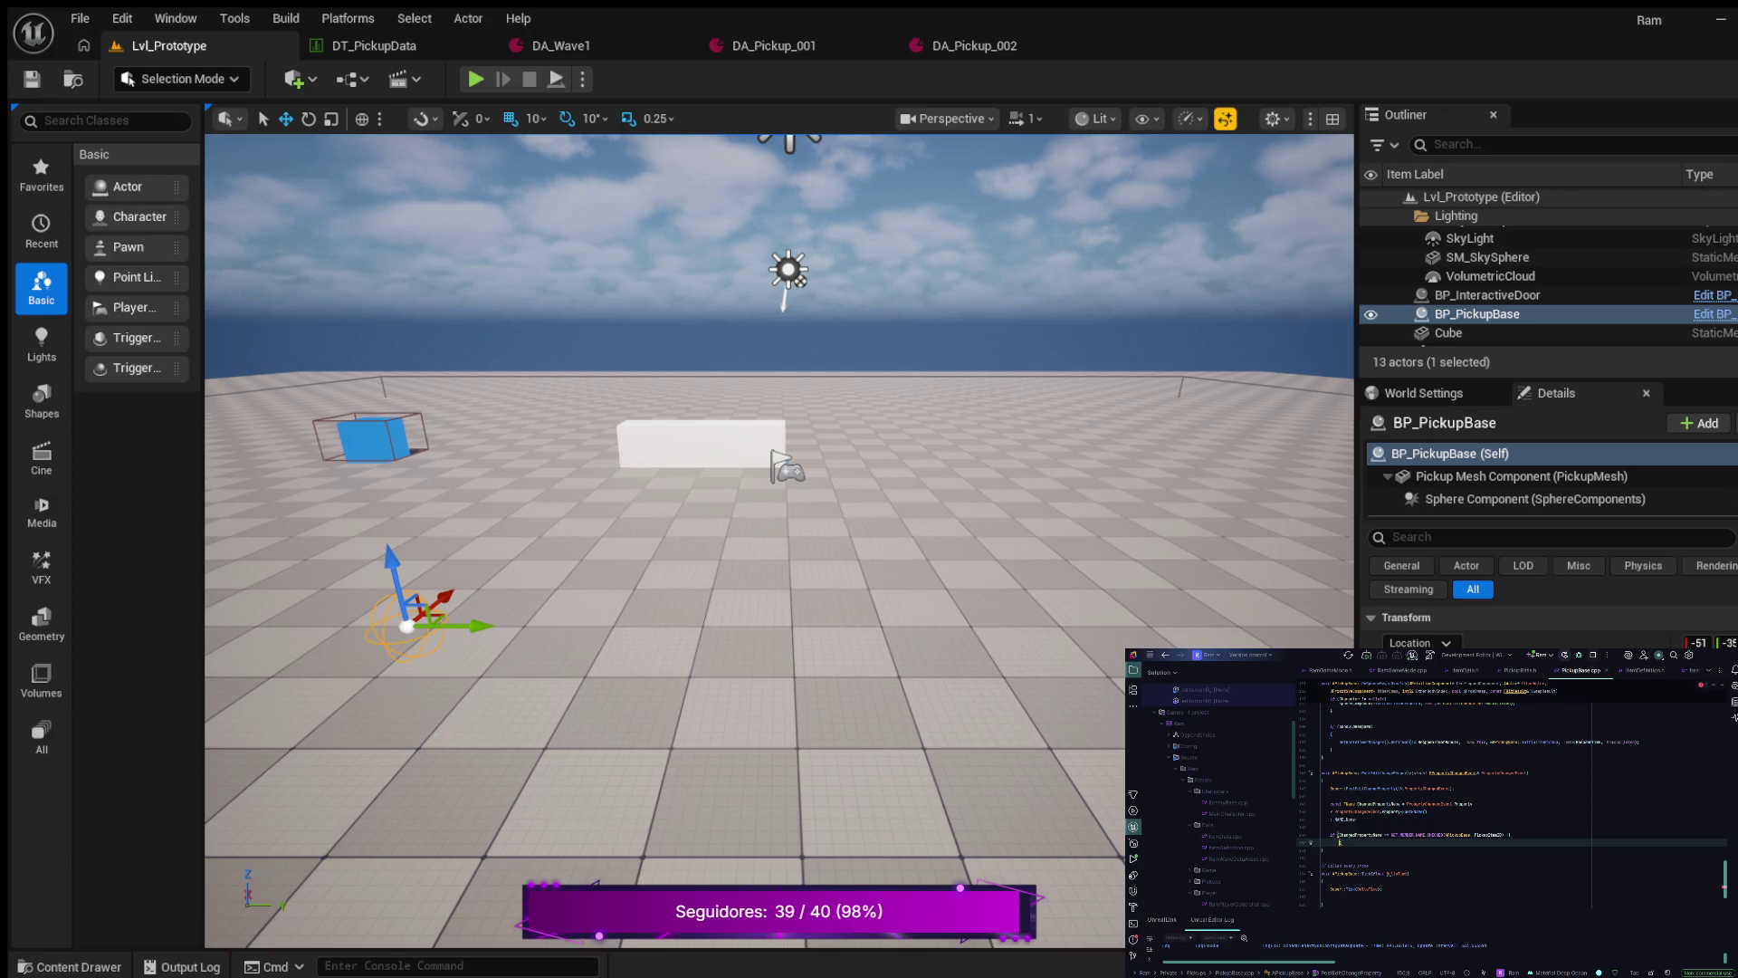
{"action": "type", "text": "ChangedPropertyName"}
{"action": "key", "text": "Tab"}
{"action": "key", "text": "BackSpace"}
{"action": "key", "text": "BackSpace"}
{"action": "key", "text": "BackSpace"}
{"action": "key", "text": "ctrl+shift+Left"}
{"action": "key", "text": "Right"}
{"action": "key", "text": "Return"}
{"action": "type", "text": "{"}
{"action": "key", "text": "Return"}
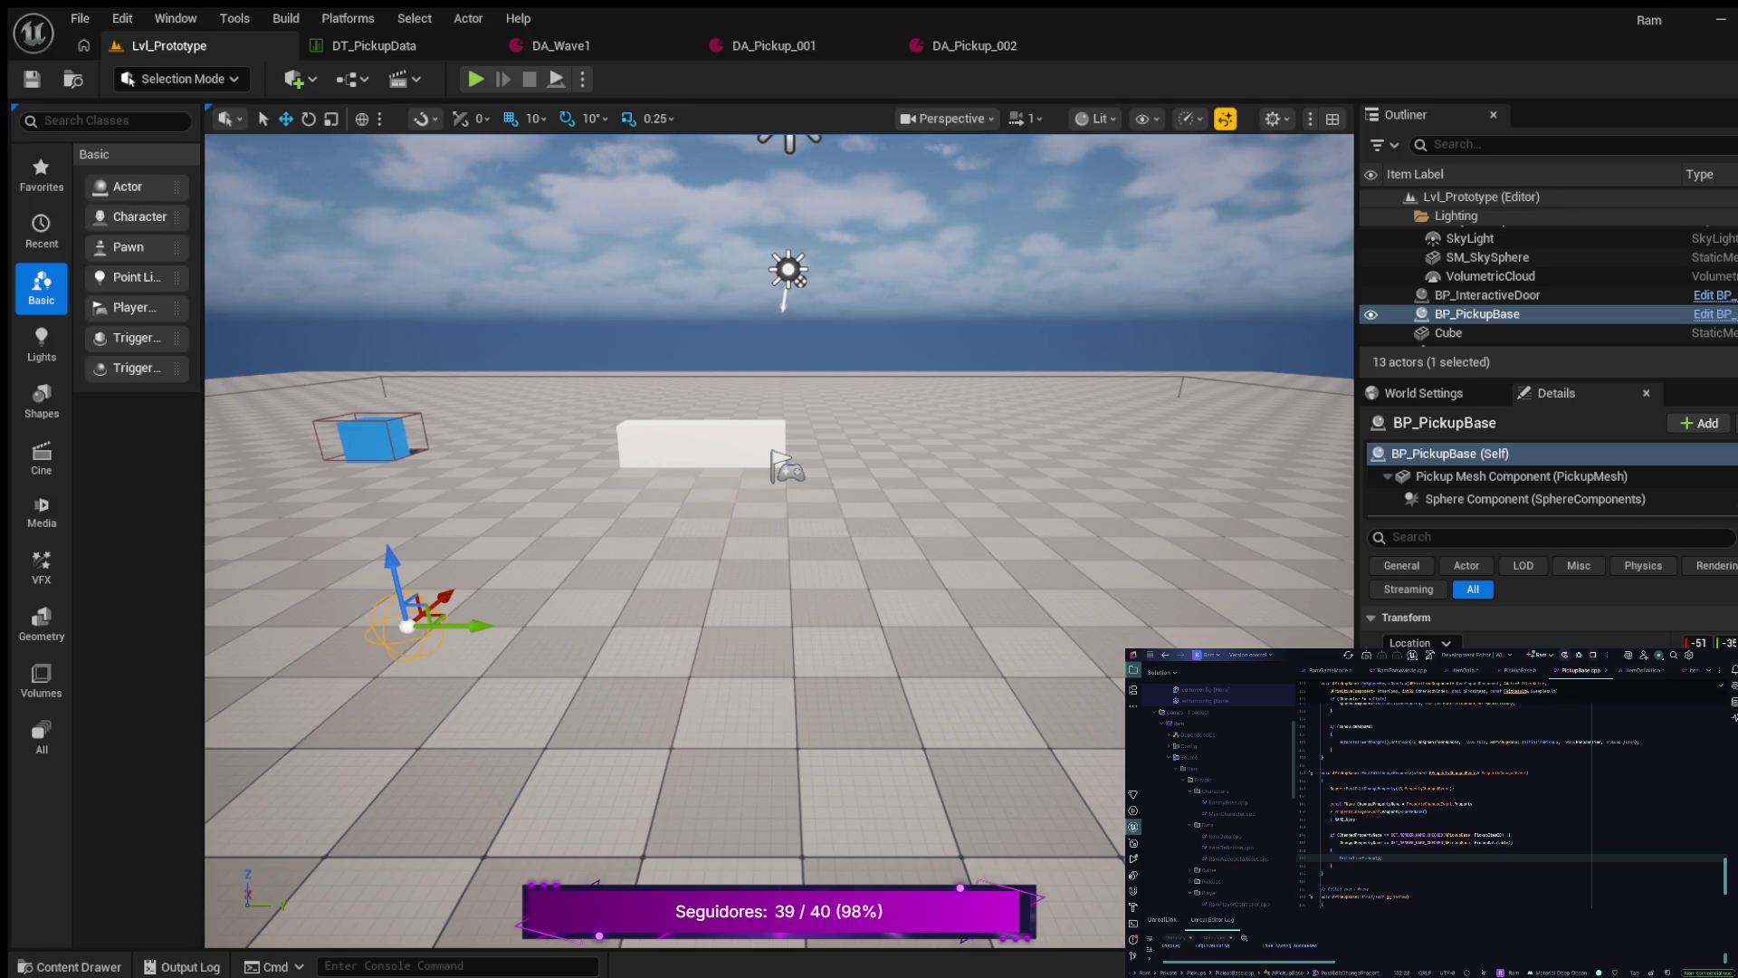
- Turn the viewport toward the PlayerStart and launch Play-in-Editor
{"action": "scroll", "coordinate": [779, 543], "scroll_direction": "up", "scroll_amount": 5}
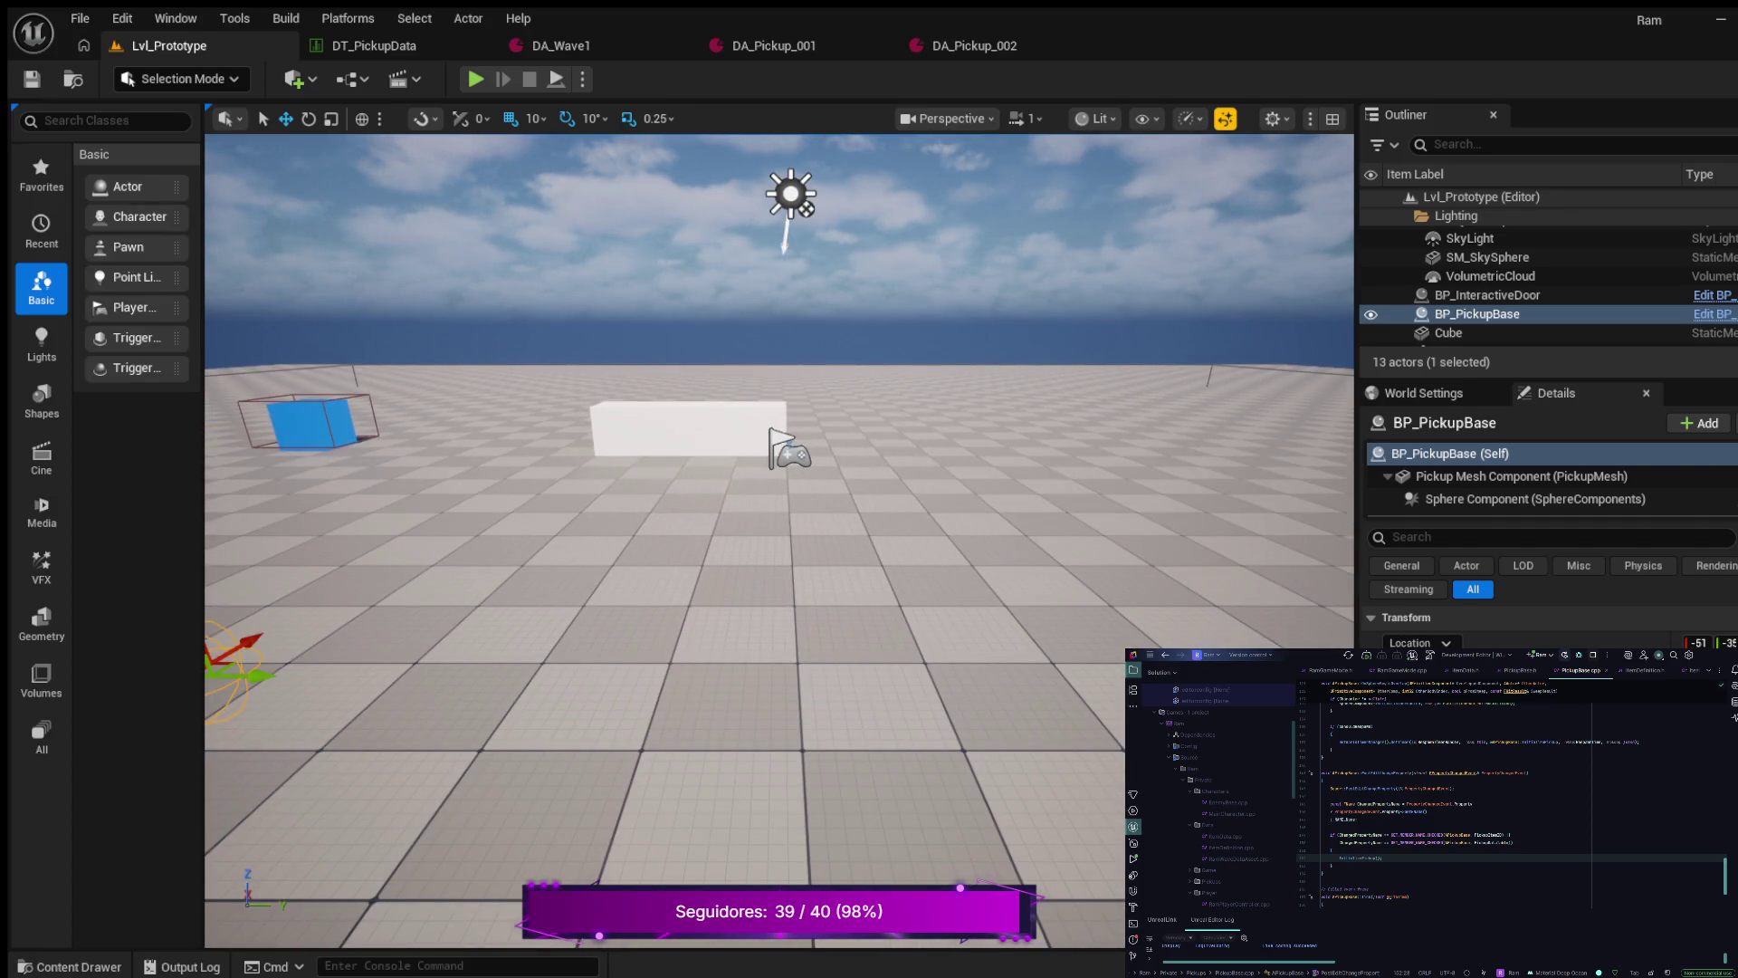
{"action": "mouse_move", "coordinate": [779, 543]}
{"action": "left_mouse_down"}
{"action": "mouse_move", "coordinate": [941, 588]}
{"action": "mouse_move", "coordinate": [892, 521]}
{"action": "mouse_move", "coordinate": [869, 520]}
{"action": "left_mouse_up"}
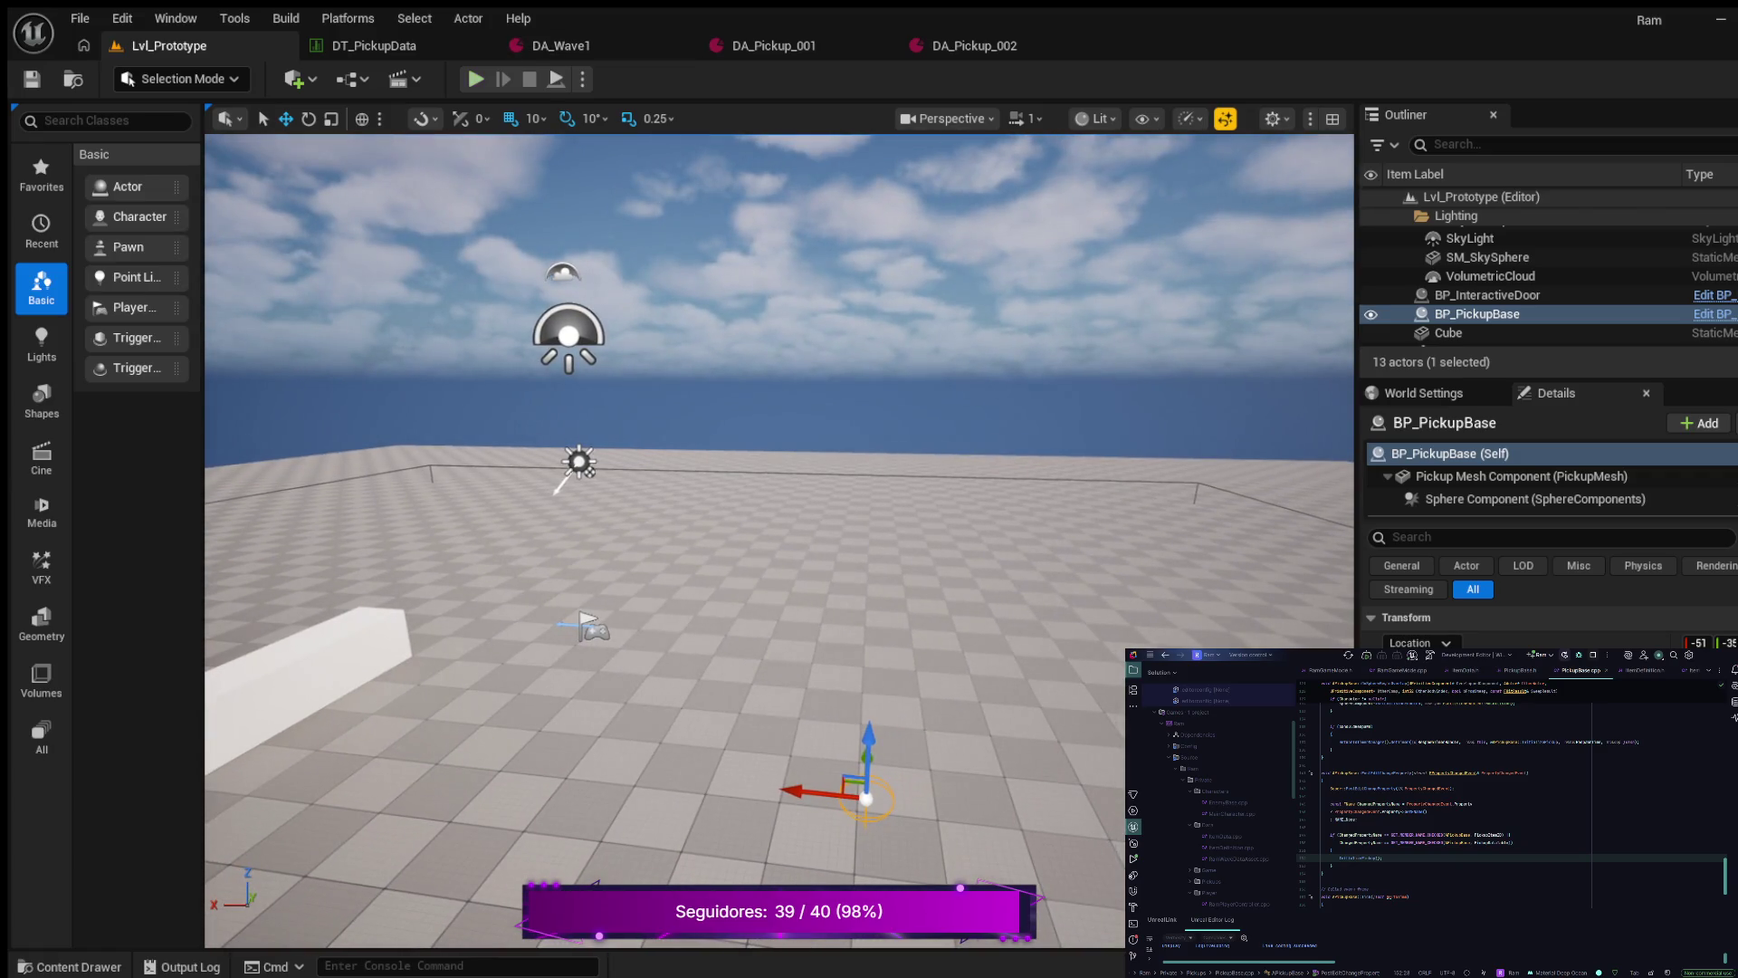
{"action": "left_click", "coordinate": [475, 78]}
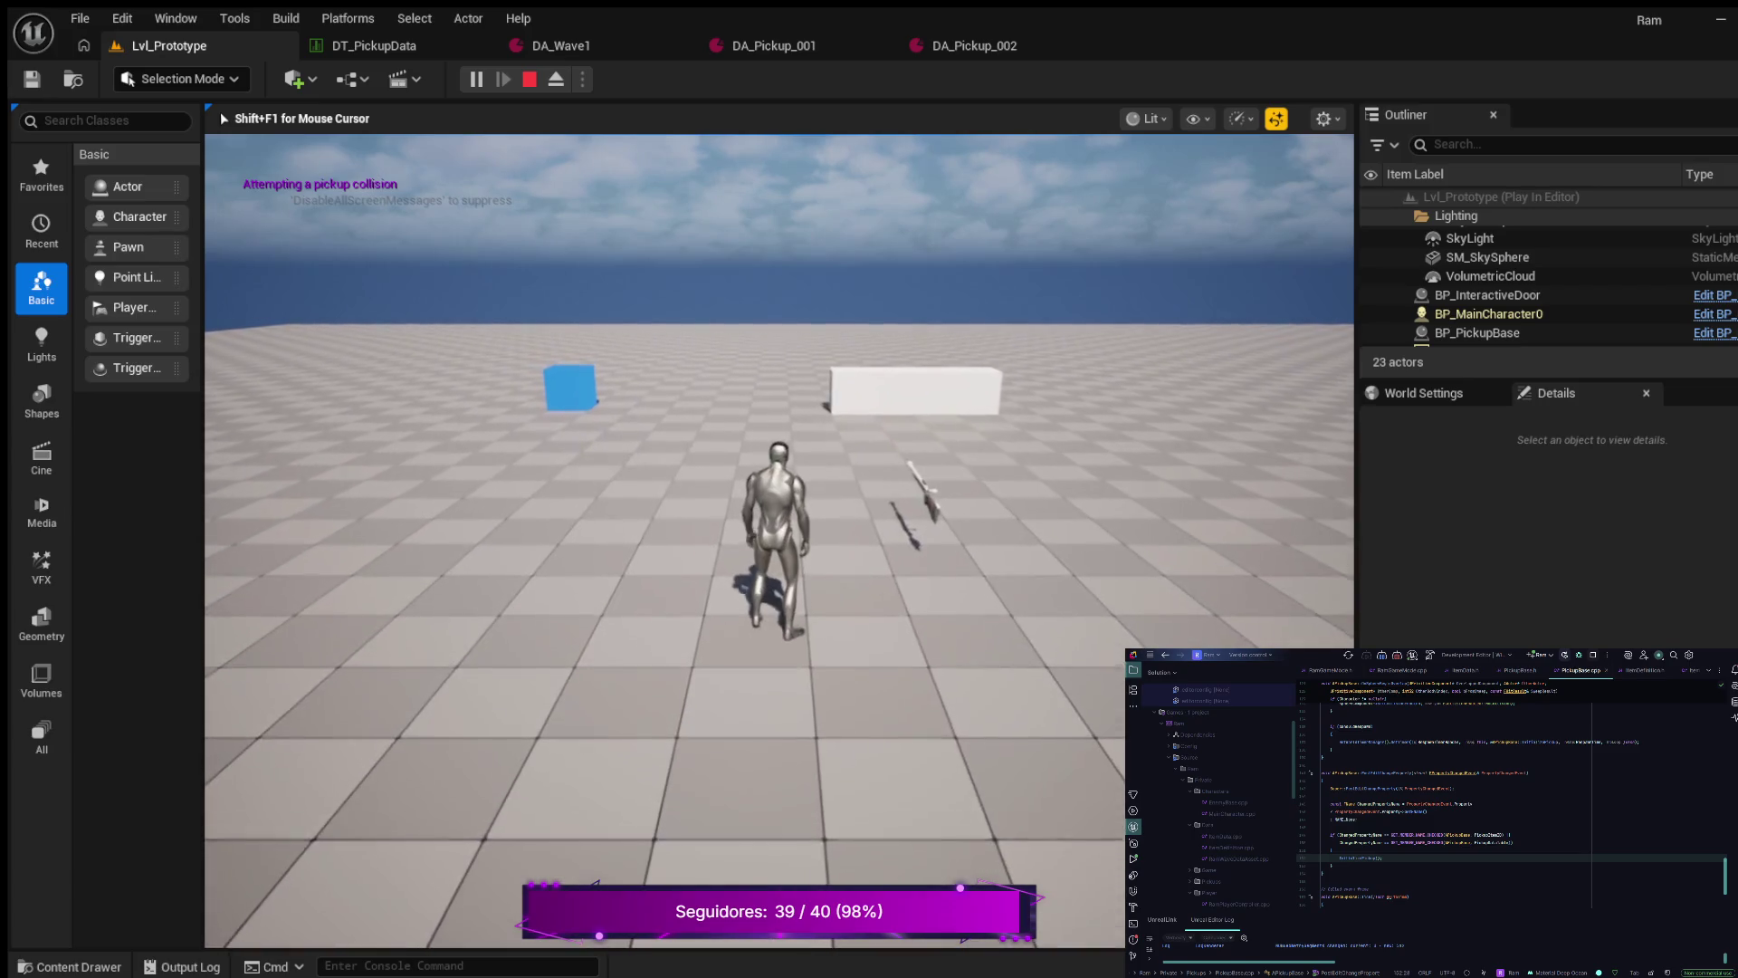
- Eject from the PIE session with F8 and select the spawned BP_PickupBase actor
{"action": "key", "text": "F8"}
{"action": "left_click", "coordinate": [902, 513]}
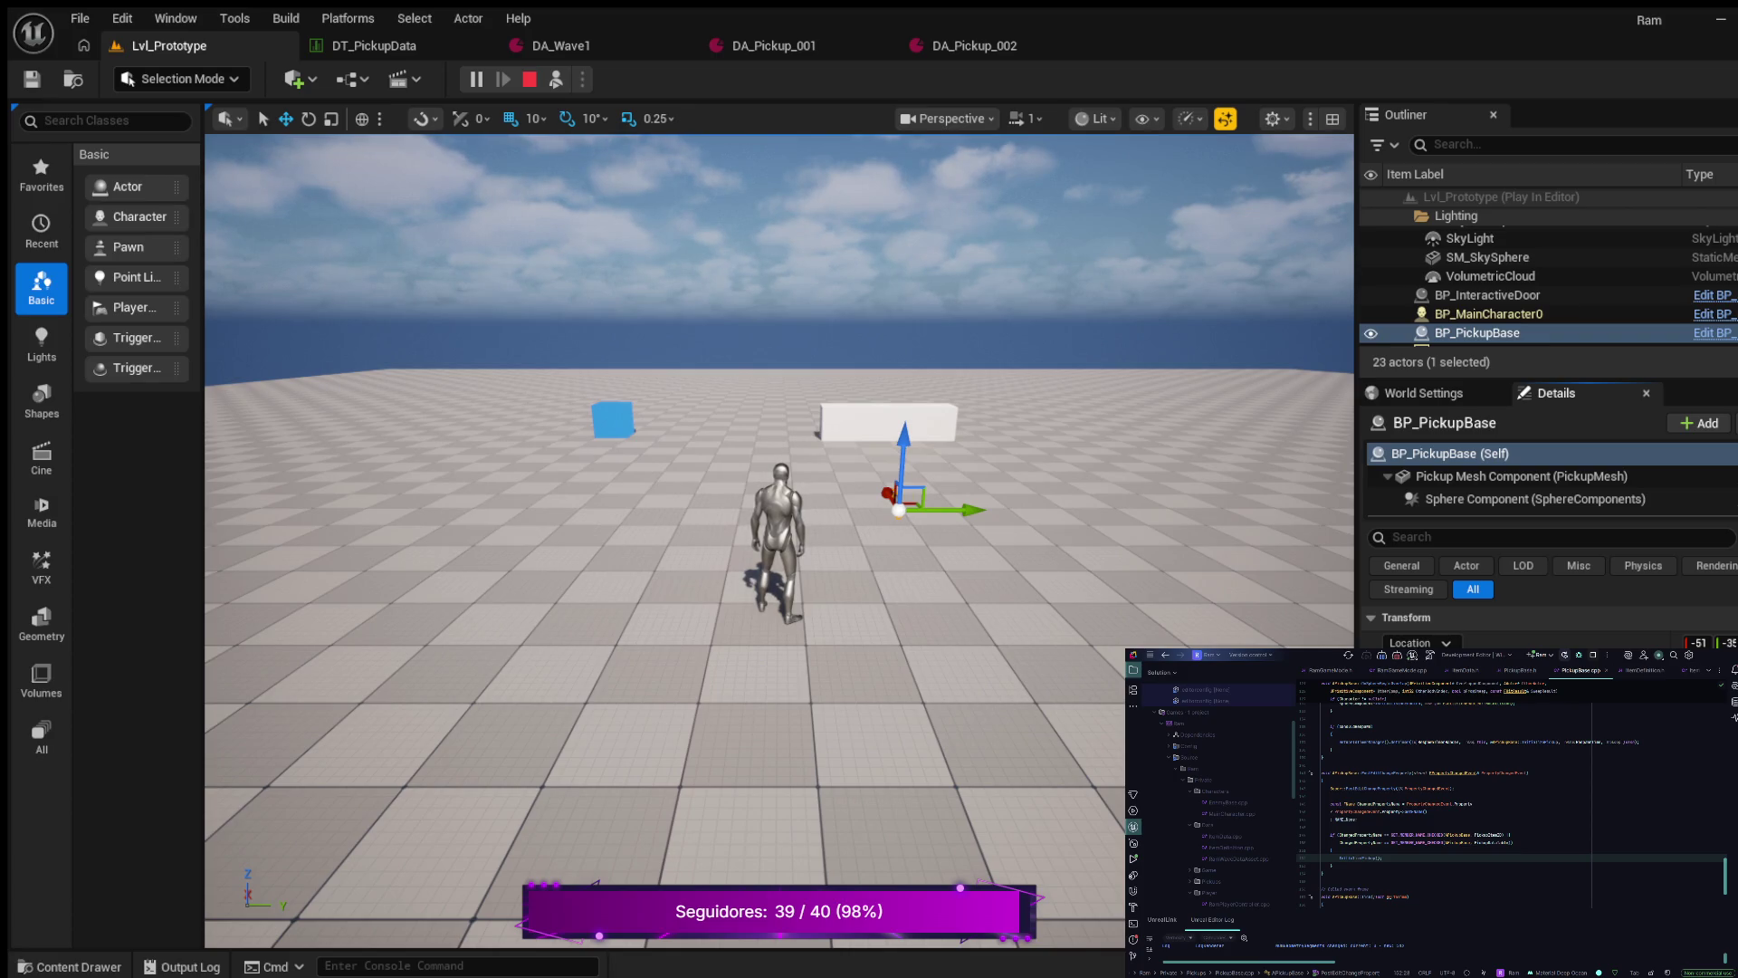
{"action": "key", "text": "w"}
{"action": "key", "text": "w"}
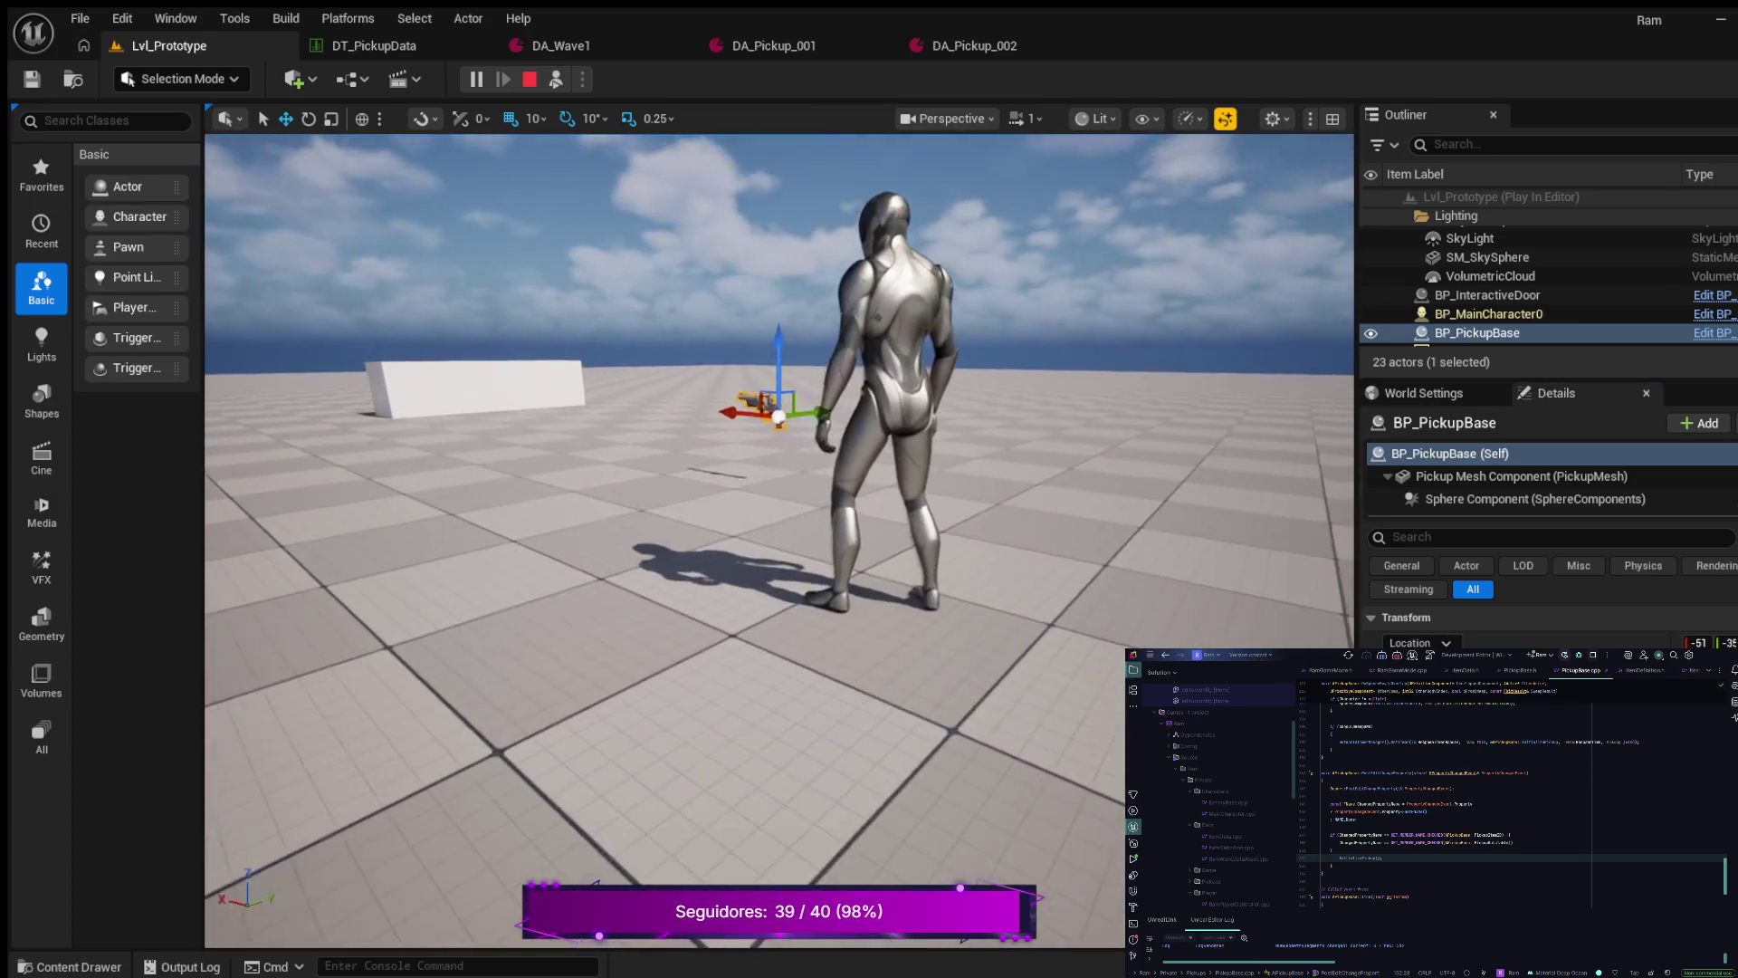
- Fly the ejected camera up to the pickup's weapon mesh, then repossess the character with F8
{"action": "key", "text": "w"}
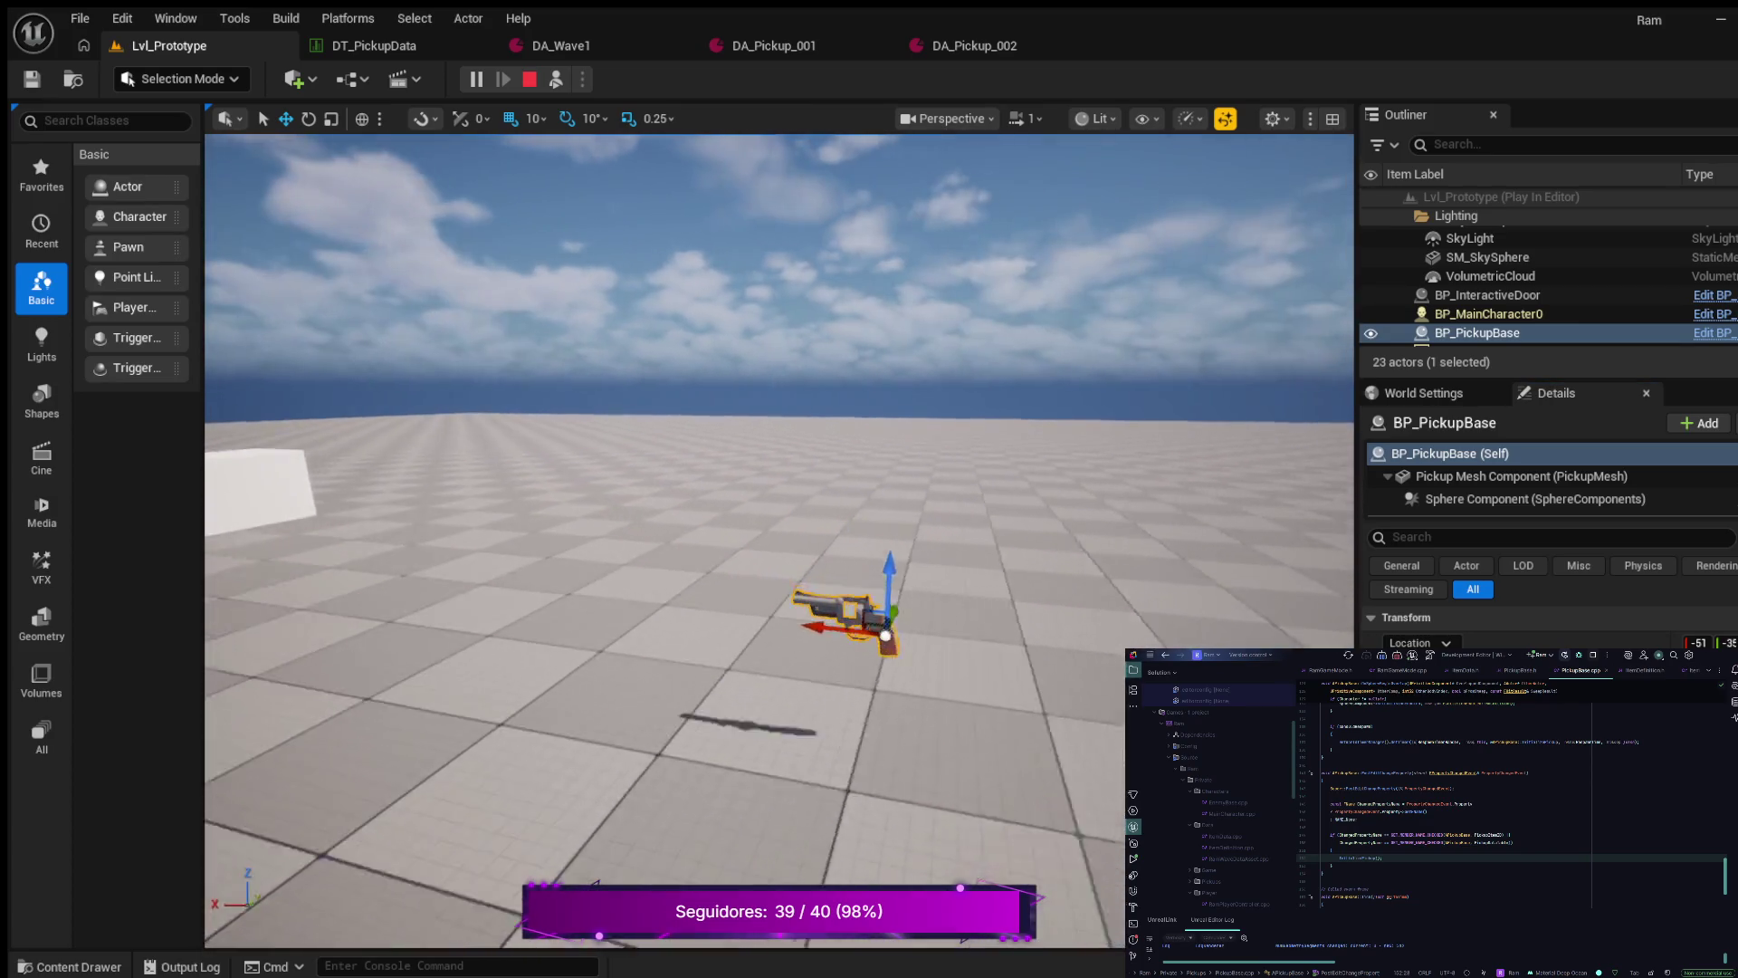
{"action": "key", "text": "w"}
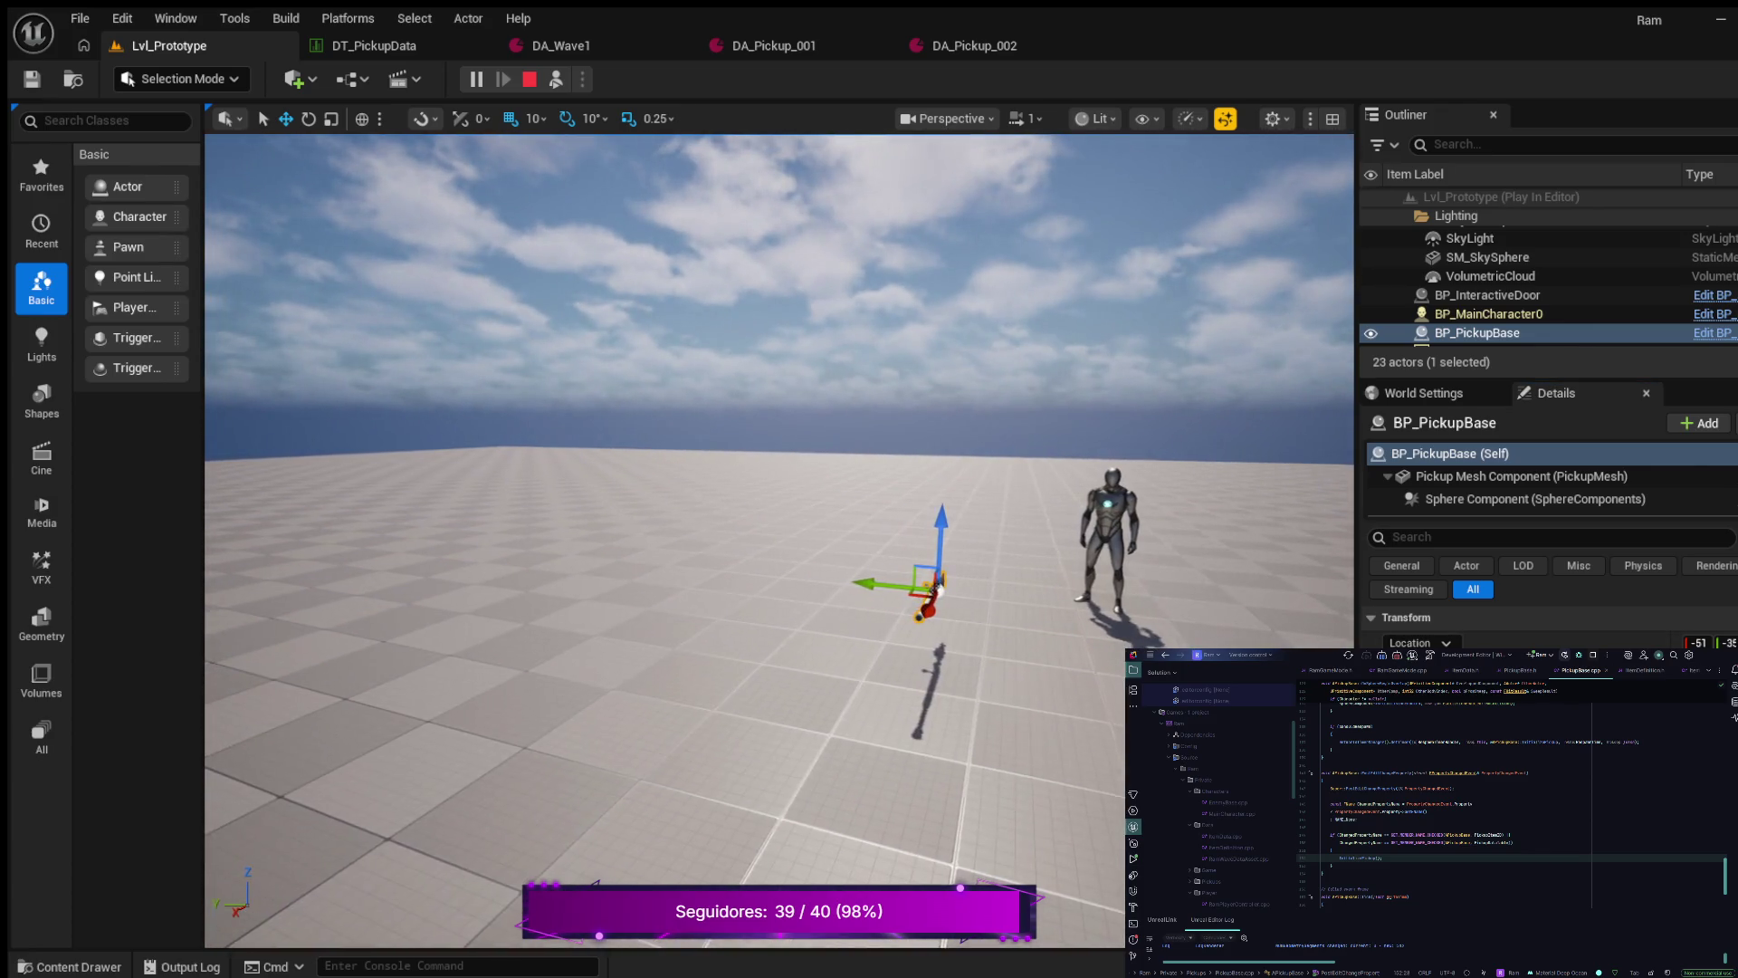
{"action": "key", "text": "F8"}
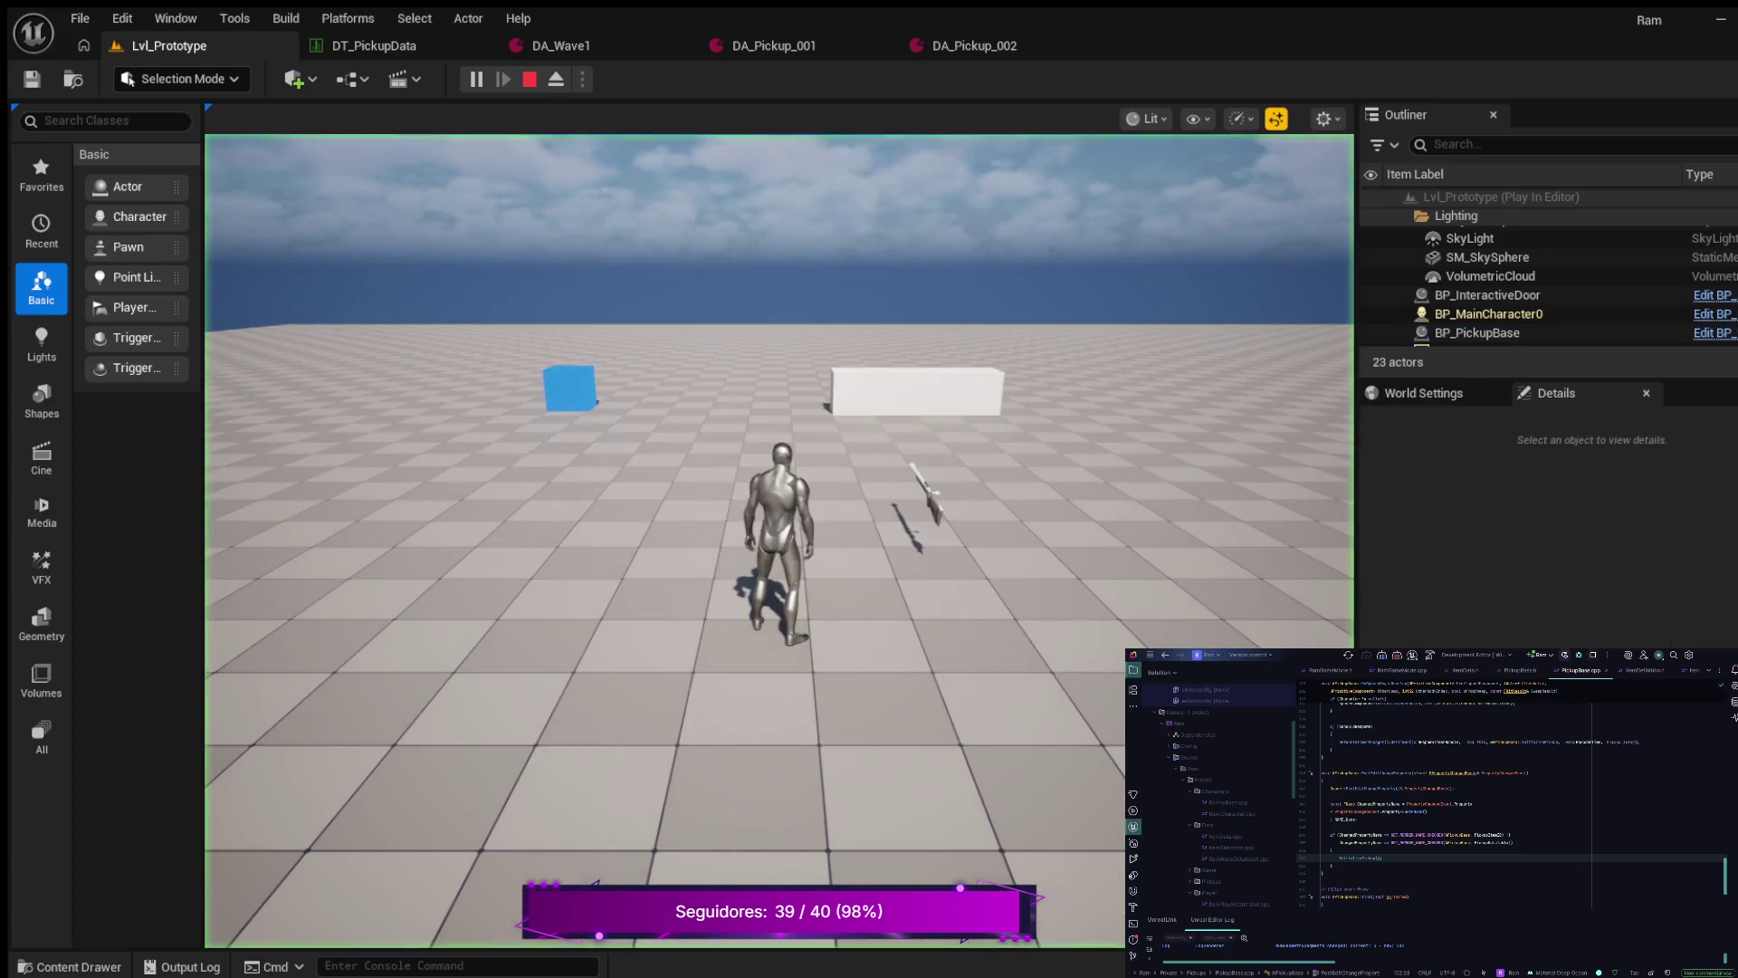
- Walk the character over the blue pickup box, then dodge and retreat among the firing enemies
{"action": "key", "text": "w"}
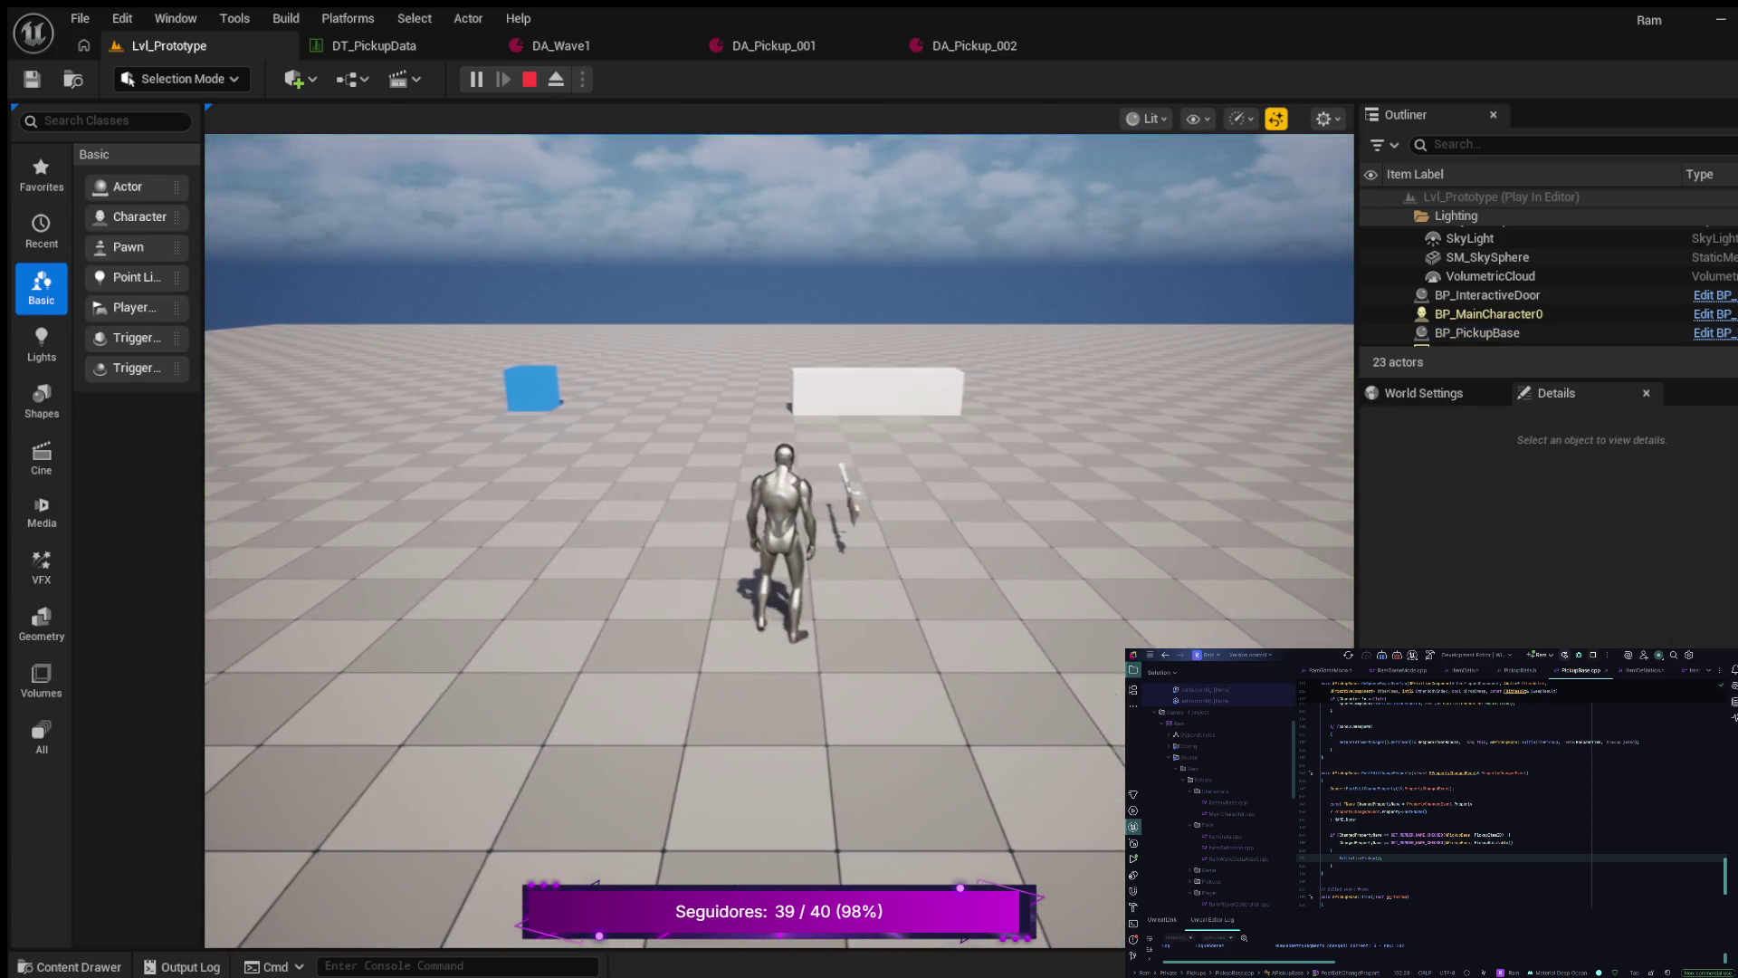
{"action": "key", "text": "w"}
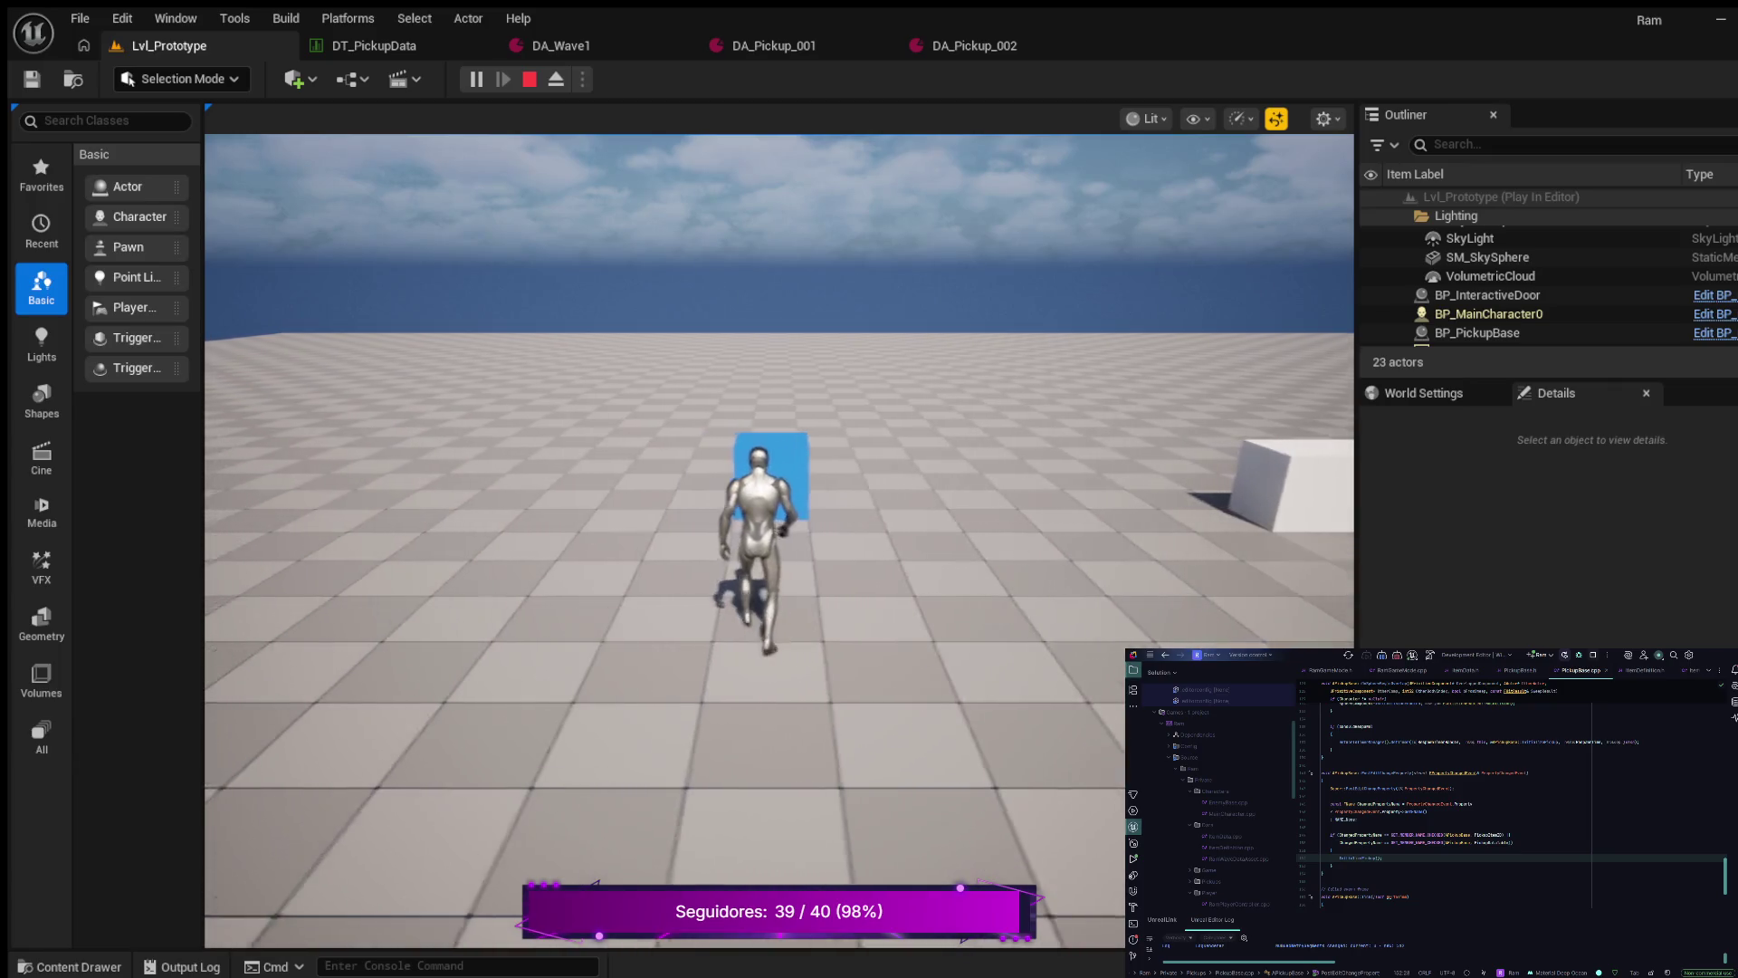
{"action": "key", "text": "w"}
{"action": "key", "text": "s"}
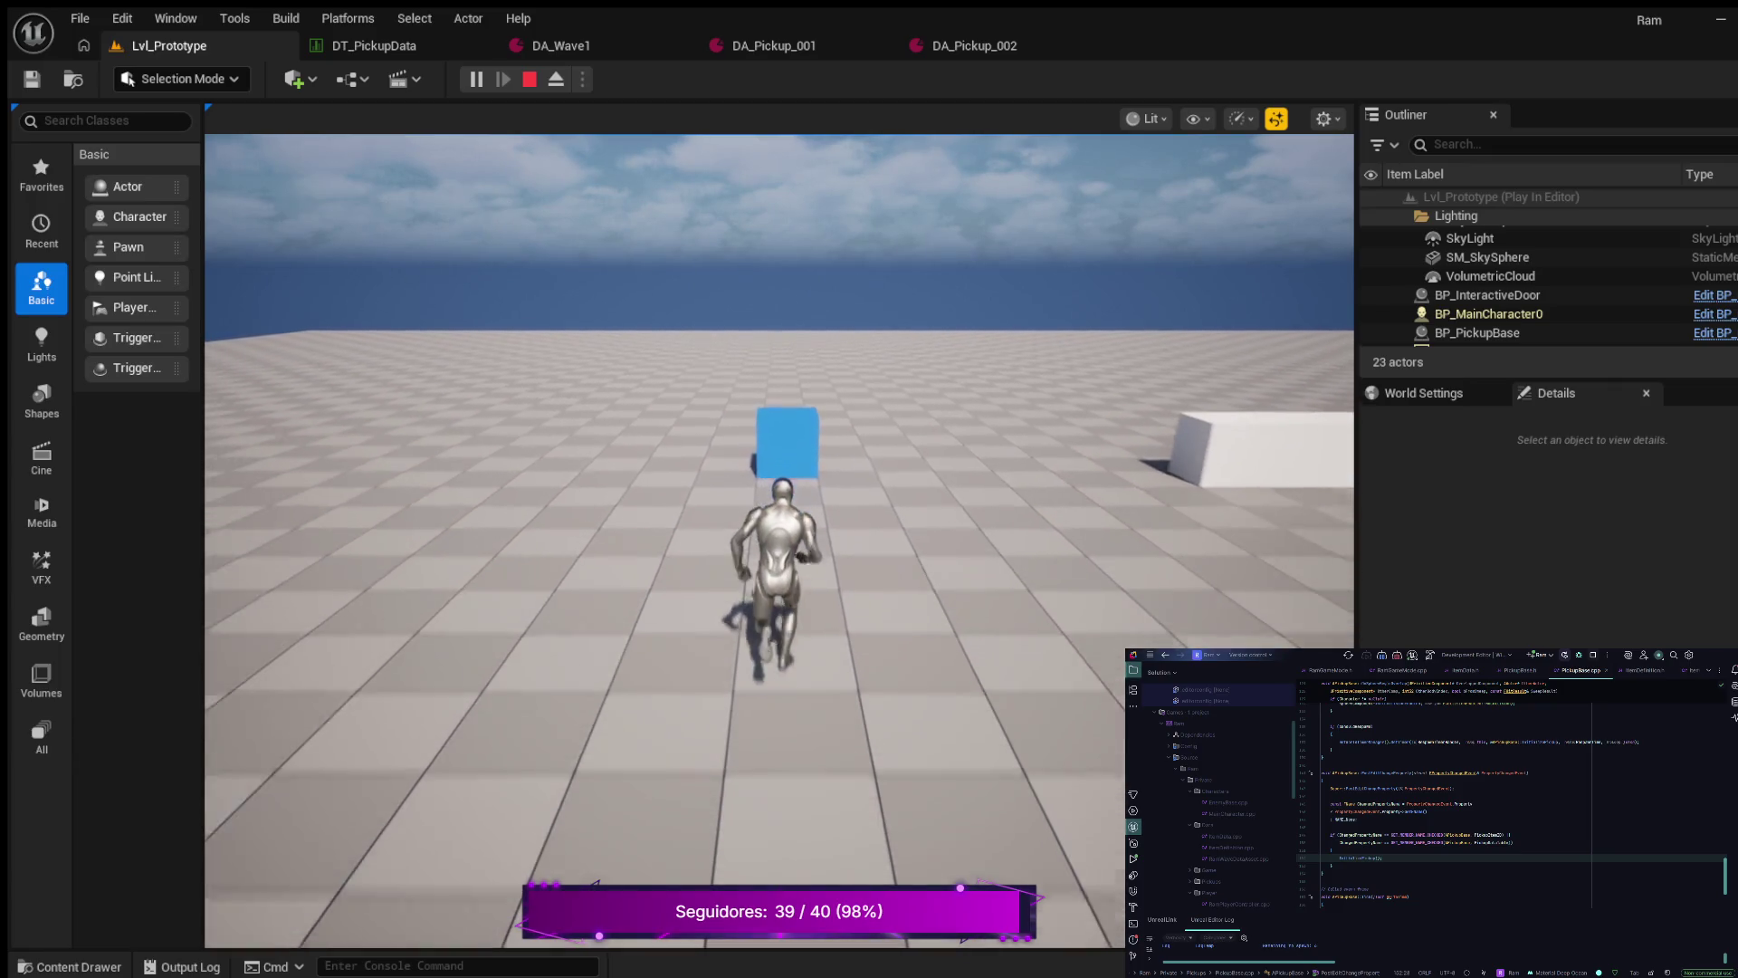
{"action": "key", "text": "s"}
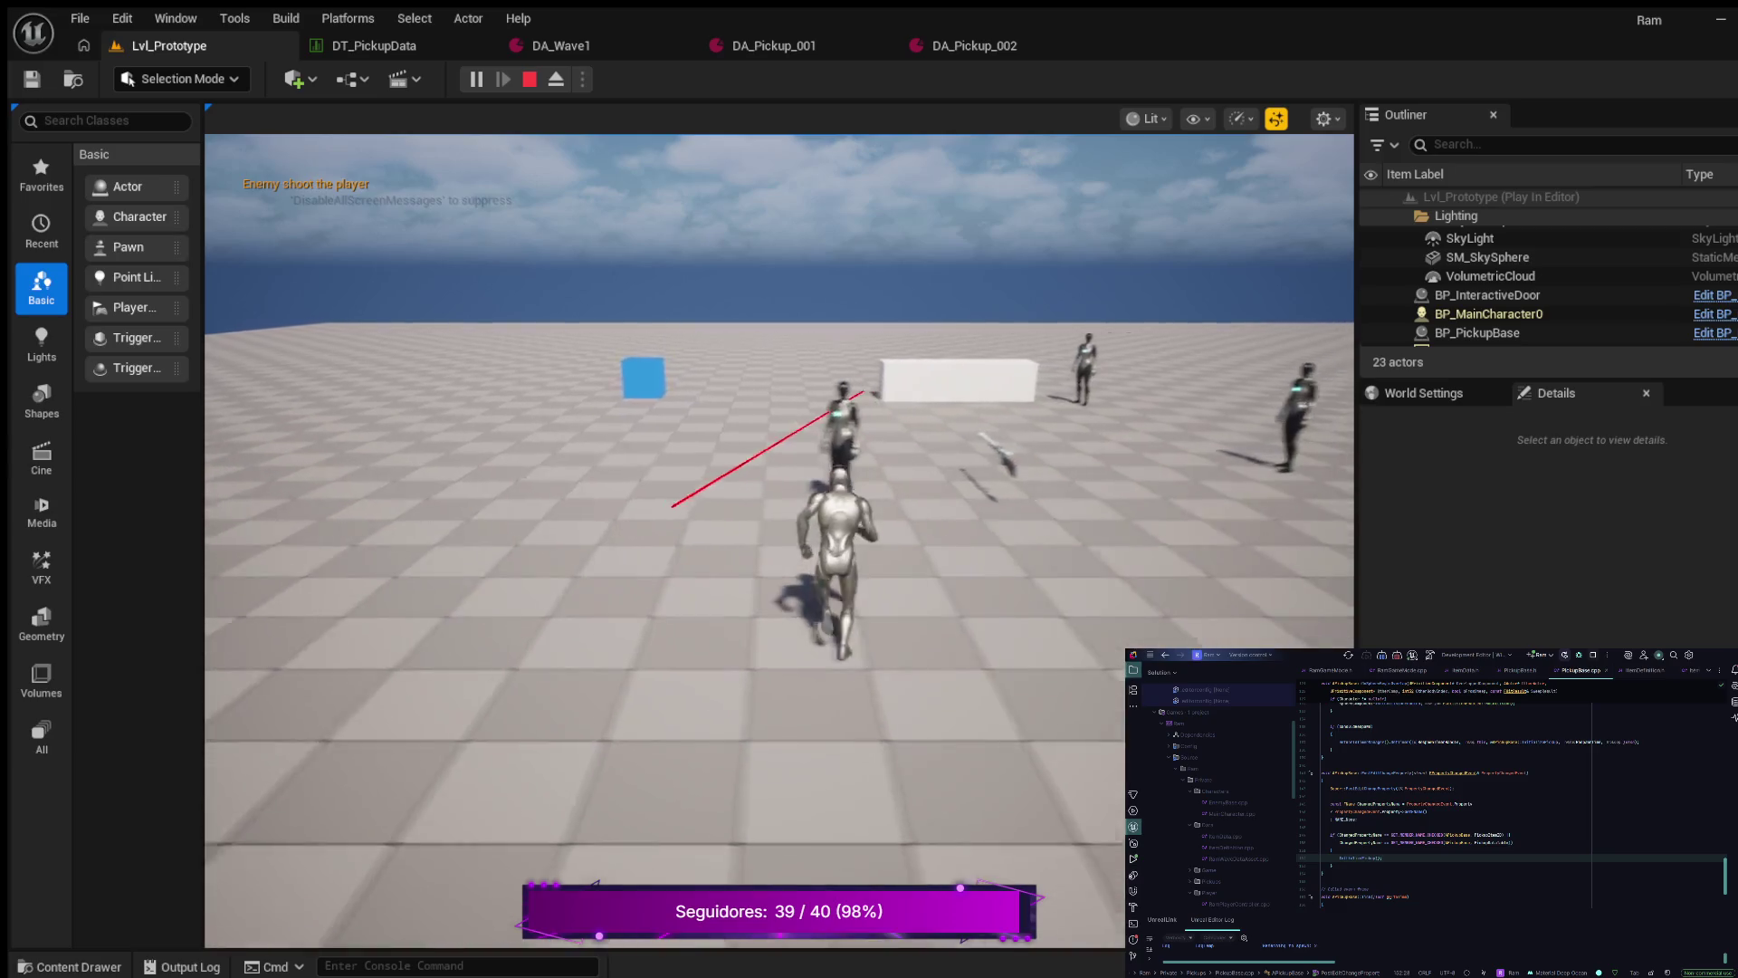
{"action": "key", "text": "s"}
{"action": "key", "text": "a"}
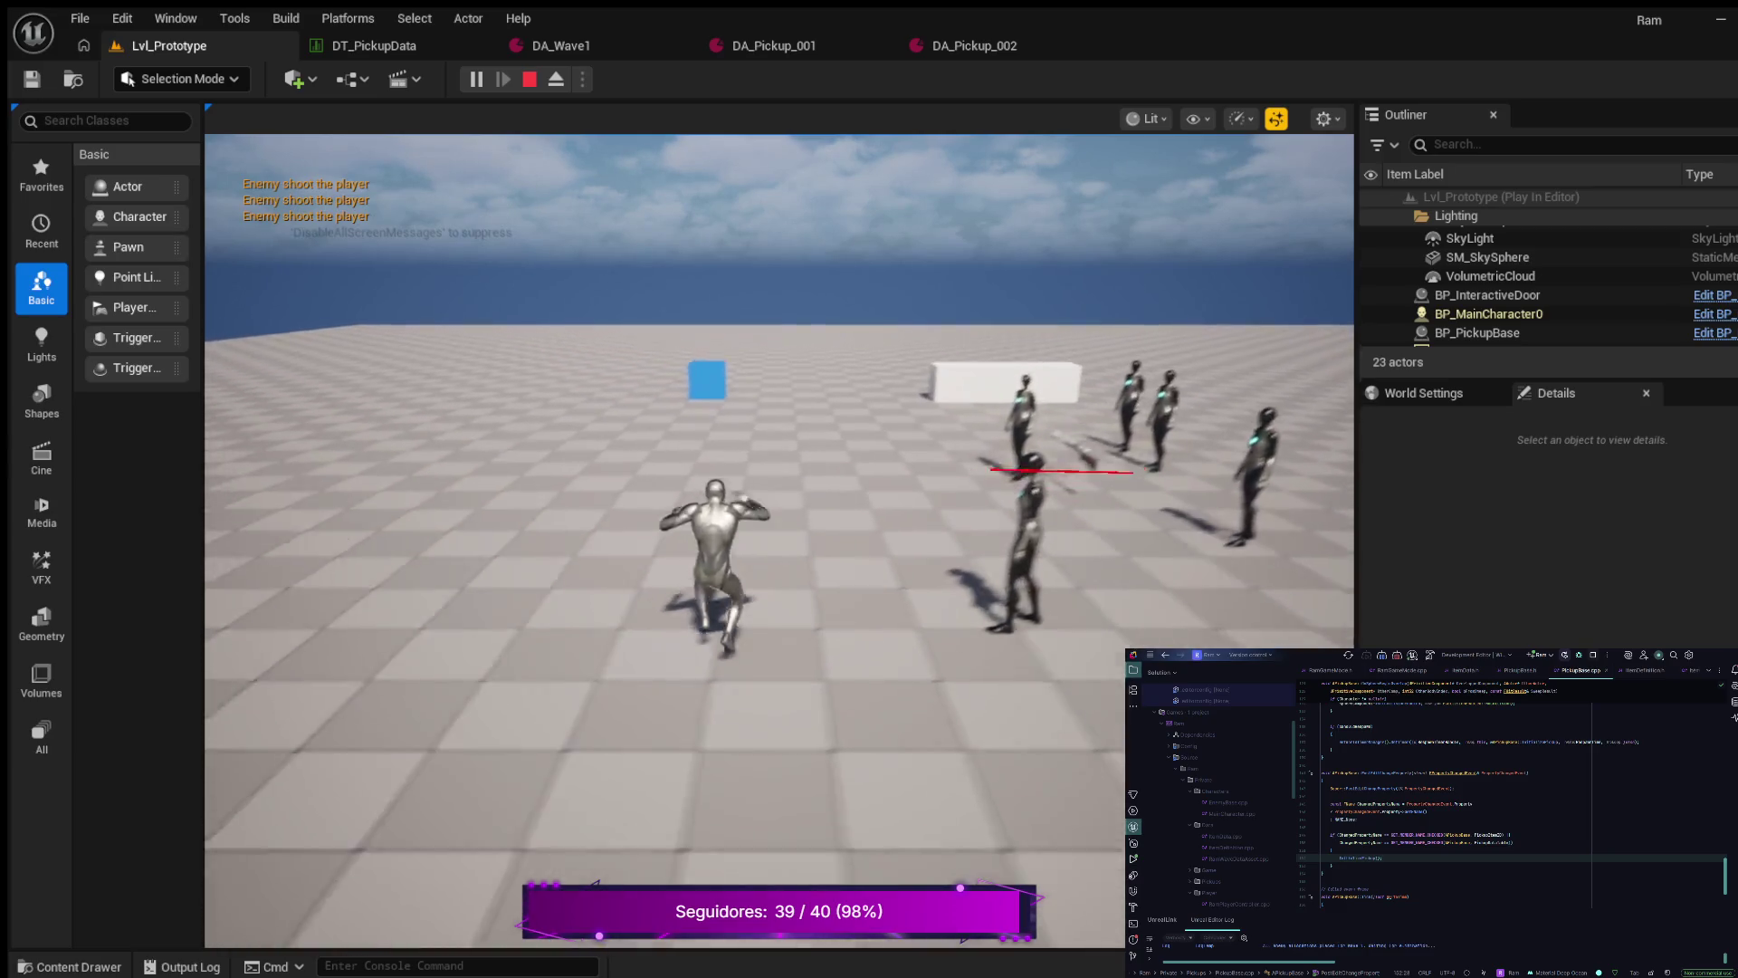
{"action": "key", "text": "w"}
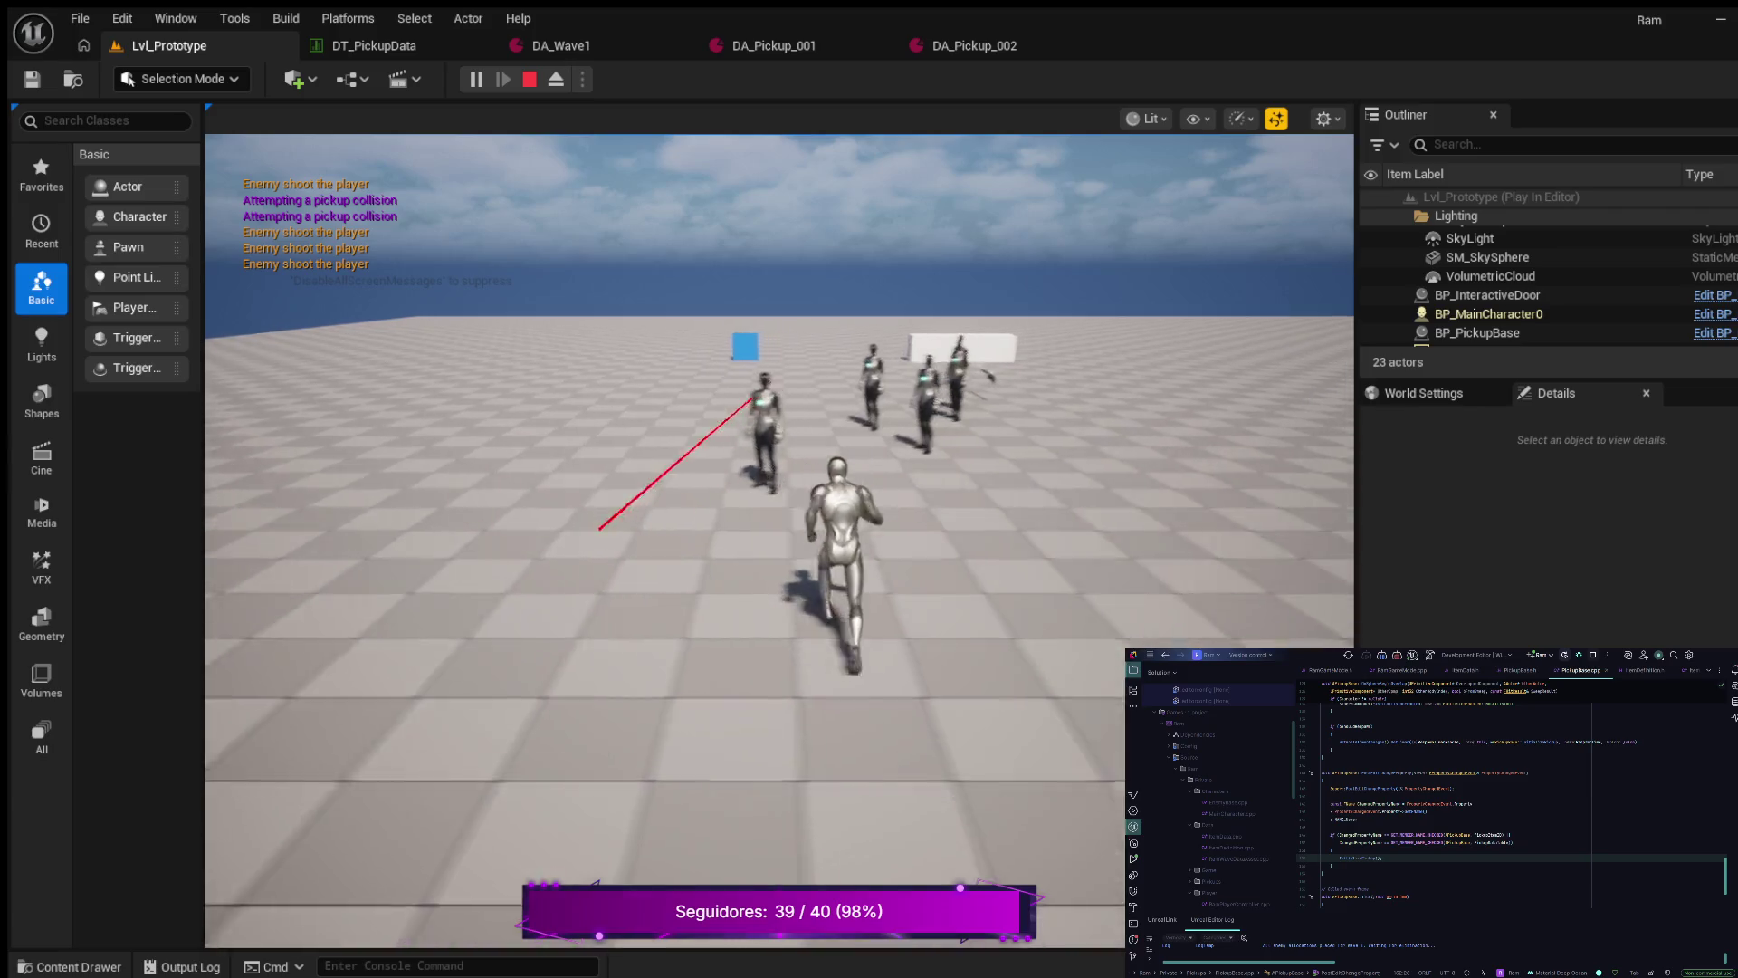
{"action": "key", "text": "d"}
{"action": "key", "text": "w"}
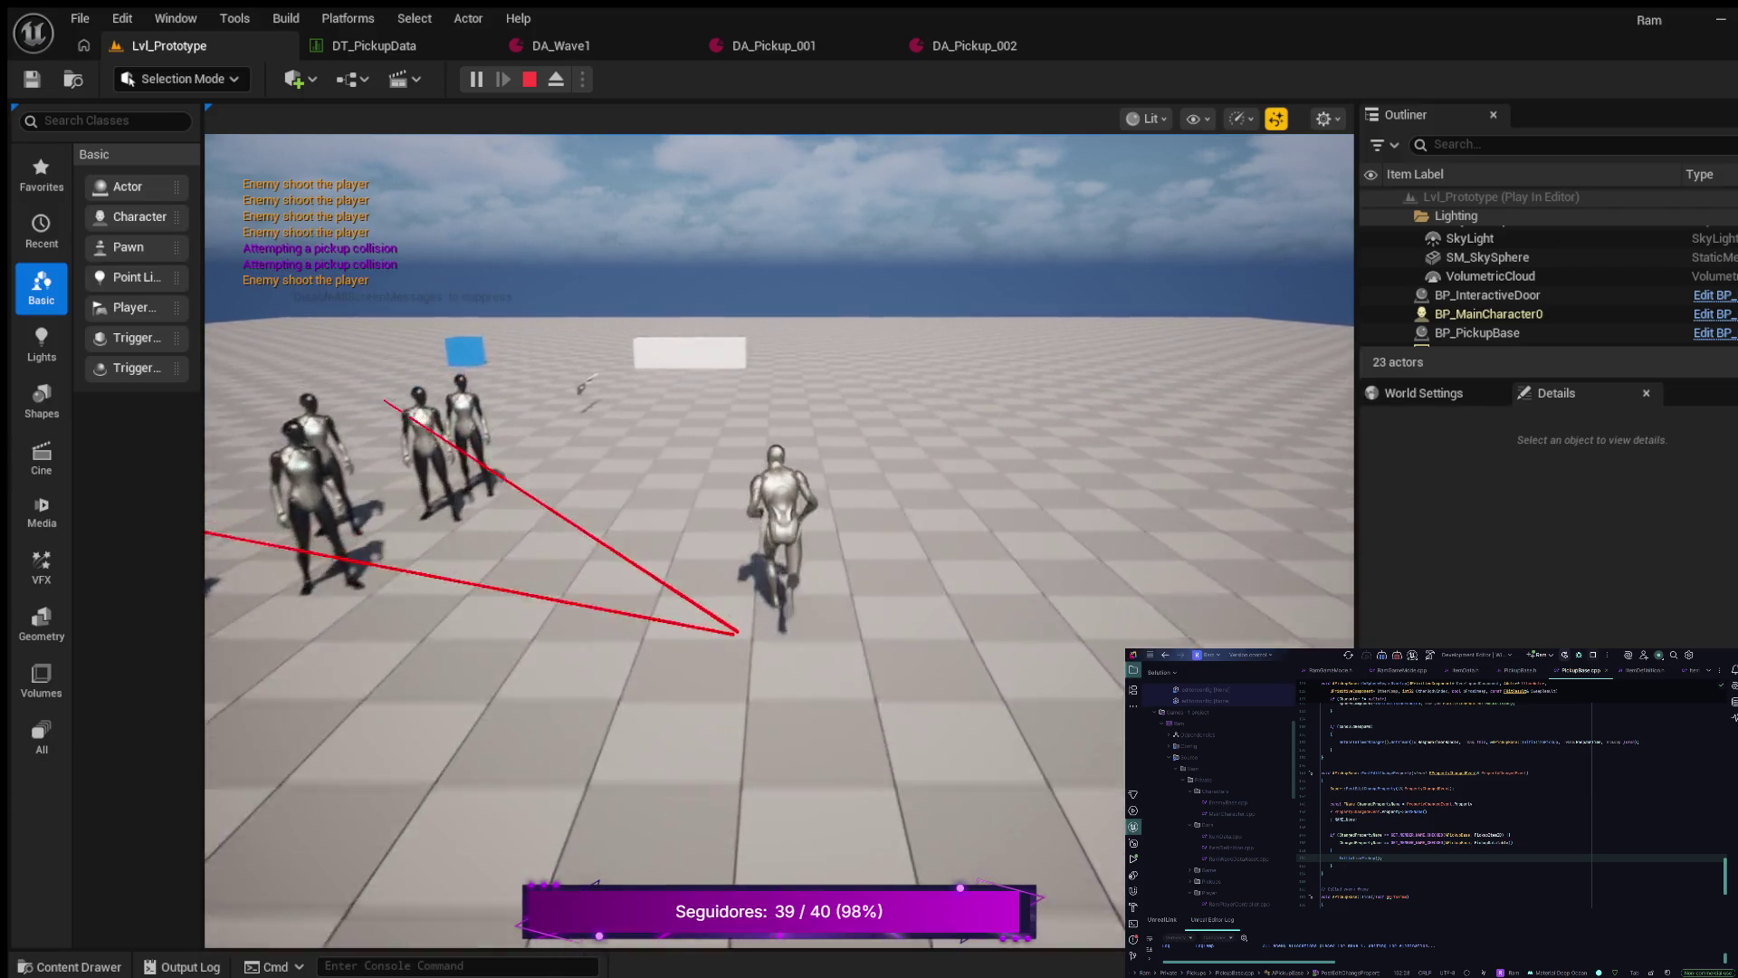
{"action": "key", "text": "w"}
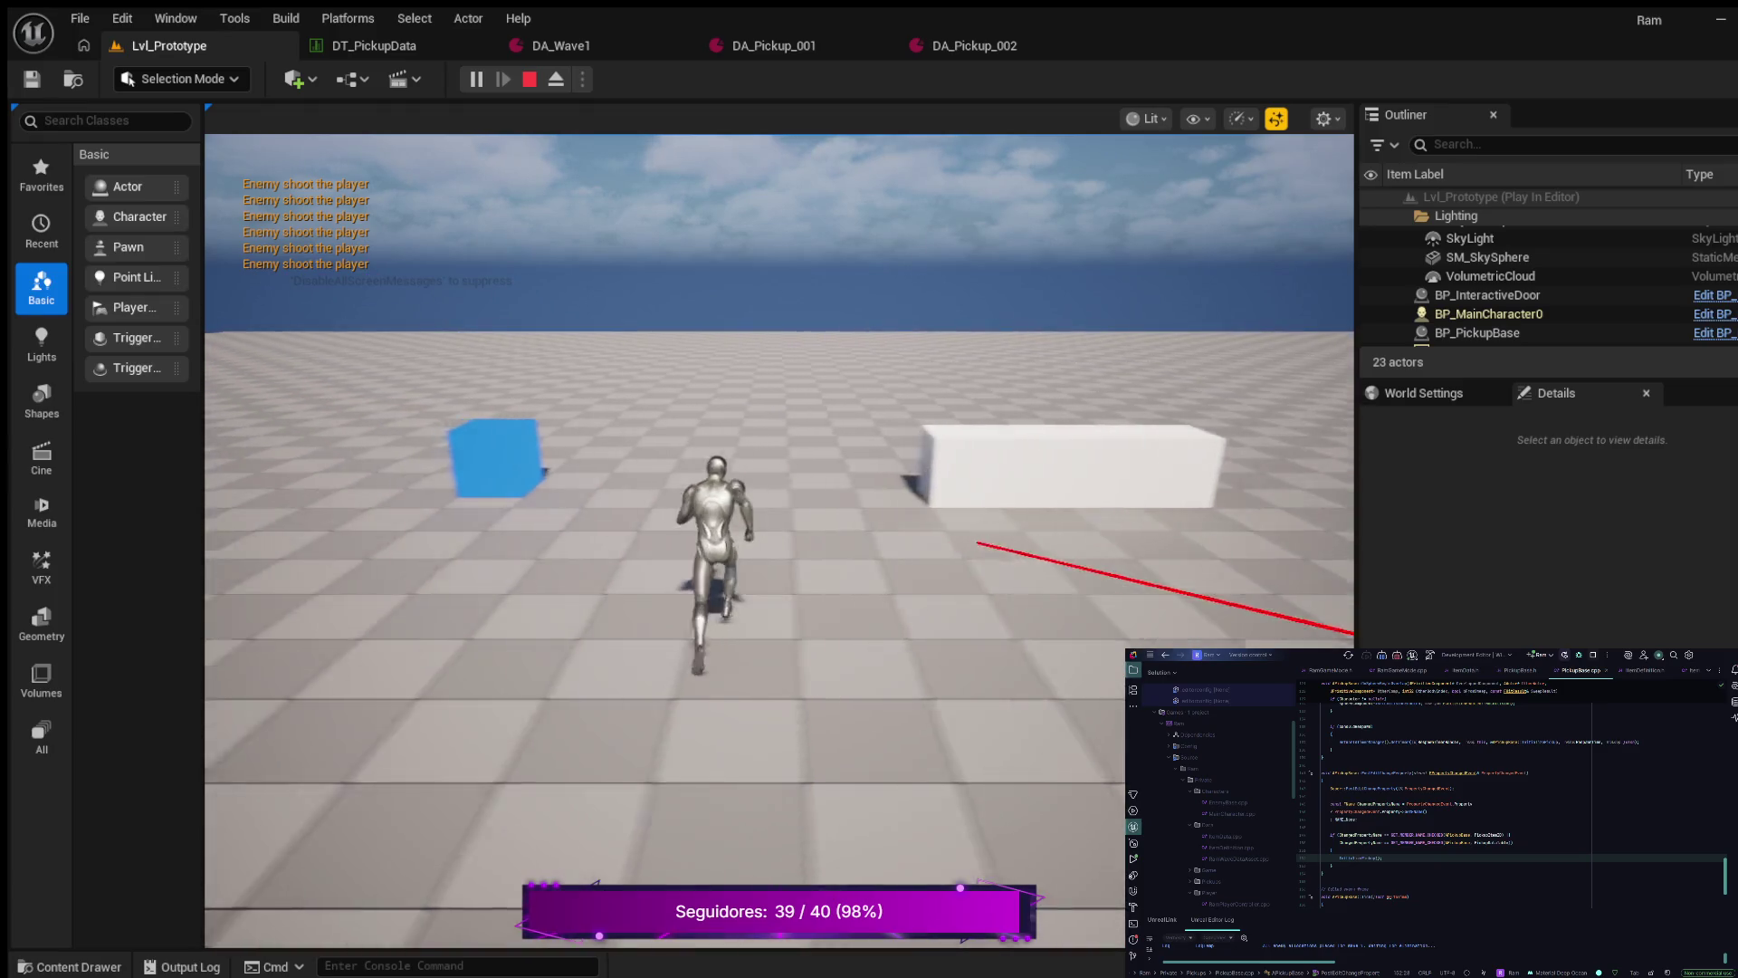
{"action": "key", "text": "s"}
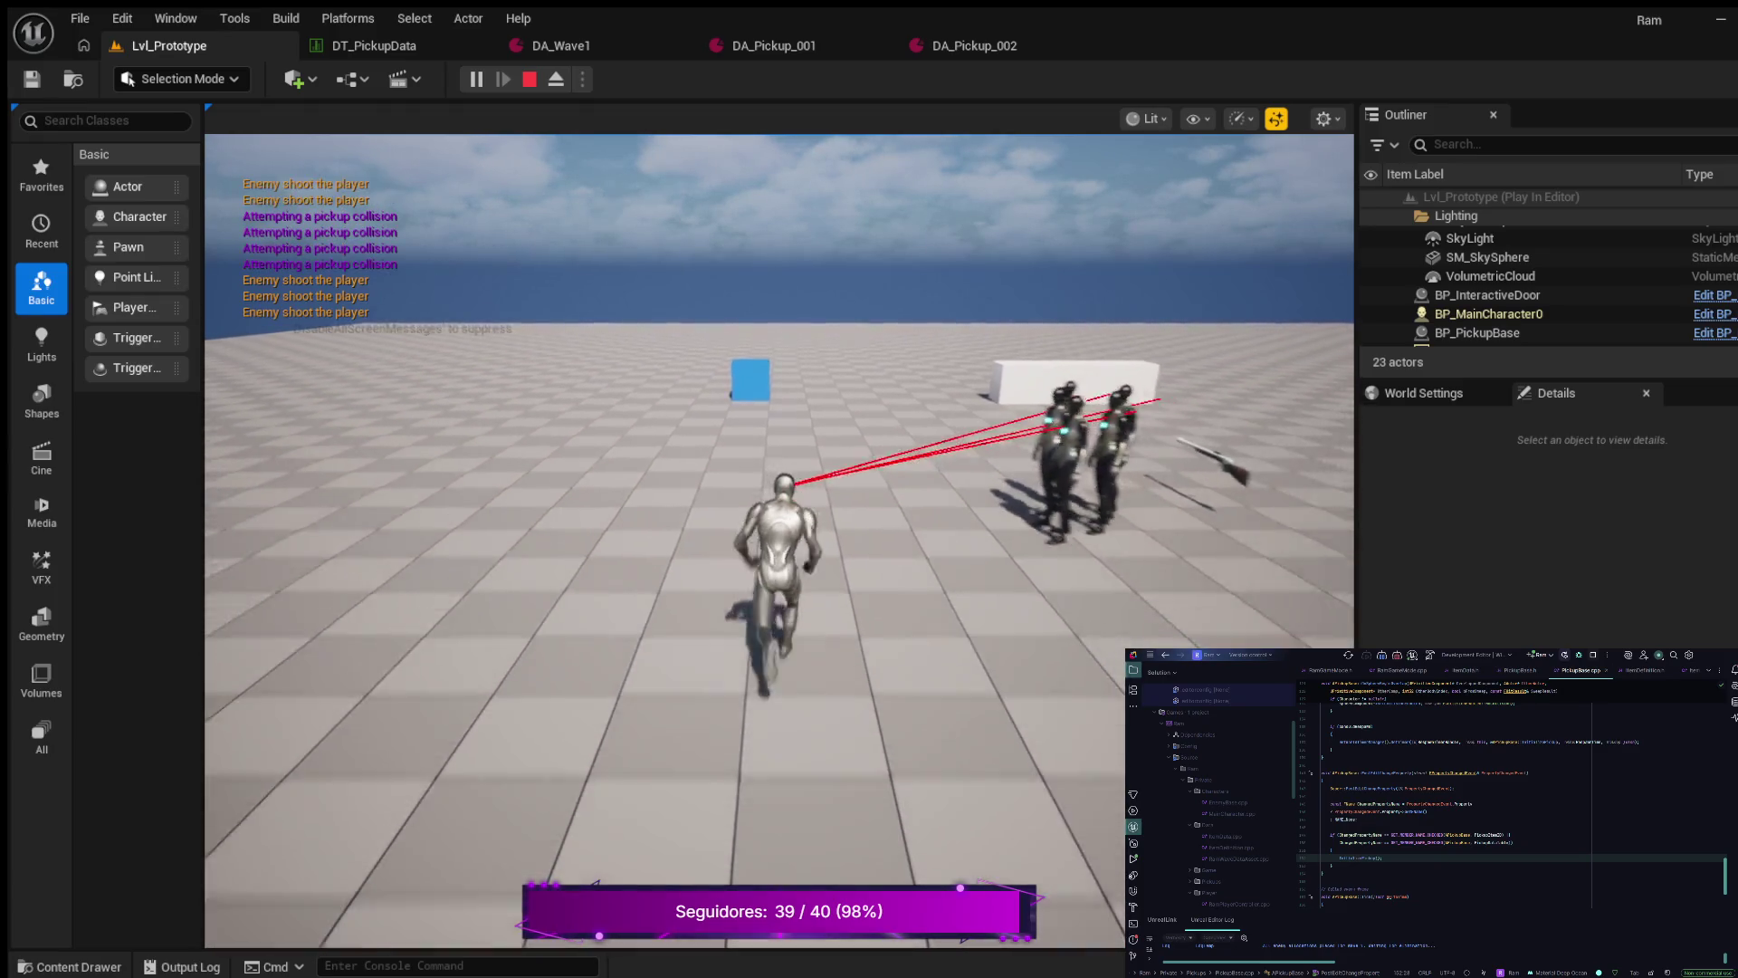
{"action": "key", "text": "s"}
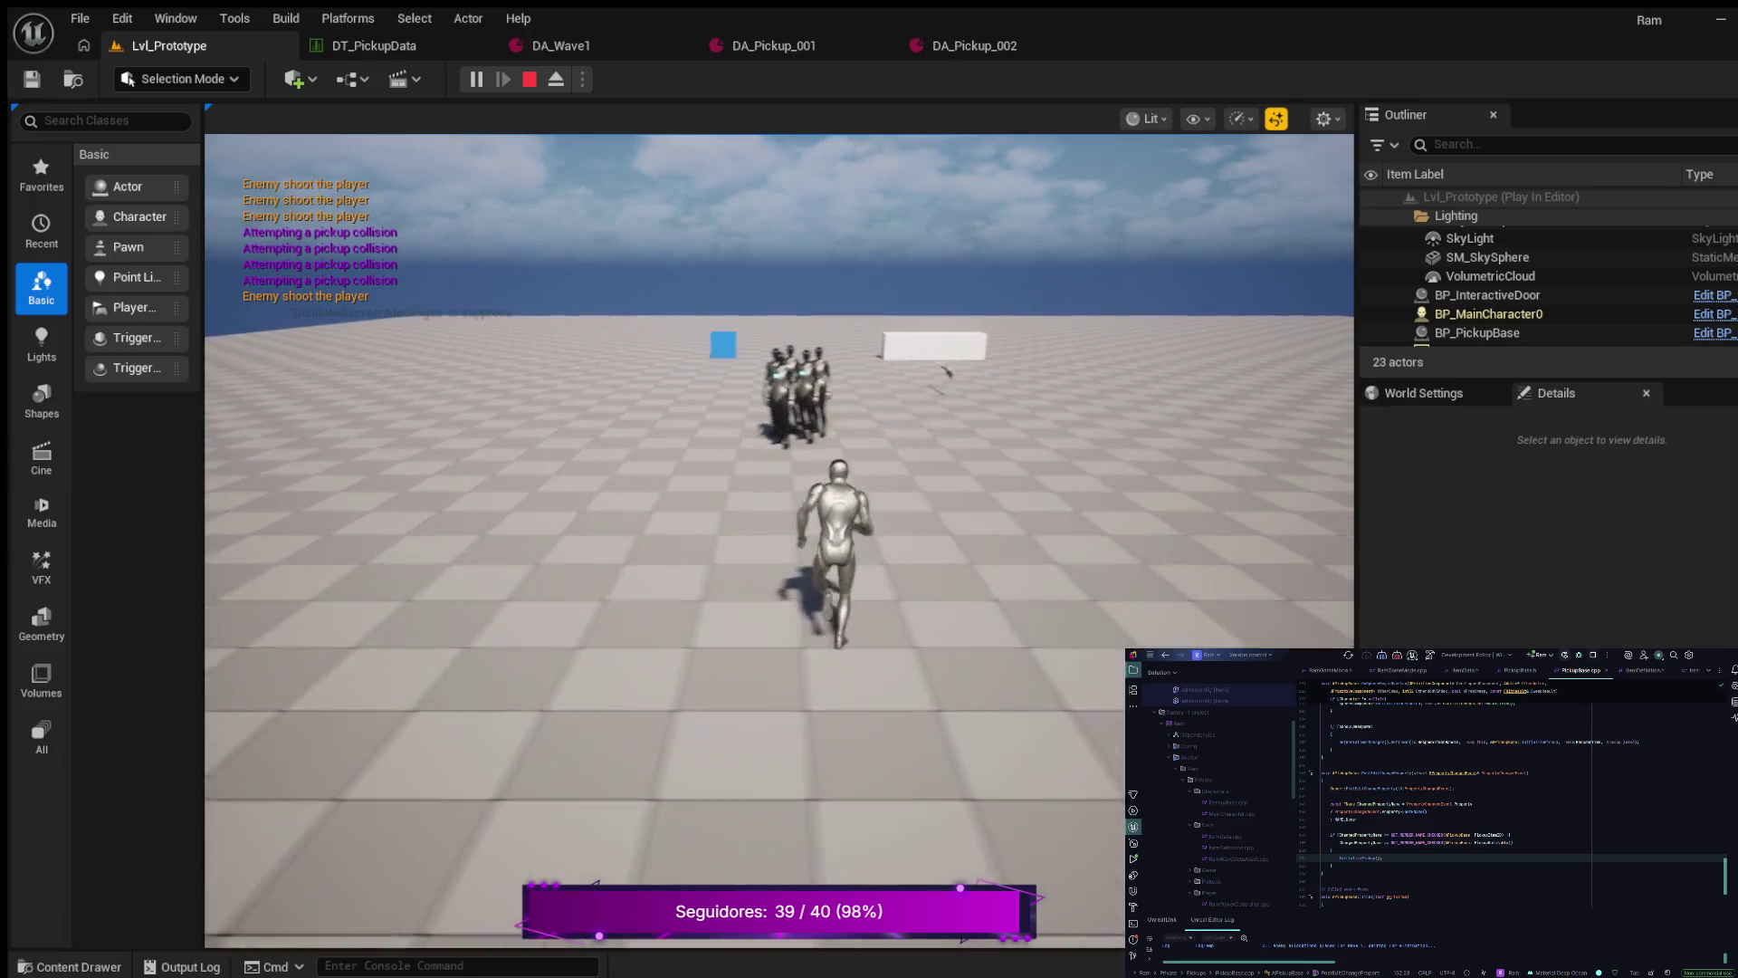